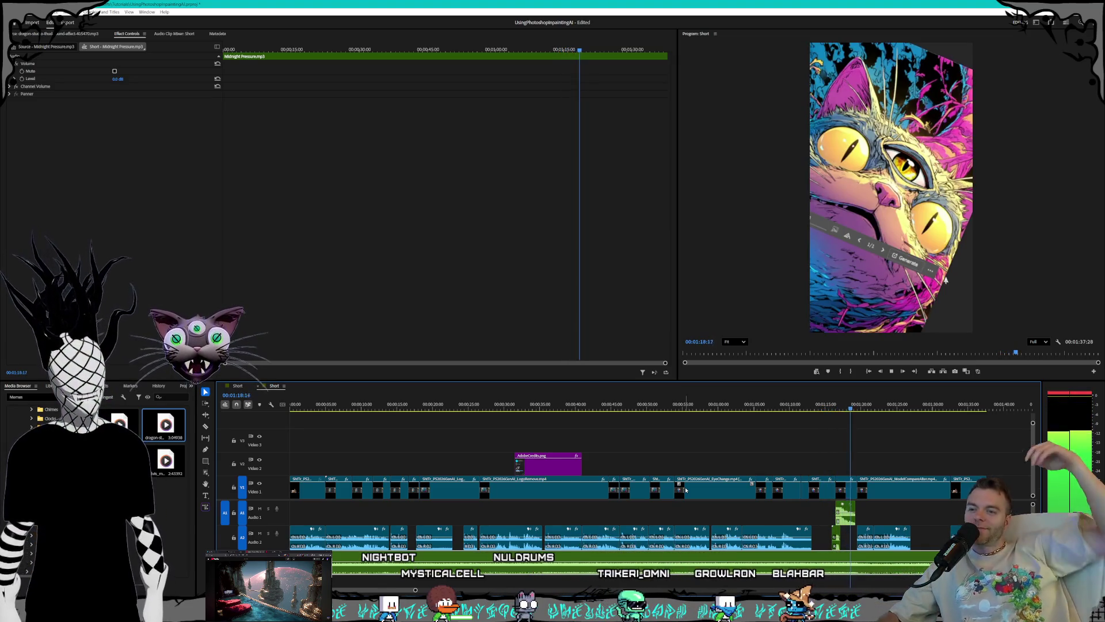
Step: Zoom in, razor-cut the background music near 1:20, and delete the cut-out piece
{"action": "key", "text": "equal"}
{"action": "key", "text": "equal"}
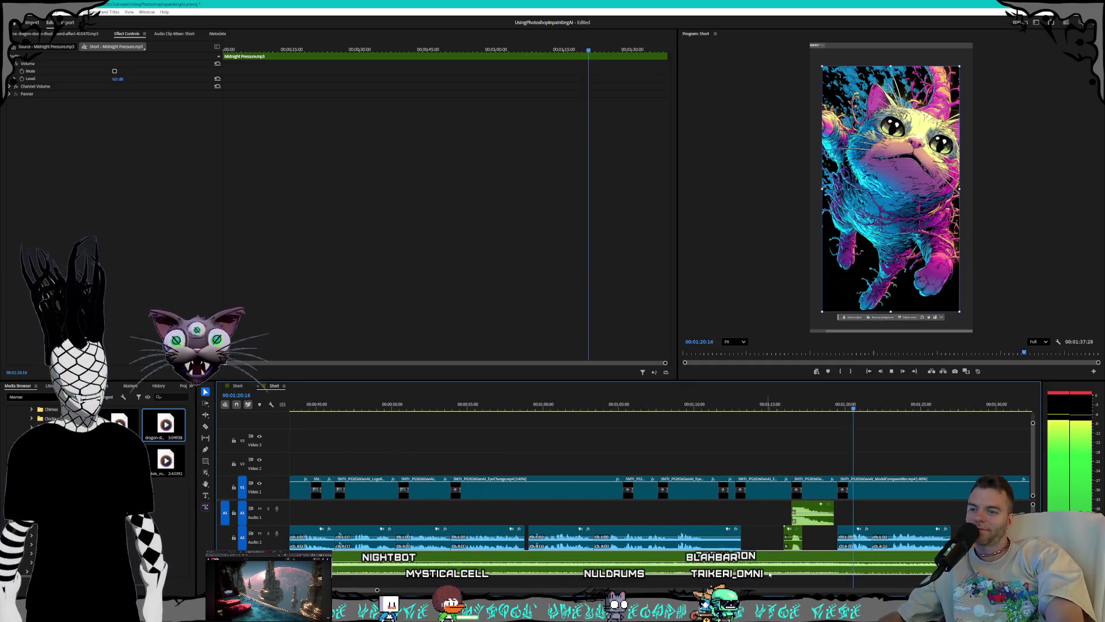
{"action": "key", "text": "c"}
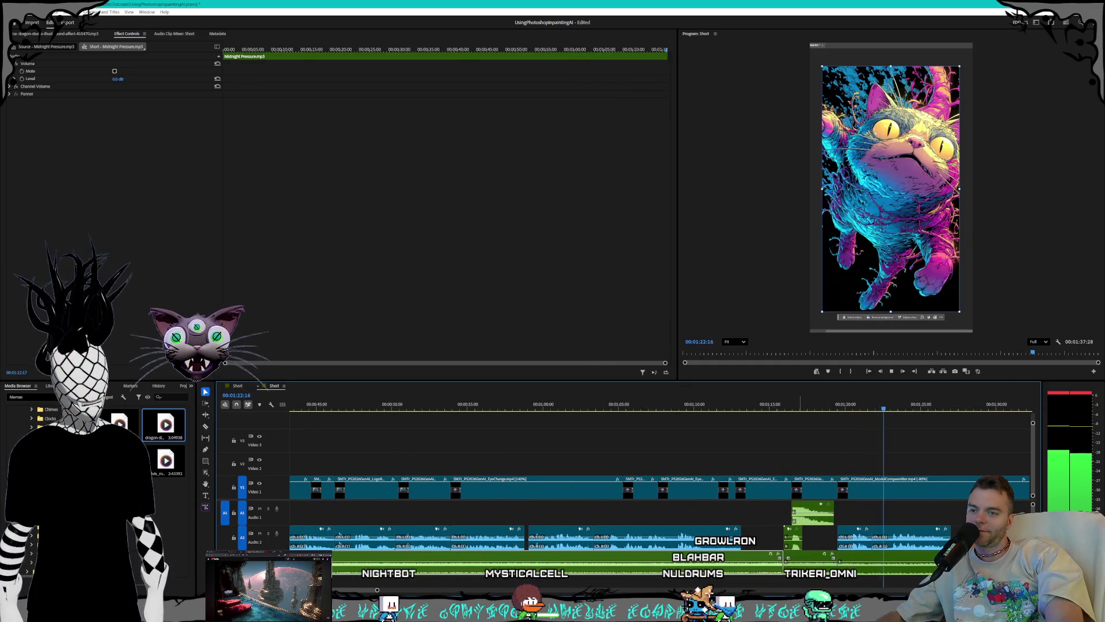
{"action": "key", "text": "v"}
{"action": "left_click", "coordinate": [799, 570]}
{"action": "key", "text": "Delete"}
Step: Replay the edited music section from about 1:01 to check the cut
{"action": "left_click", "coordinate": [642, 407]}
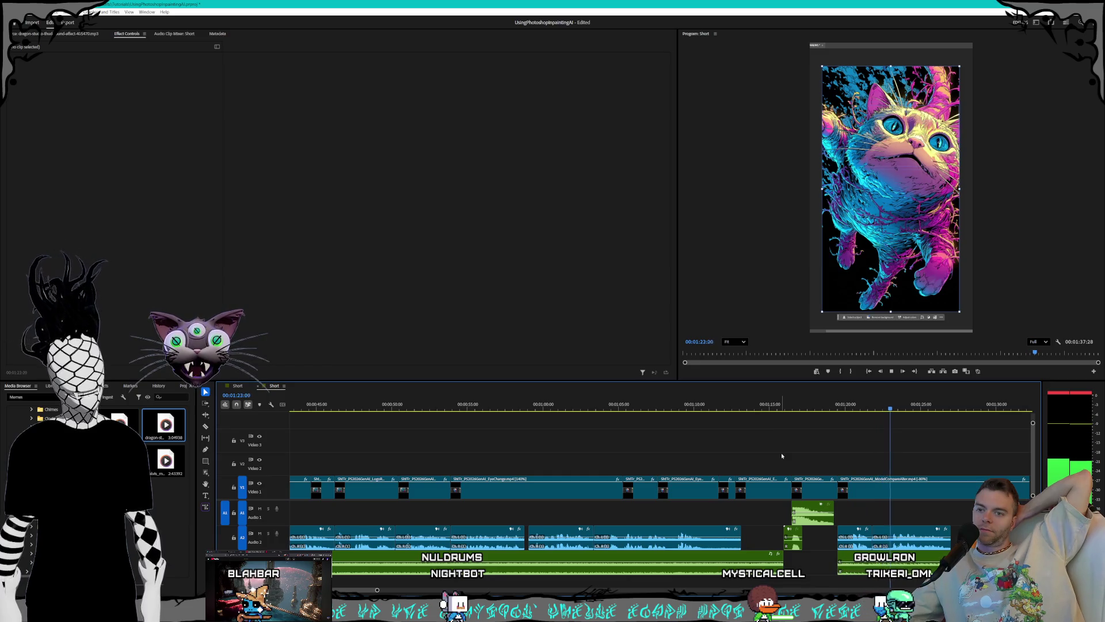
{"action": "key", "text": "space"}
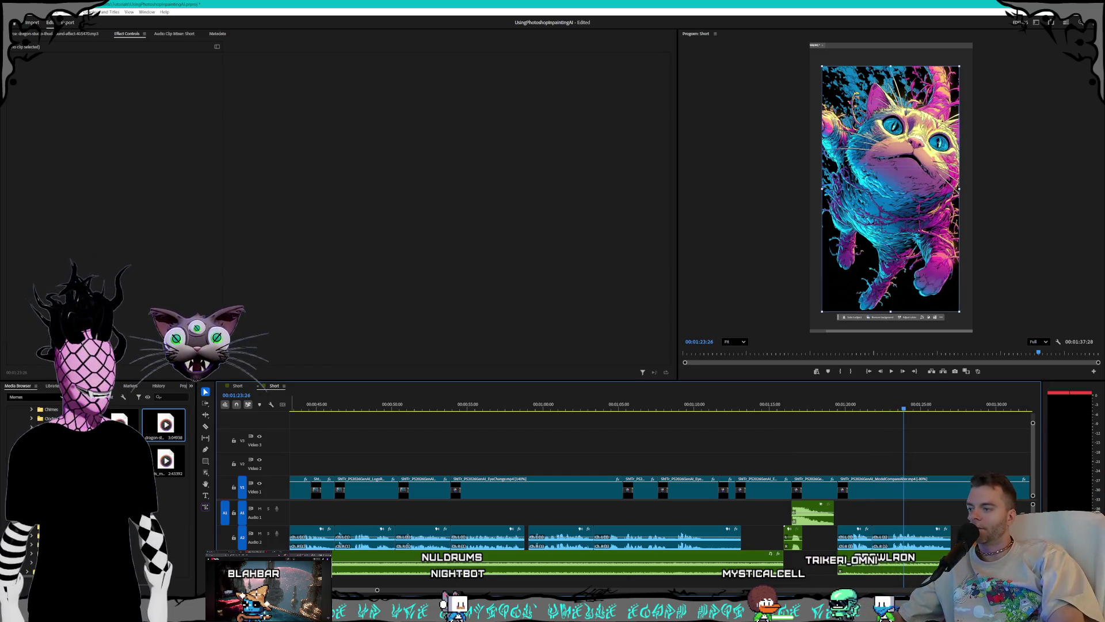
{"action": "left_click", "coordinate": [568, 409]}
{"action": "key", "text": "space"}
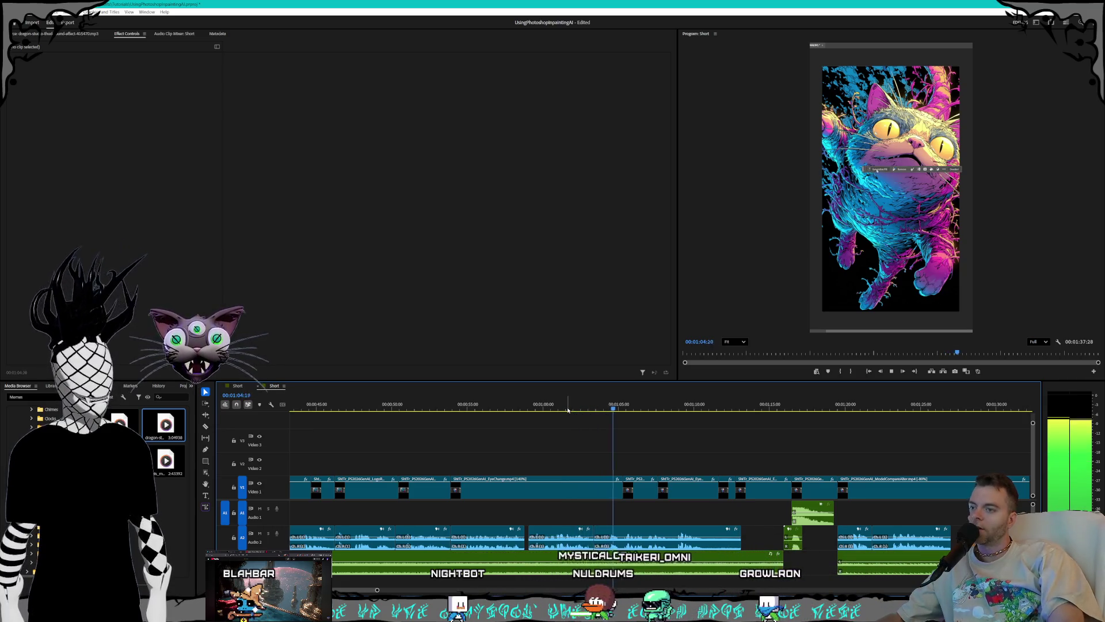
{"action": "key", "text": "space"}
{"action": "key", "text": "space"}
{"action": "key", "text": "space"}
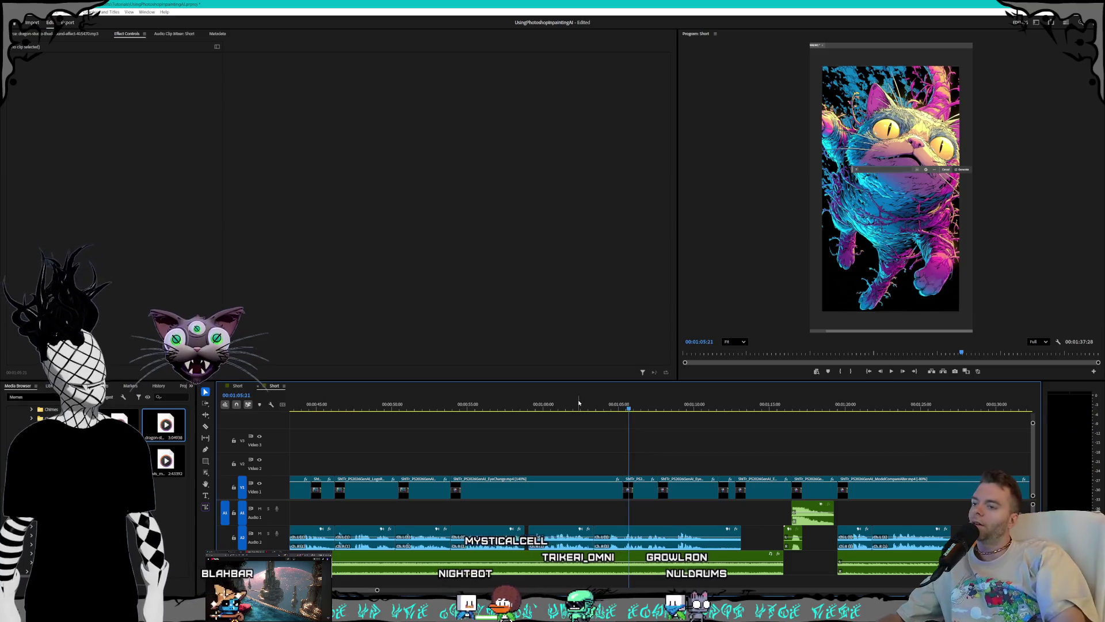
Step: Switch to File Explorer showing the Memes sound-effects folder of mp3 files
{"action": "scroll", "coordinate": [685, 482], "scroll_direction": "down", "scroll_amount": 4}
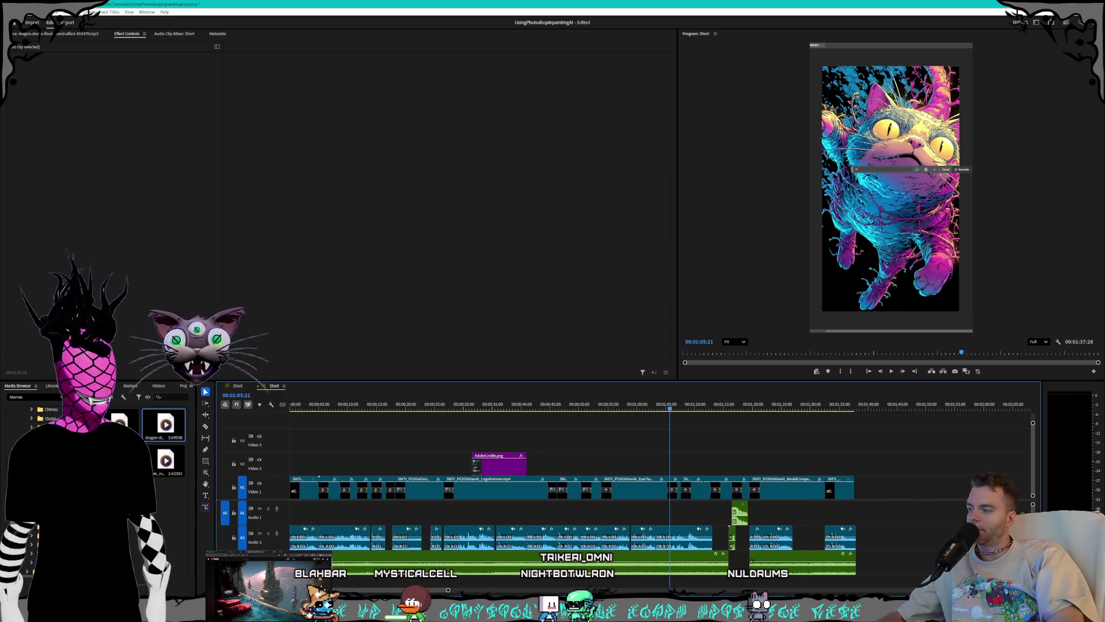
{"action": "key", "text": "alt+Tab"}
{"action": "left_click", "coordinate": [525, 344]}
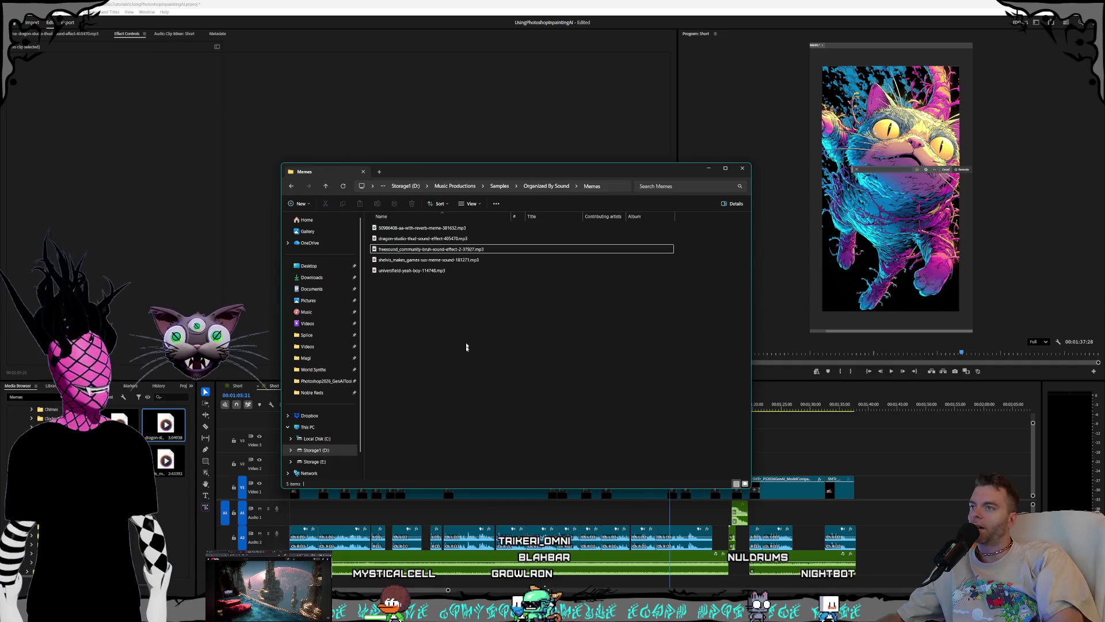
Step: Go to Storage1 (D:) > Videos > Streams, try dragging the newest recording into Premiere, then minimize Explorer
{"action": "left_click", "coordinate": [457, 186]}
{"action": "key", "text": "alt+Up"}
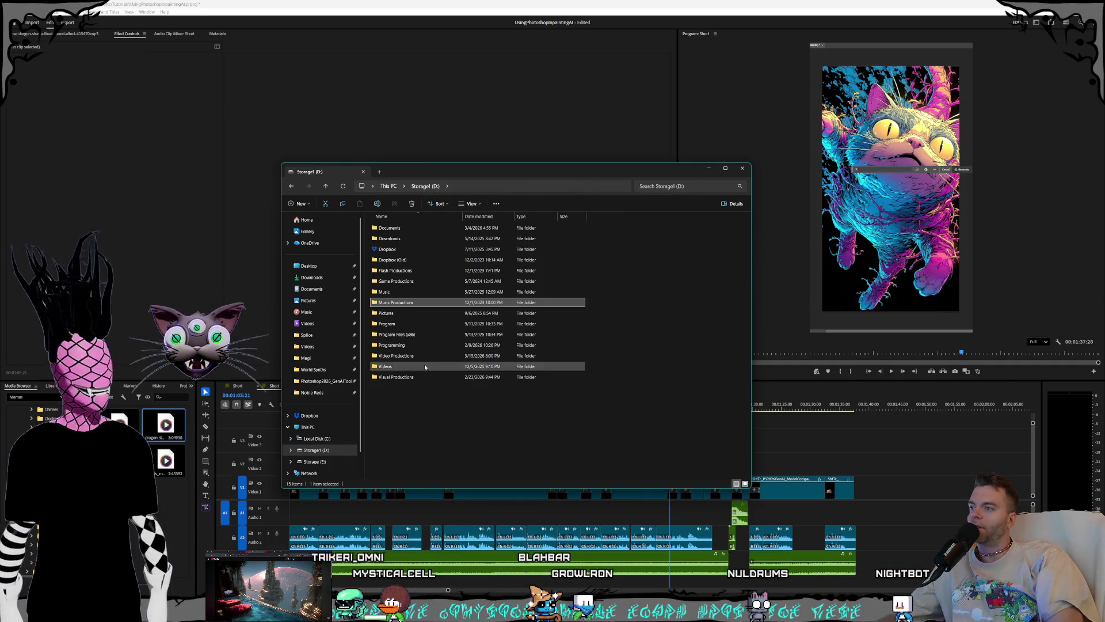
{"action": "double_click", "coordinate": [426, 366]}
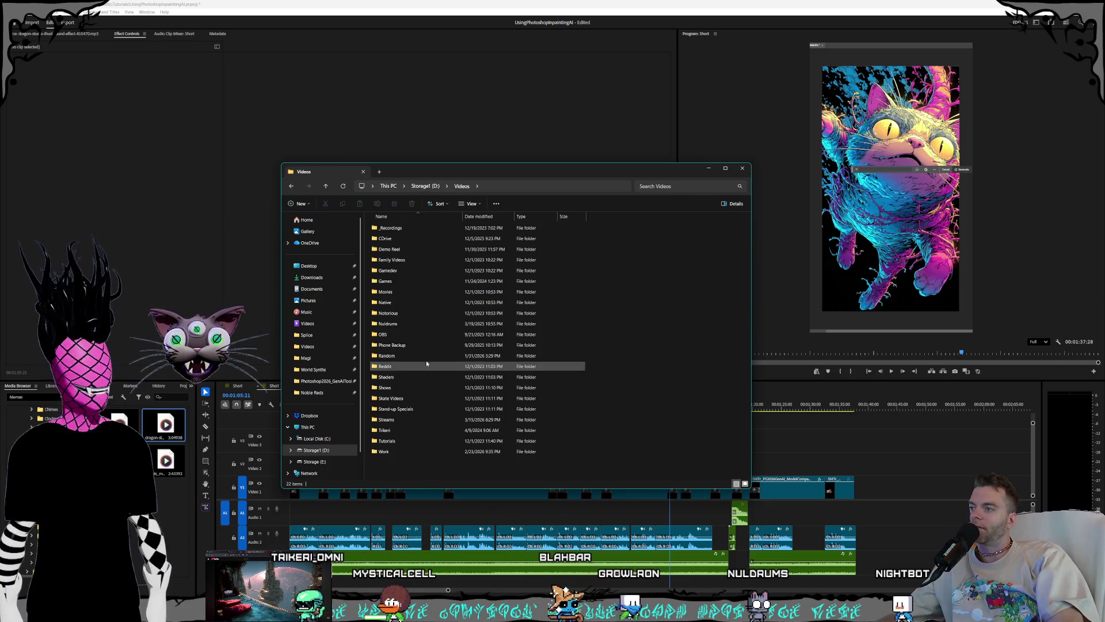
{"action": "double_click", "coordinate": [387, 420]}
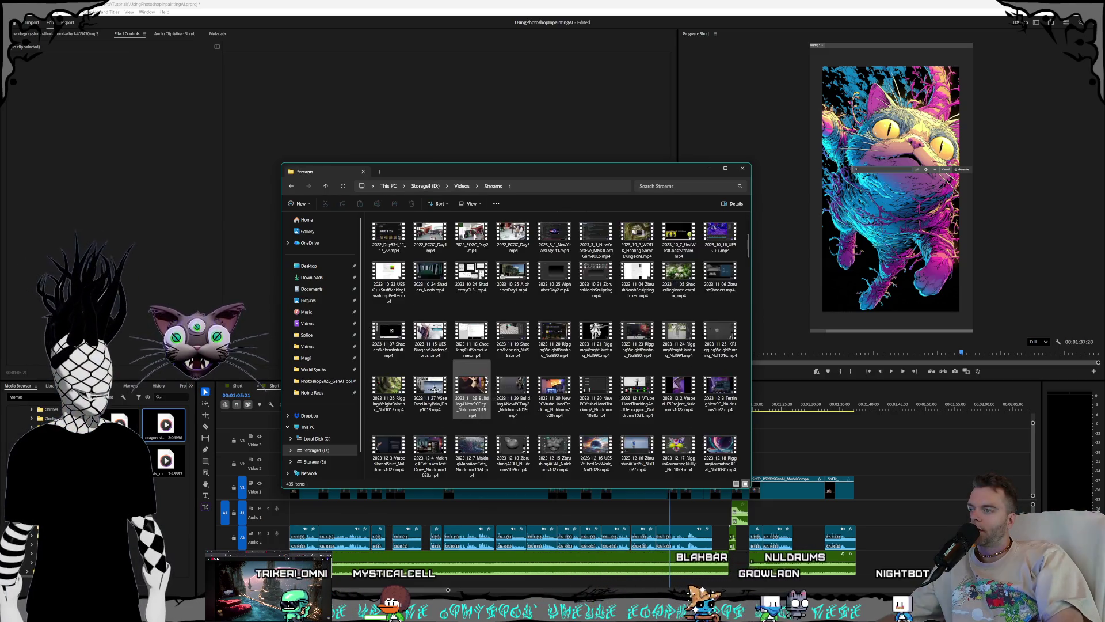
{"action": "key", "text": "End"}
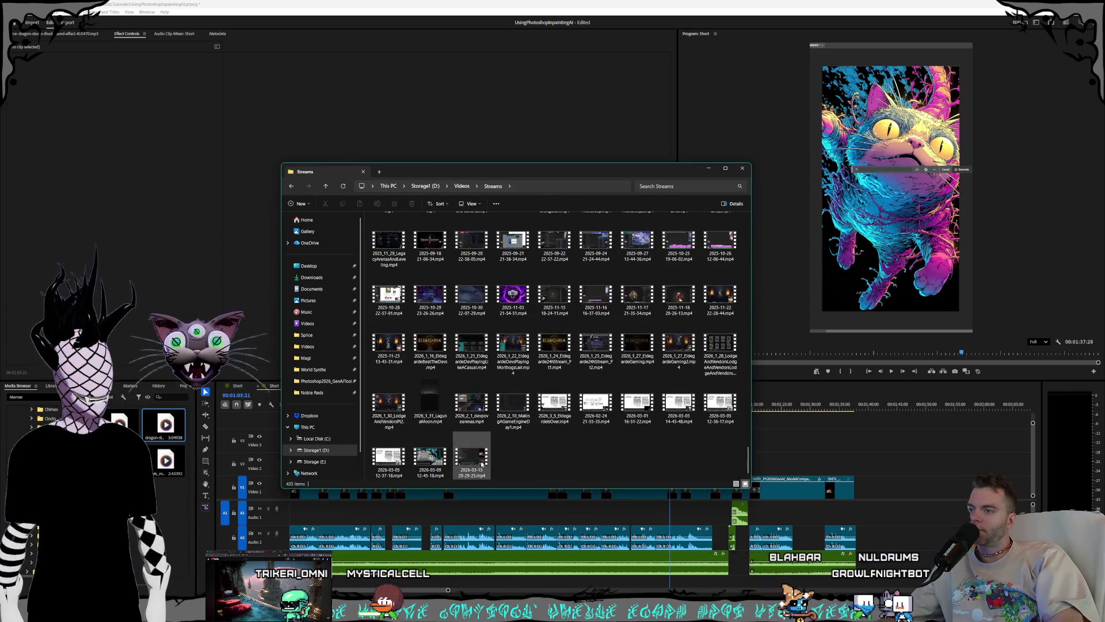
{"action": "mouse_move", "coordinate": [488, 463]}
{"action": "left_mouse_down"}
{"action": "mouse_move", "coordinate": [910, 495]}
{"action": "mouse_move", "coordinate": [876, 495]}
{"action": "mouse_move", "coordinate": [876, 437]}
{"action": "mouse_move", "coordinate": [492, 446]}
{"action": "mouse_move", "coordinate": [927, 444]}
{"action": "mouse_move", "coordinate": [928, 479]}
{"action": "mouse_move", "coordinate": [727, 279]}
{"action": "left_mouse_up"}
{"action": "left_click", "coordinate": [708, 168]}
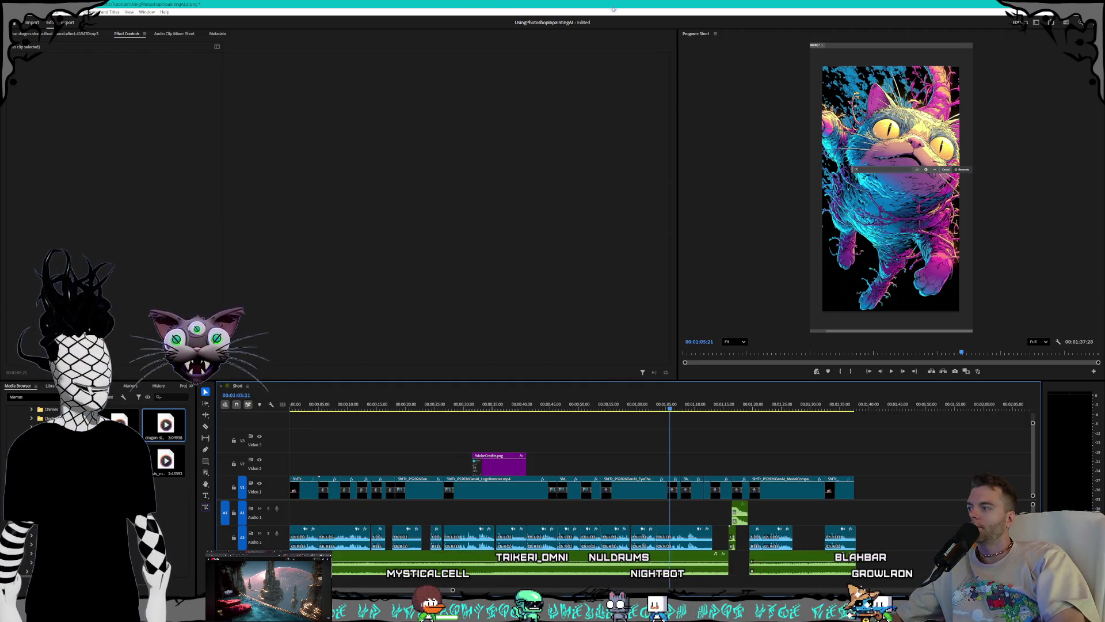
Step: Quit Premiere, saving the current, NulShort_TheMagi_Intro_1_1 and NulShort_NobleReds_Intro_1_1 projects
{"action": "key", "text": "ctrl+q"}
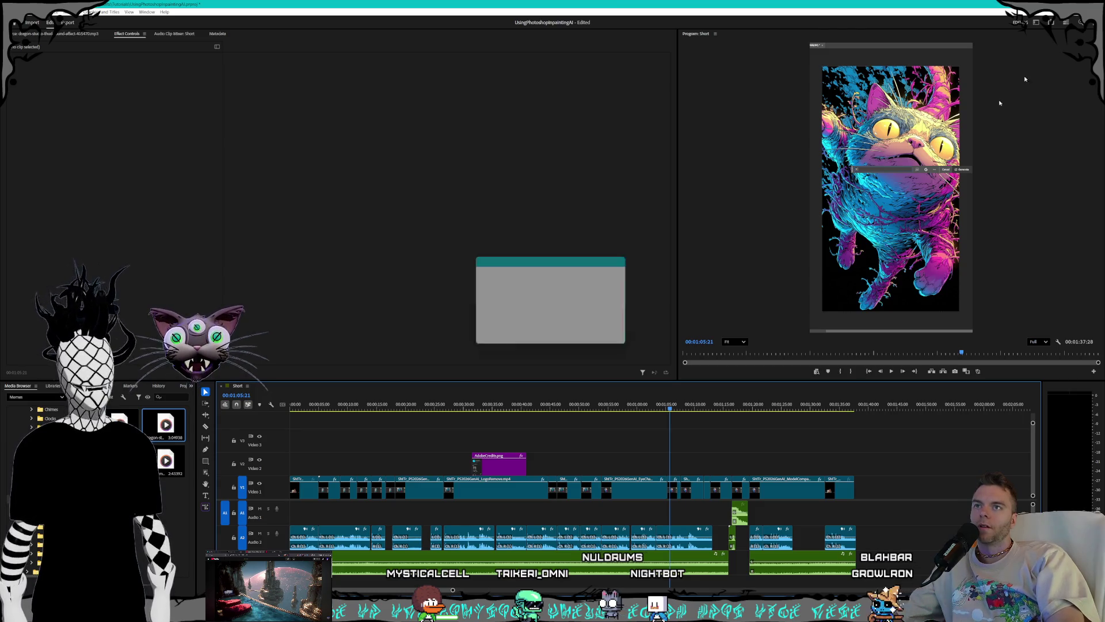
{"action": "left_click", "coordinate": [558, 334]}
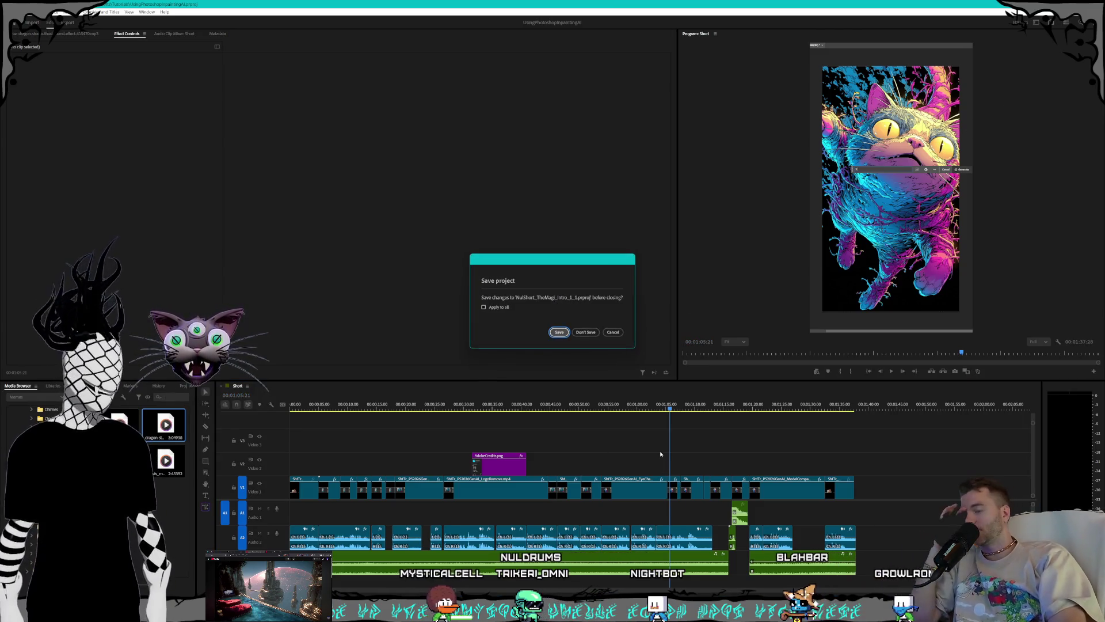
{"action": "left_click", "coordinate": [560, 333]}
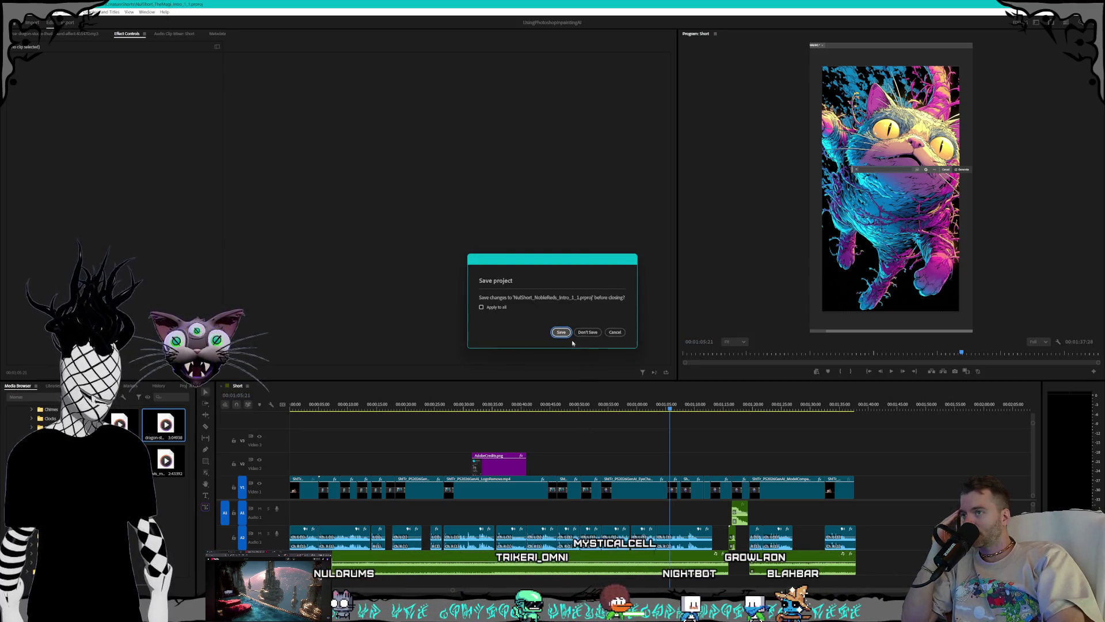
{"action": "left_click", "coordinate": [562, 333]}
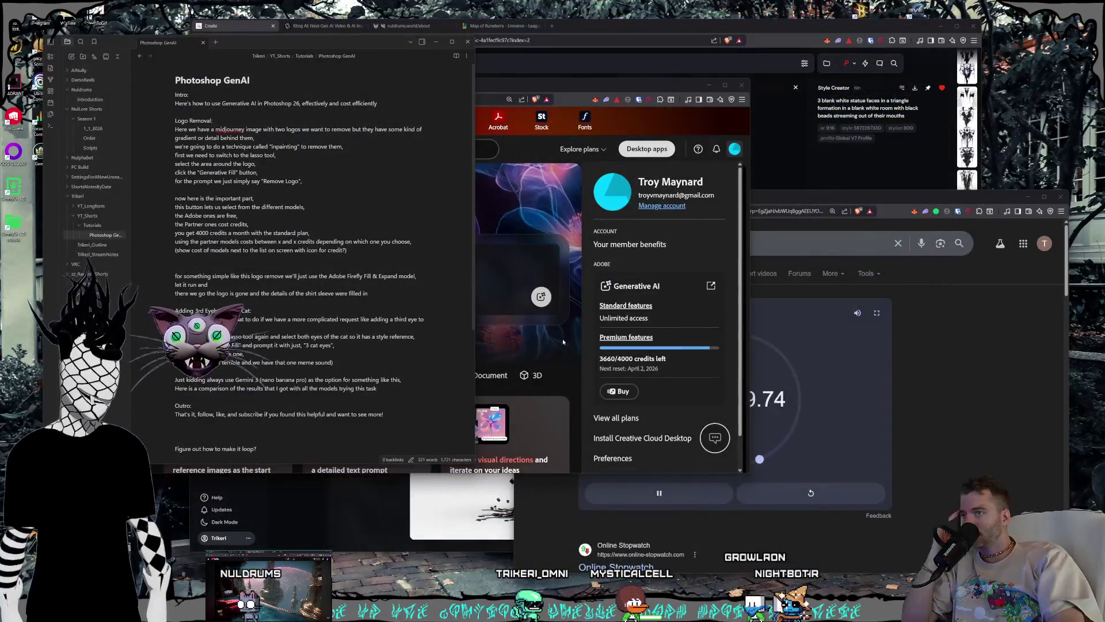
{"action": "left_click", "coordinate": [980, 381]}
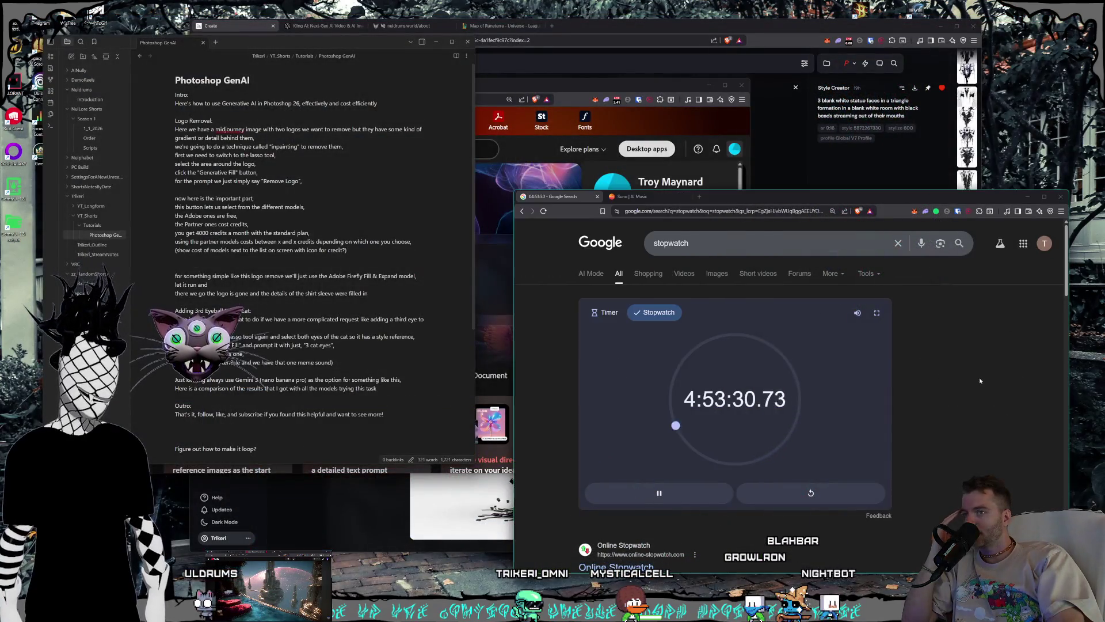
Step: Close the Google stopwatch tab, confirm leaving, and reopen the UsingPhotoshopInpaintingAI project
{"action": "left_click", "coordinate": [597, 196]}
{"action": "left_click", "coordinate": [822, 256]}
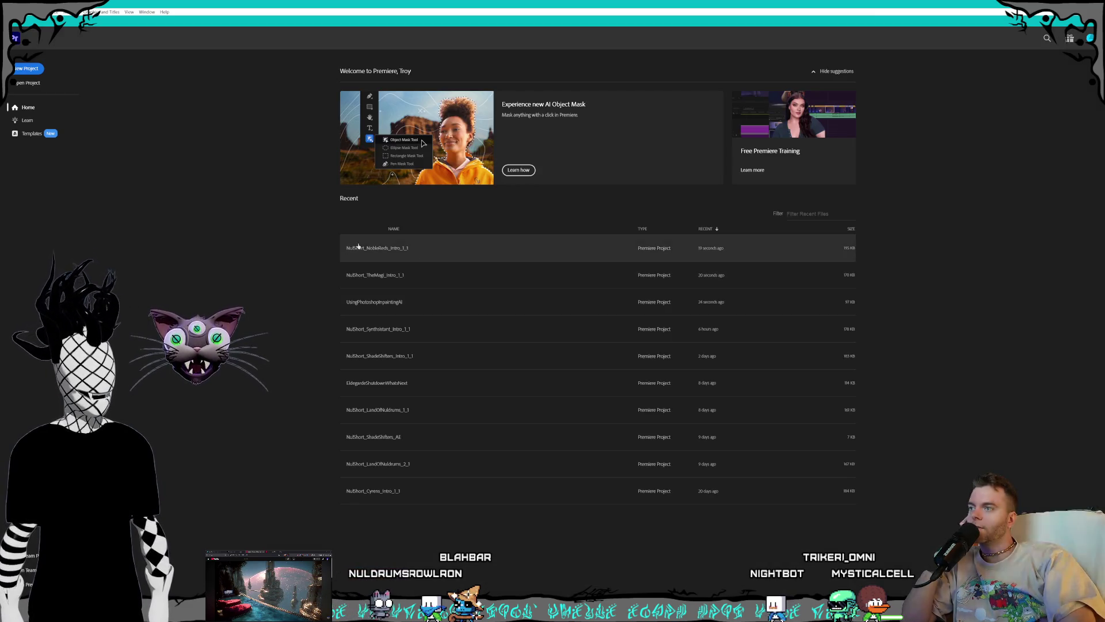
{"action": "left_click", "coordinate": [374, 302]}
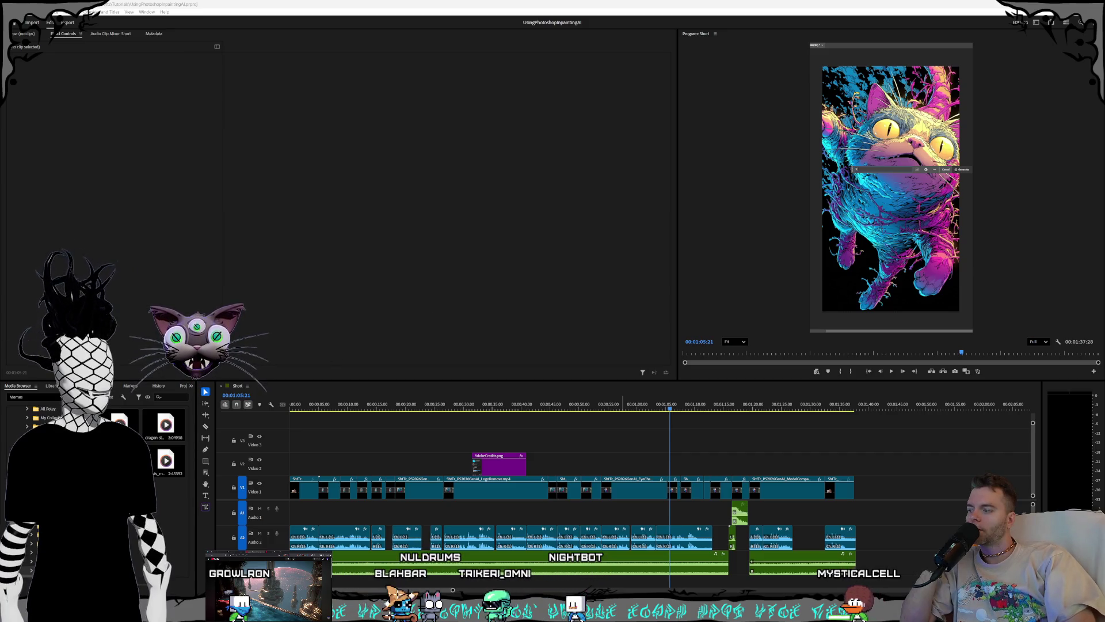
Step: Open a new File Explorer window with Win+E over the loaded project
{"action": "key", "text": "super+e"}
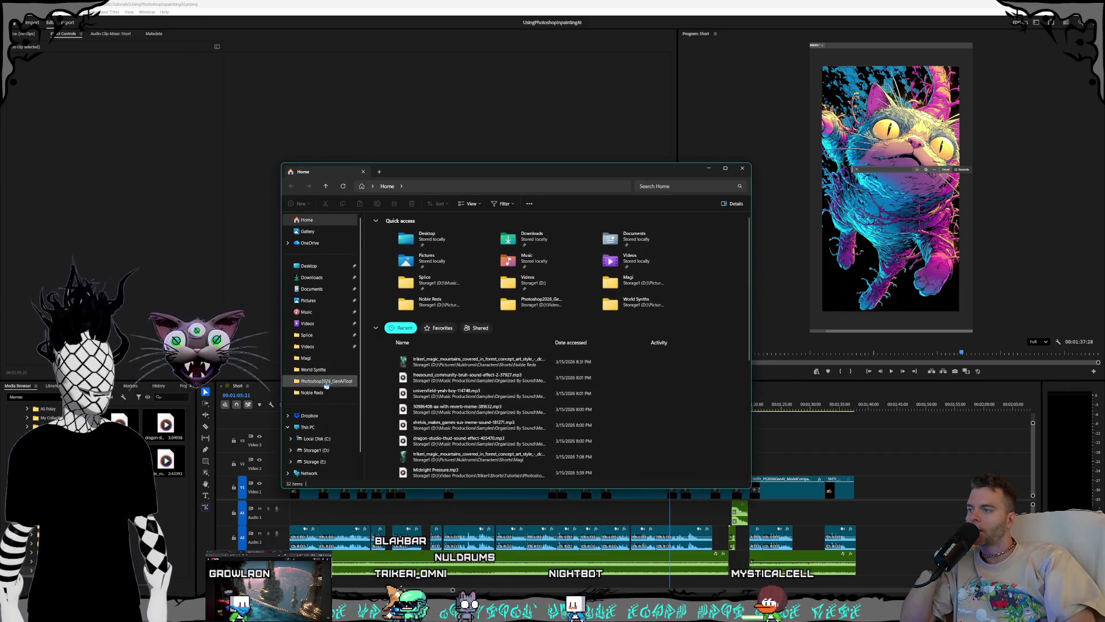
Step: Drag the 2026-03-15 recording from Storage1 (D:) > Videos > Streams onto the timeline's end, then close Explorer
{"action": "scroll", "coordinate": [327, 386], "scroll_direction": "down", "scroll_amount": 1}
{"action": "left_click", "coordinate": [311, 424]}
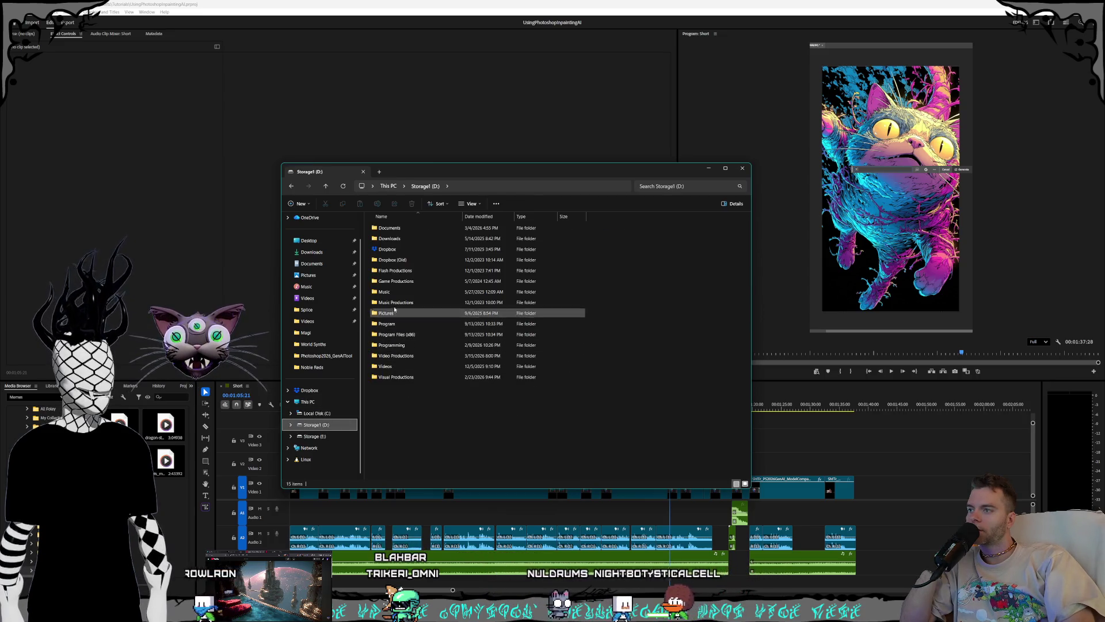
{"action": "left_click", "coordinate": [391, 323]}
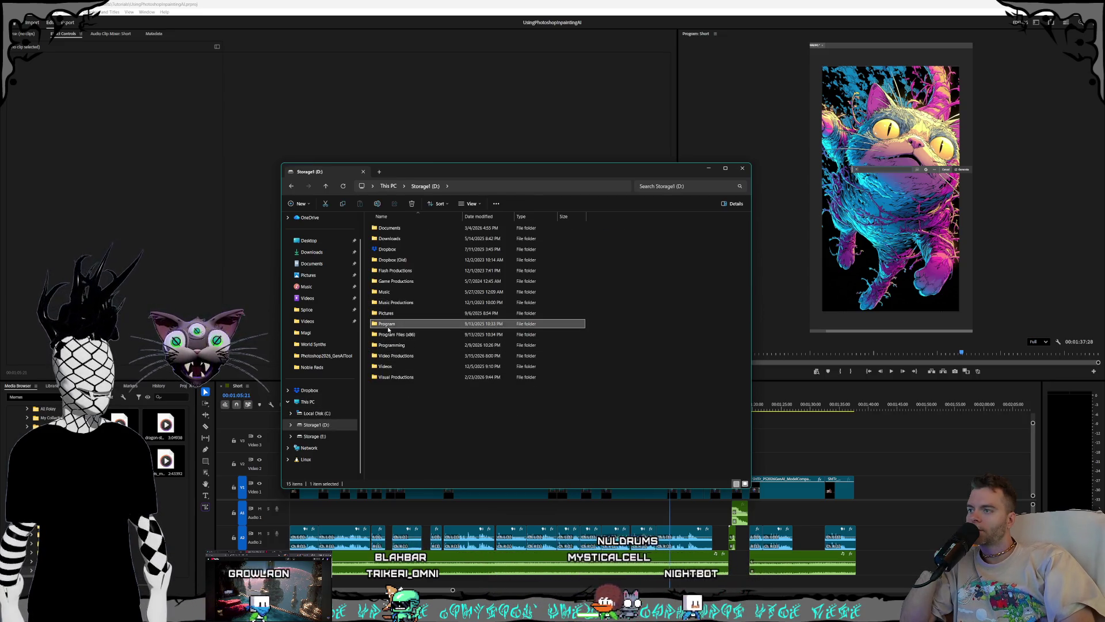
{"action": "double_click", "coordinate": [403, 366]}
{"action": "double_click", "coordinate": [394, 419]}
{"action": "scroll", "coordinate": [498, 381], "scroll_direction": "down", "scroll_amount": 15}
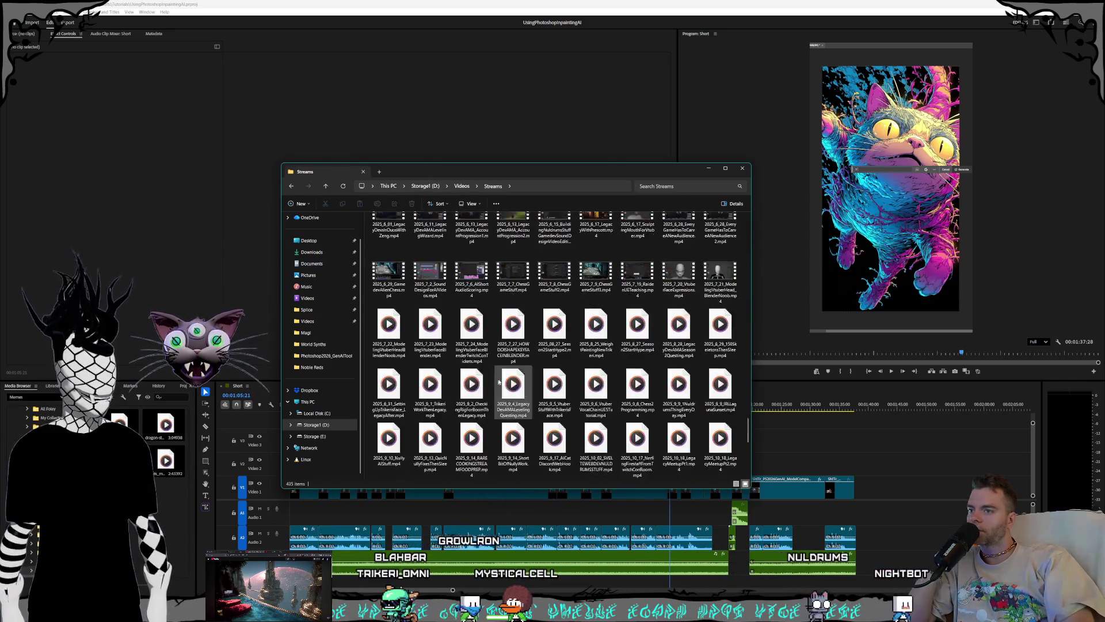
{"action": "scroll", "coordinate": [498, 381], "scroll_direction": "down", "scroll_amount": 5}
{"action": "mouse_move", "coordinate": [472, 458]}
{"action": "left_mouse_down"}
{"action": "mouse_move", "coordinate": [898, 483]}
{"action": "mouse_move", "coordinate": [890, 481]}
{"action": "left_mouse_up"}
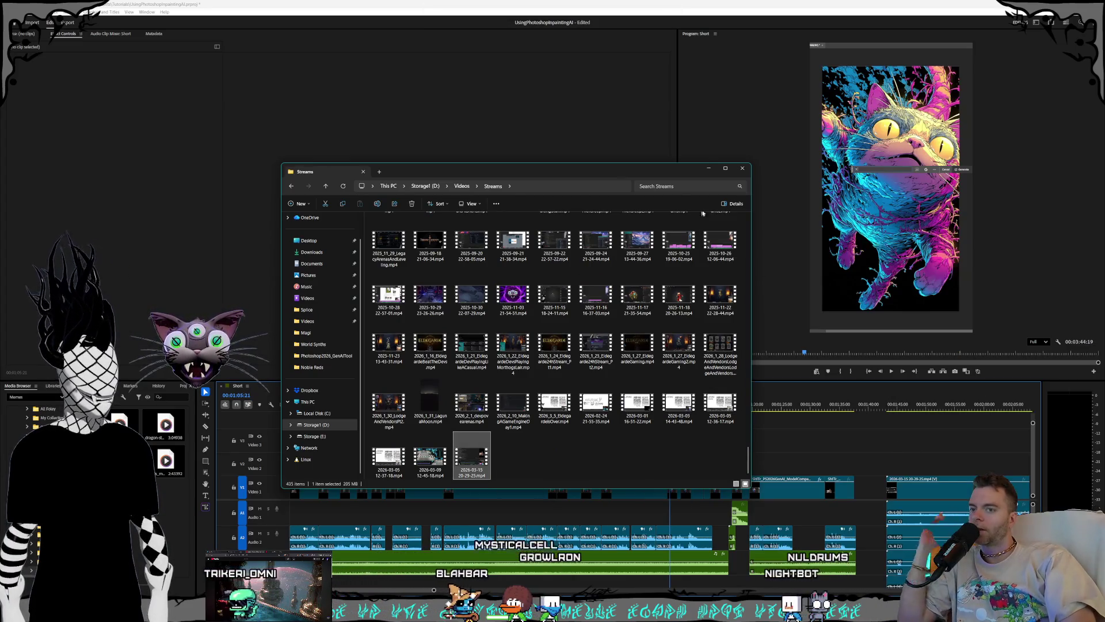
{"action": "left_click", "coordinate": [743, 168]}
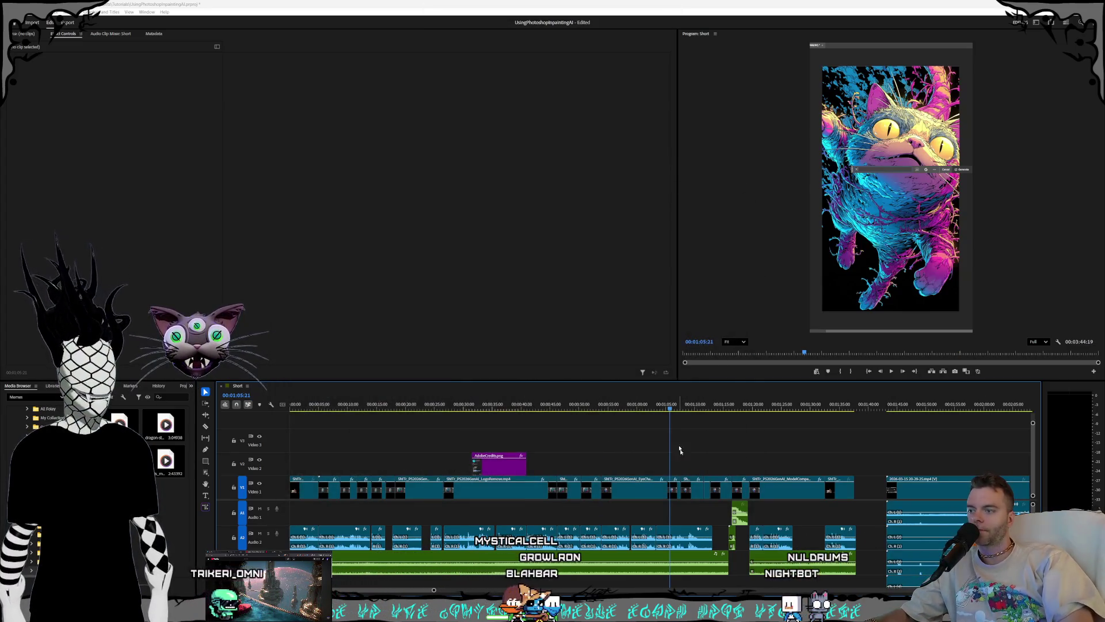
Step: Zoom out to show the new clip, set the playhead near 1:46, mute Audio 1, and play
{"action": "left_click", "coordinate": [740, 515]}
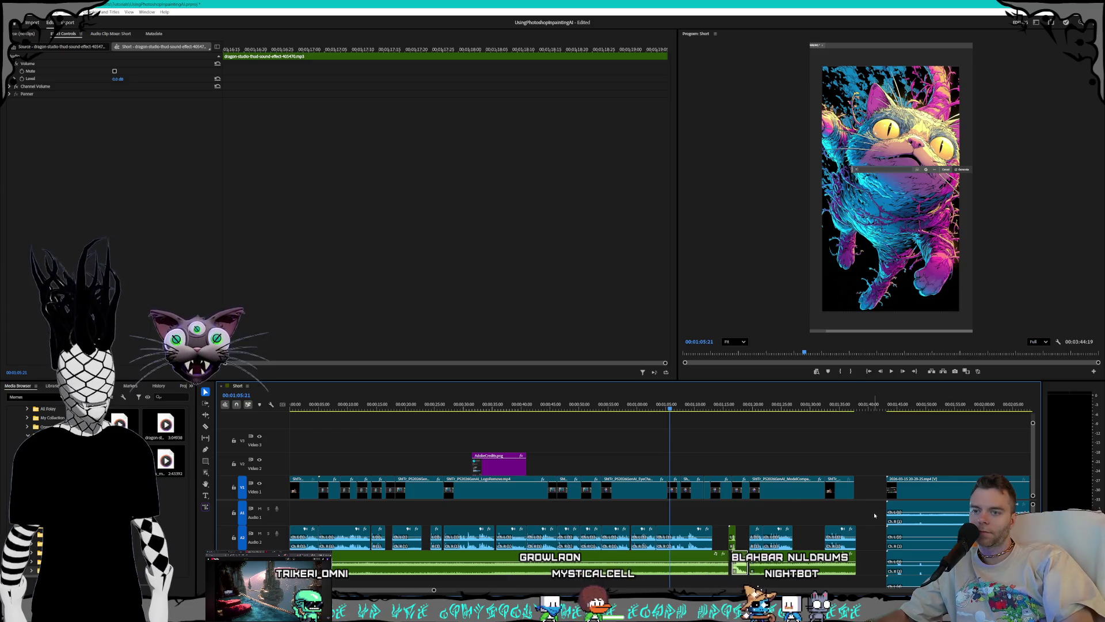
{"action": "key", "text": "minus"}
{"action": "key", "text": "minus"}
{"action": "key", "text": "minus"}
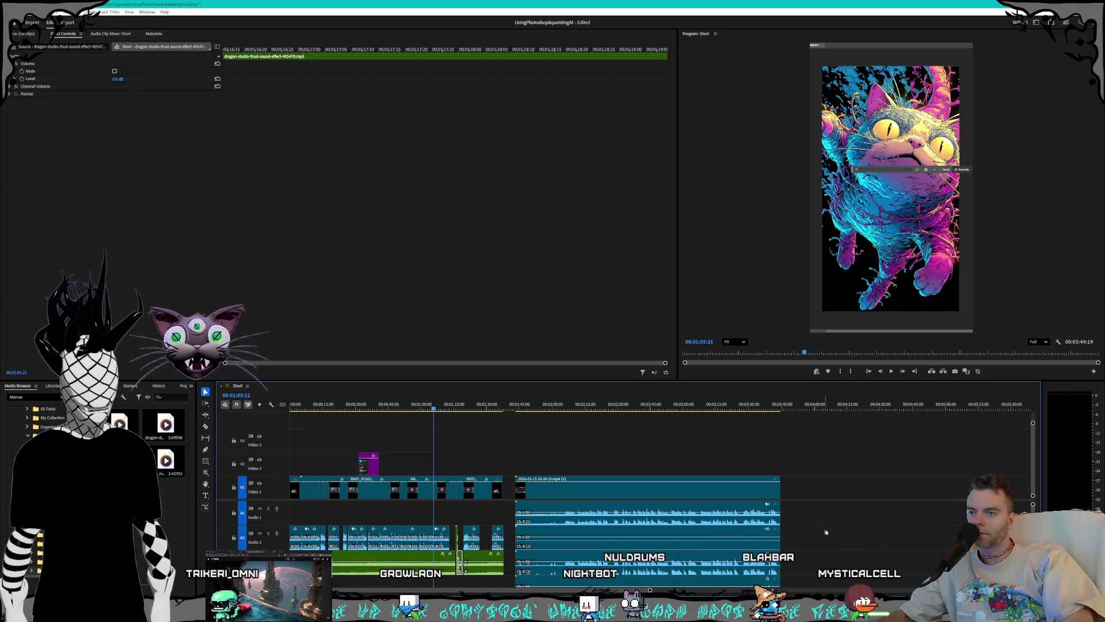
{"action": "left_click", "coordinate": [645, 504]}
{"action": "left_click", "coordinate": [522, 404]}
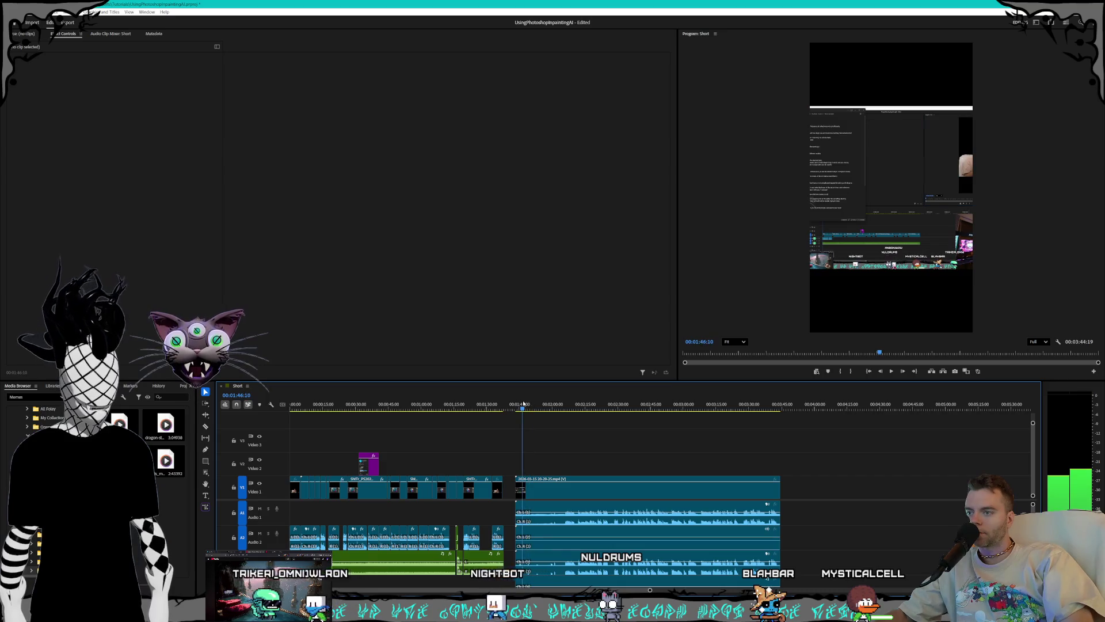
{"action": "left_click", "coordinate": [260, 508]}
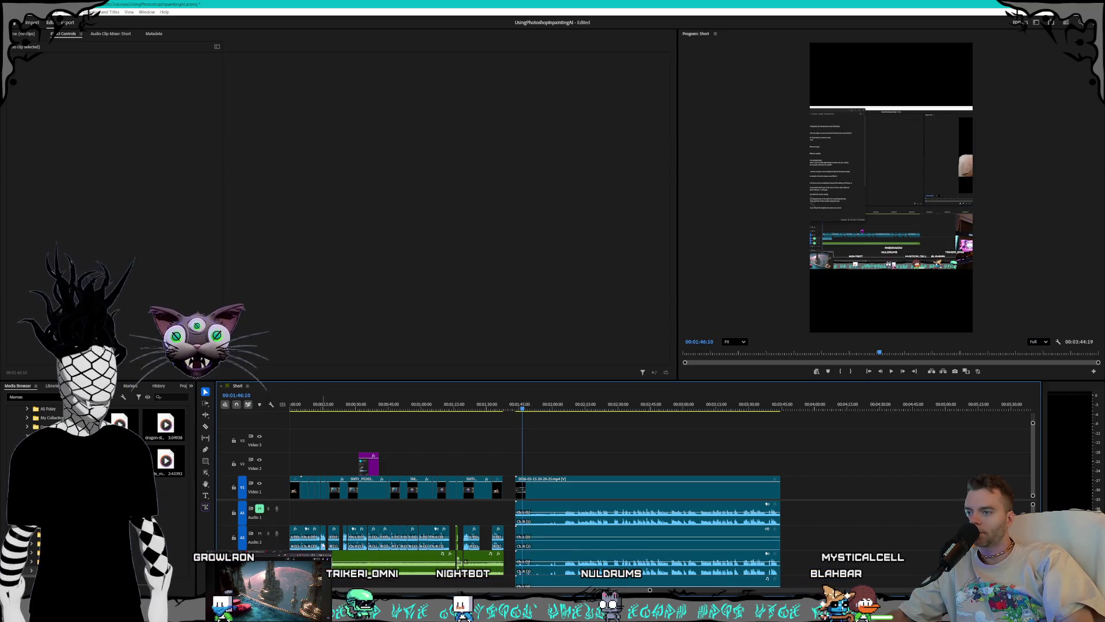
{"action": "key", "text": "space"}
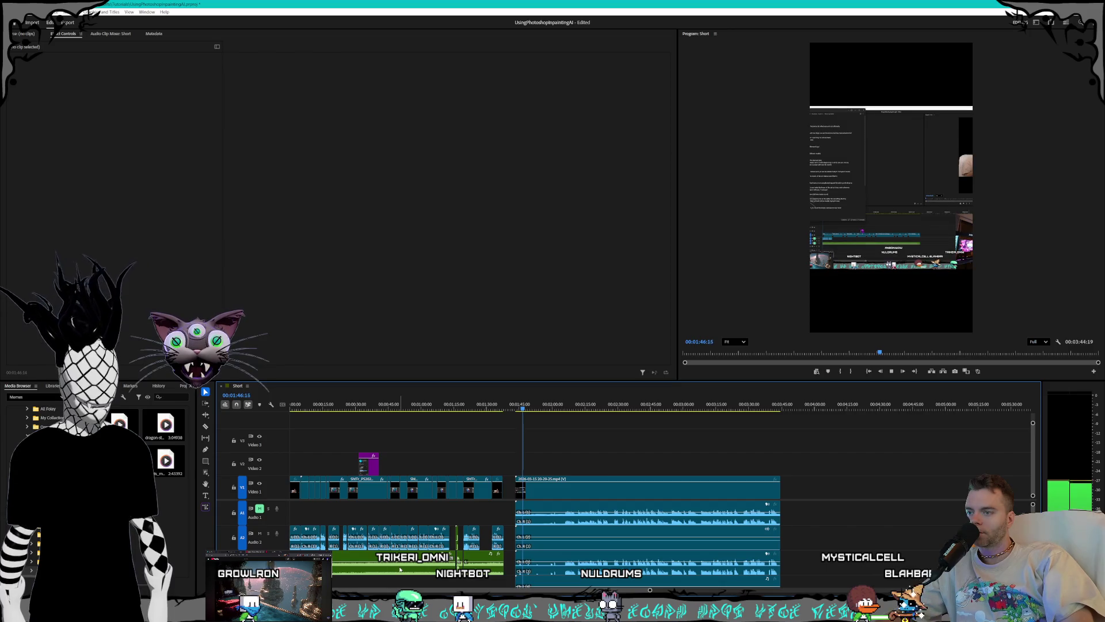
Step: Enlarge the Timeline panel, mute Audio 3 and Audio 4, and open the stream clip's context menu
{"action": "scroll", "coordinate": [800, 548], "scroll_direction": "down", "scroll_amount": 3}
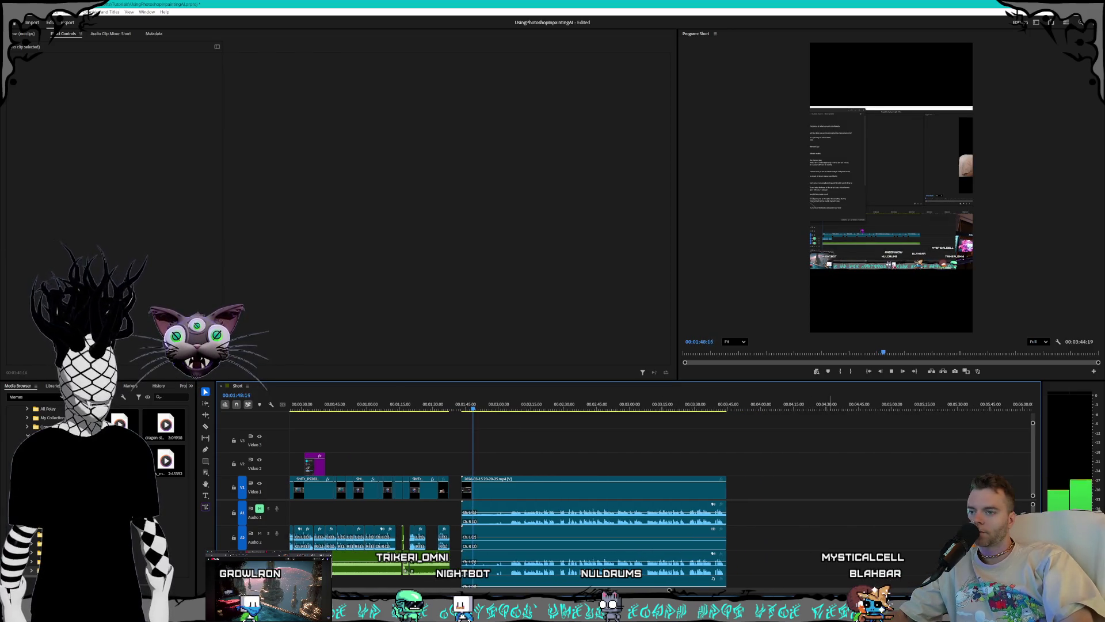
{"action": "mouse_move", "coordinate": [1033, 505]}
{"action": "left_mouse_down"}
{"action": "mouse_move", "coordinate": [1031, 485]}
{"action": "mouse_move", "coordinate": [1033, 495]}
{"action": "left_mouse_up"}
{"action": "left_click_drag", "start_coordinate": [737, 381], "coordinate": [737, 299]}
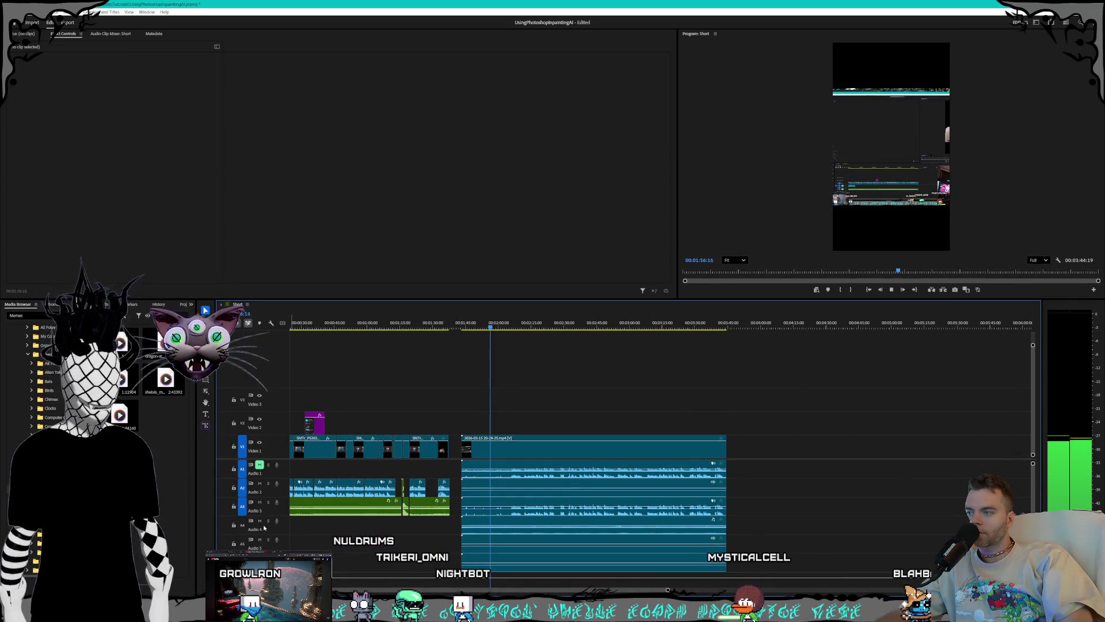
{"action": "left_click", "coordinate": [260, 502]}
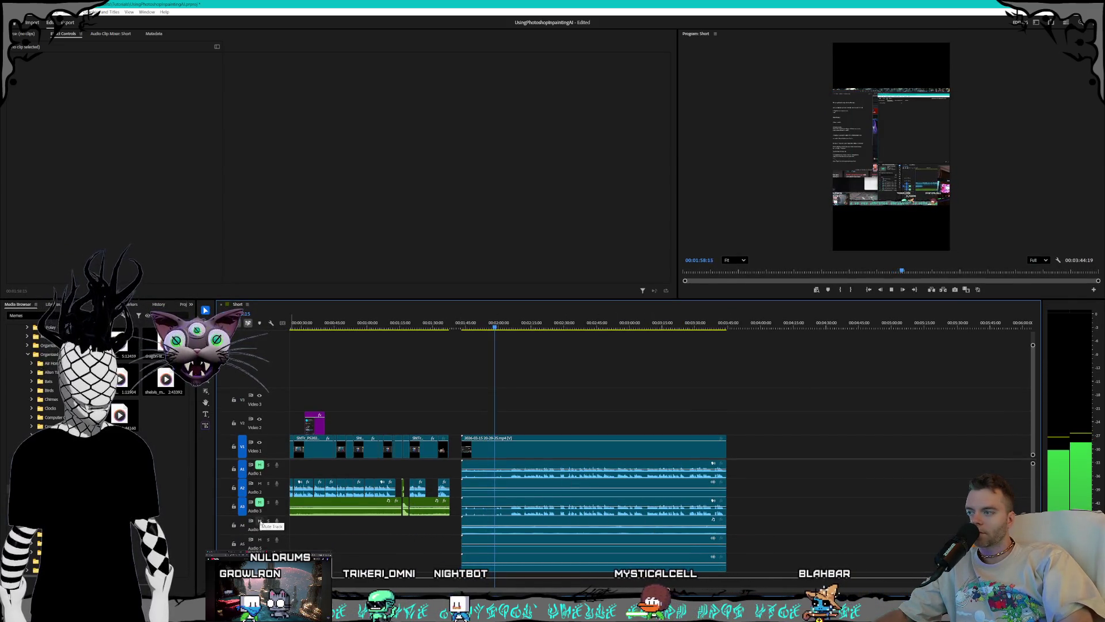
{"action": "left_click", "coordinate": [260, 520]}
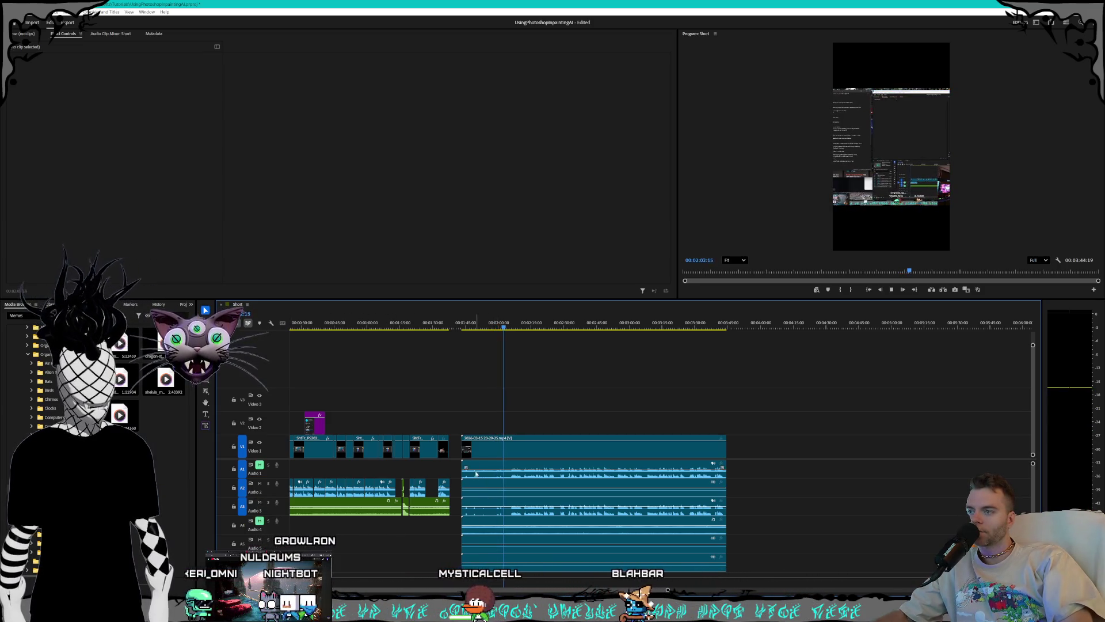
{"action": "right_click", "coordinate": [501, 447]}
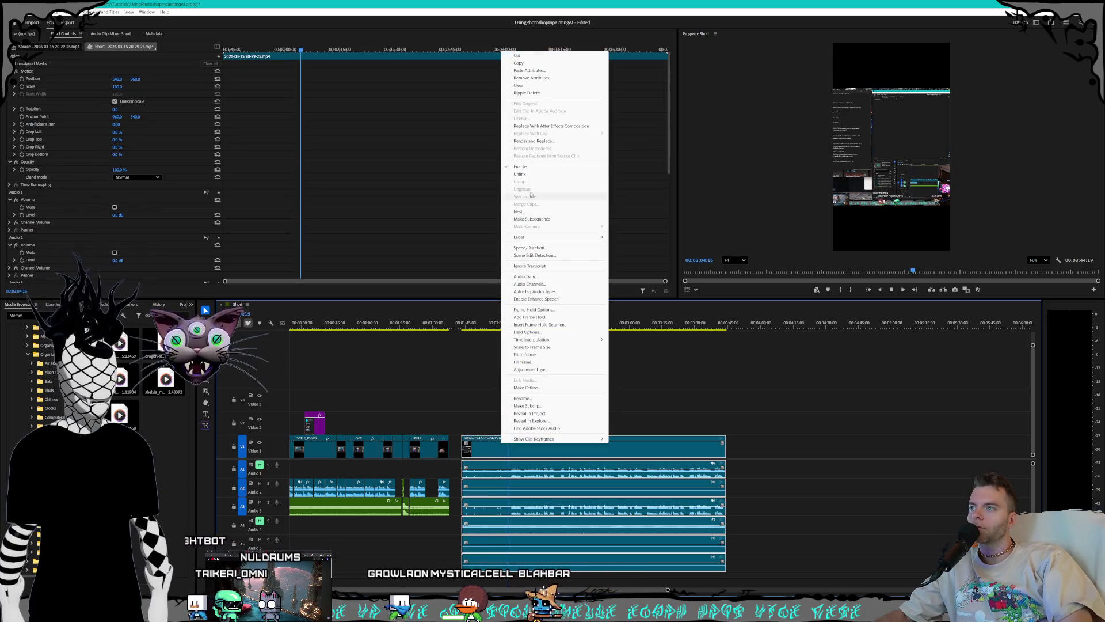
Step: Unlink the stream clip and delete its video plus its A1, A2, A4 and A5 audio
{"action": "left_click", "coordinate": [520, 174]}
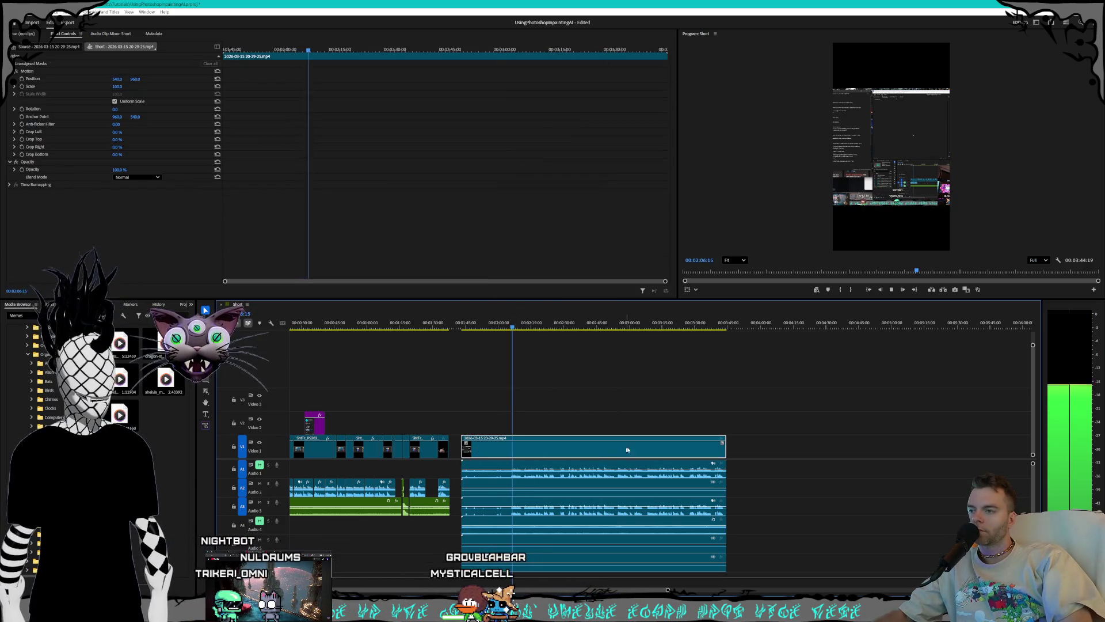
{"action": "left_click", "coordinate": [746, 447]}
{"action": "key", "text": "space"}
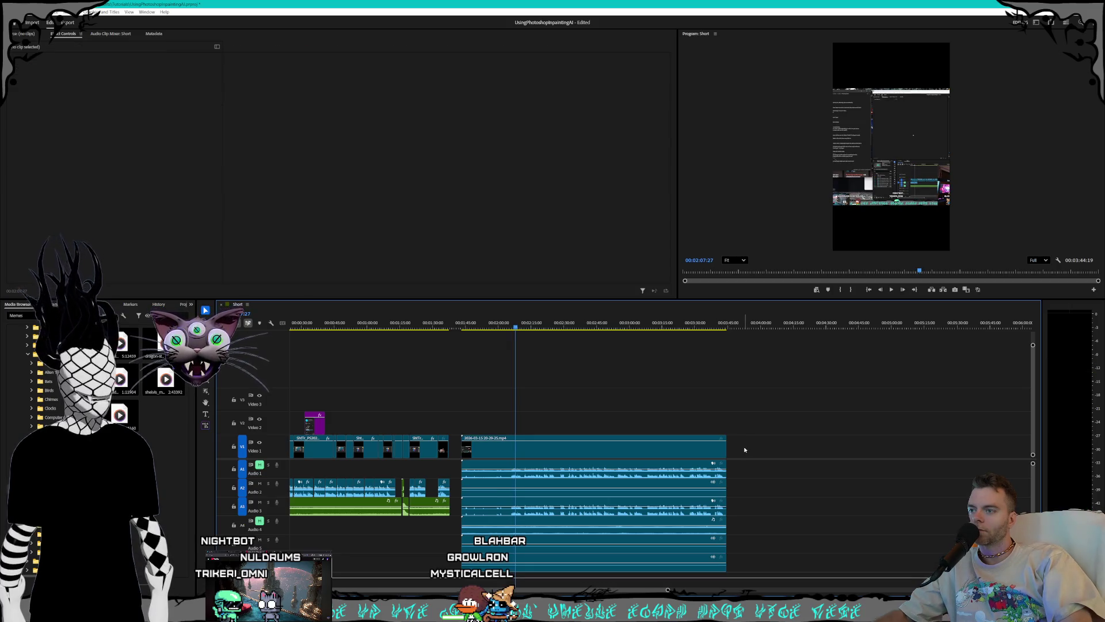
{"action": "left_click", "coordinate": [633, 447]}
{"action": "key", "text": "Delete"}
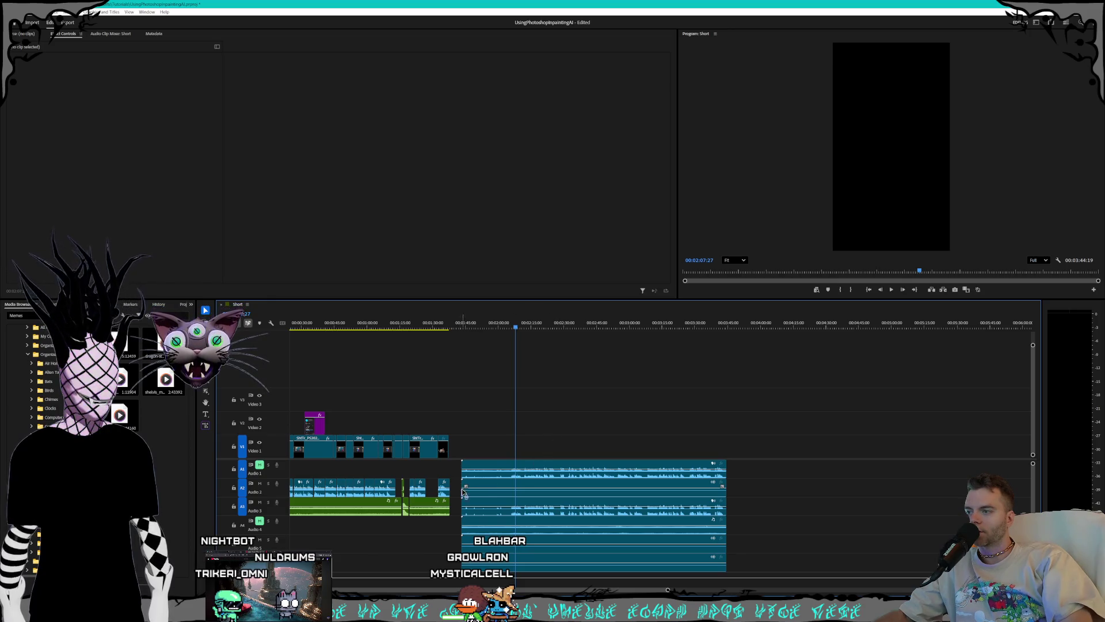
{"action": "left_click_drag", "start_coordinate": [574, 451], "coordinate": [530, 491]}
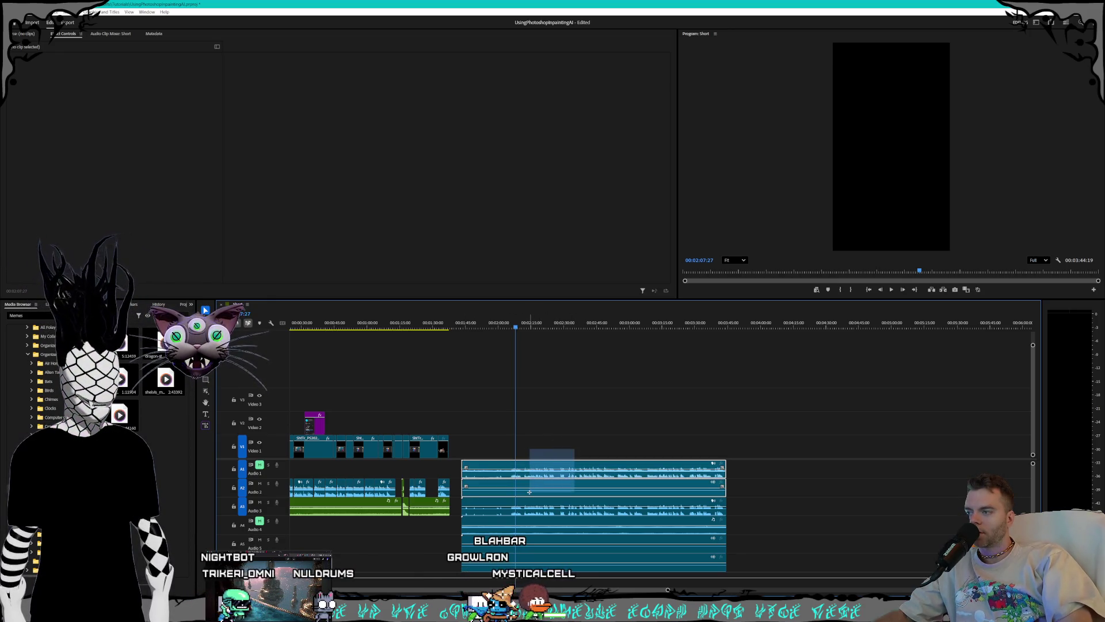
{"action": "key", "text": "Delete"}
{"action": "left_click", "coordinate": [714, 540]}
{"action": "key", "text": "Delete"}
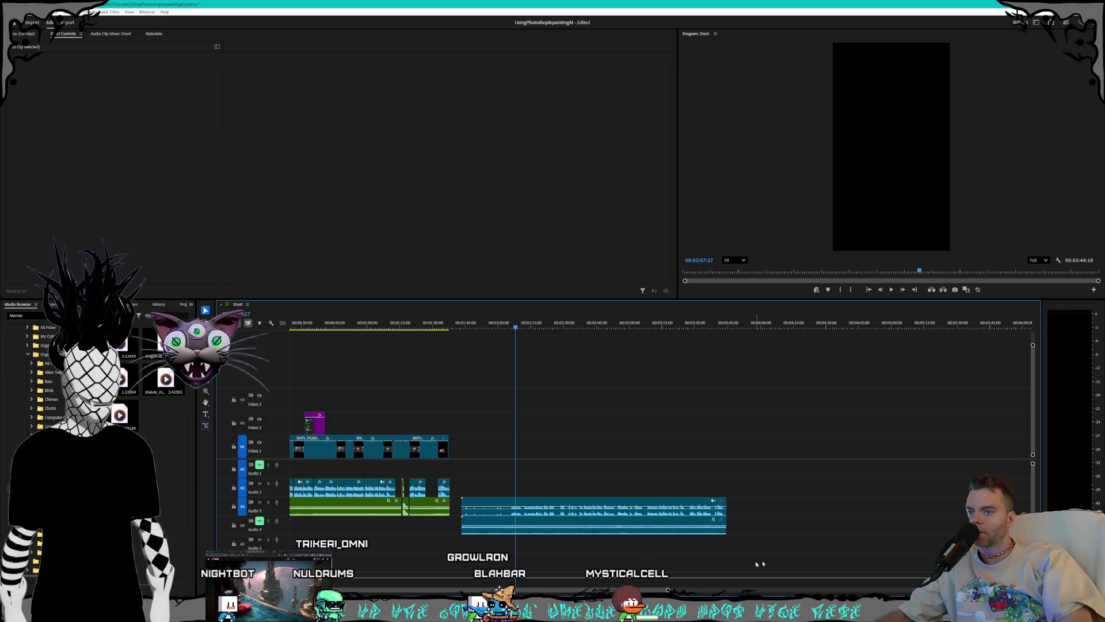
Step: Move the remaining stream audio onto Audio 1 at 00:00, trim its start, and return to sequence start
{"action": "mouse_move", "coordinate": [505, 511]}
{"action": "left_mouse_down"}
{"action": "mouse_move", "coordinate": [473, 469]}
{"action": "mouse_move", "coordinate": [340, 473]}
{"action": "left_mouse_up"}
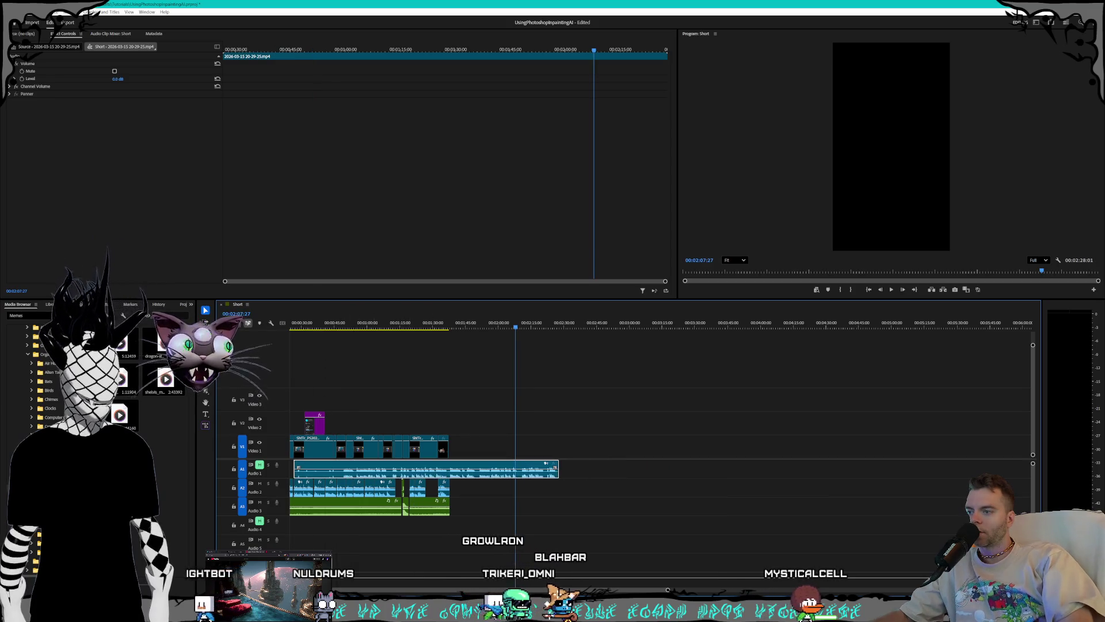
{"action": "scroll", "coordinate": [341, 473], "scroll_direction": "up", "scroll_amount": 2}
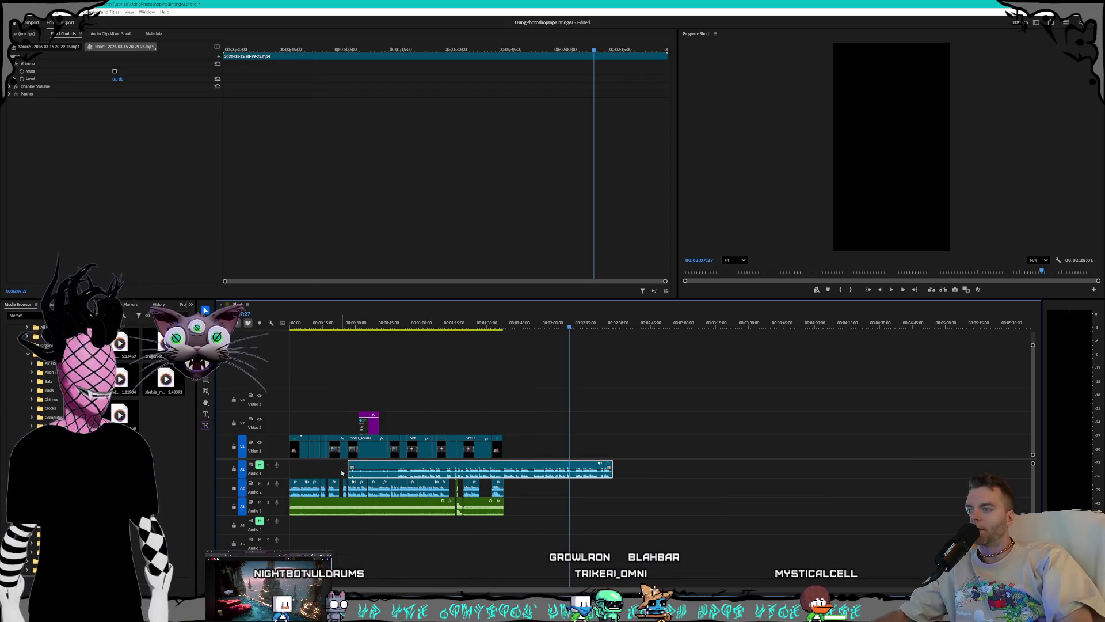
{"action": "scroll", "coordinate": [369, 475], "scroll_direction": "up", "scroll_amount": 2}
{"action": "scroll", "coordinate": [369, 474], "scroll_direction": "up", "scroll_amount": 2}
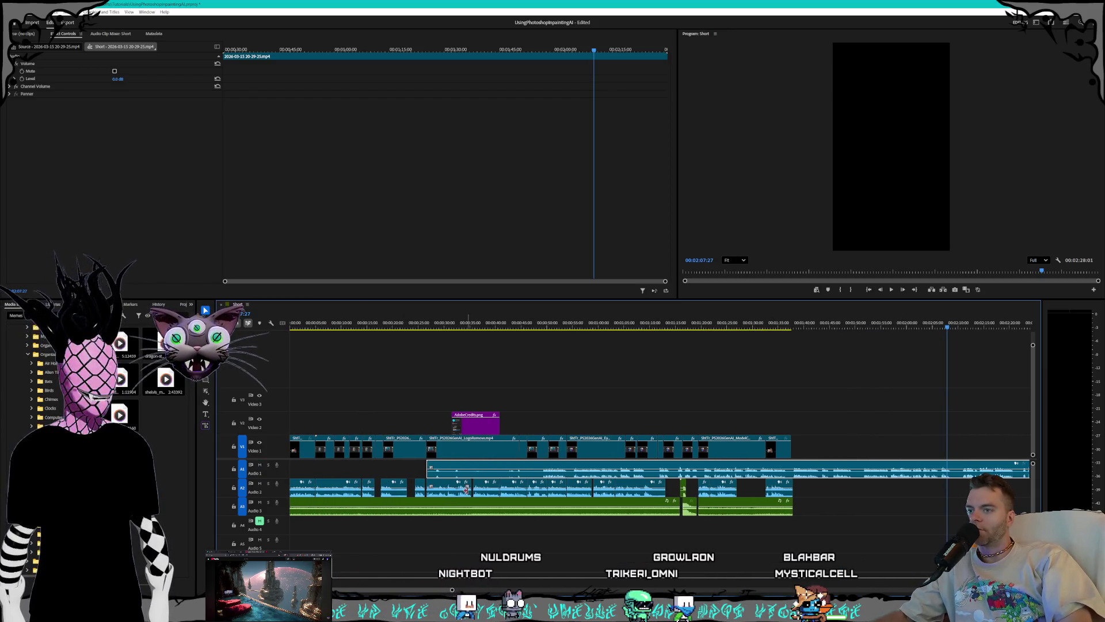
{"action": "scroll", "coordinate": [338, 478], "scroll_direction": "up", "scroll_amount": 1}
{"action": "left_click_drag", "start_coordinate": [517, 474], "coordinate": [362, 482]}
{"action": "scroll", "coordinate": [414, 490], "scroll_direction": "up", "scroll_amount": 2}
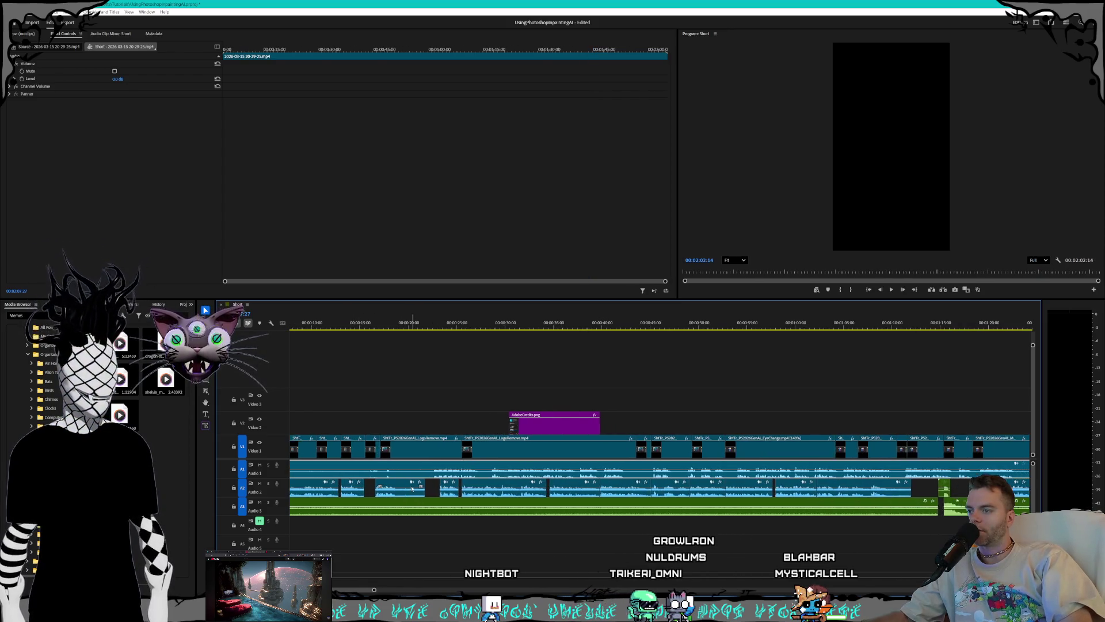
{"action": "mouse_move", "coordinate": [299, 473]}
{"action": "left_mouse_down"}
{"action": "mouse_move", "coordinate": [438, 478]}
{"action": "mouse_move", "coordinate": [315, 469]}
{"action": "left_mouse_up"}
{"action": "scroll", "coordinate": [315, 480], "scroll_direction": "up", "scroll_amount": 2}
{"action": "scroll", "coordinate": [318, 479], "scroll_direction": "up", "scroll_amount": 1}
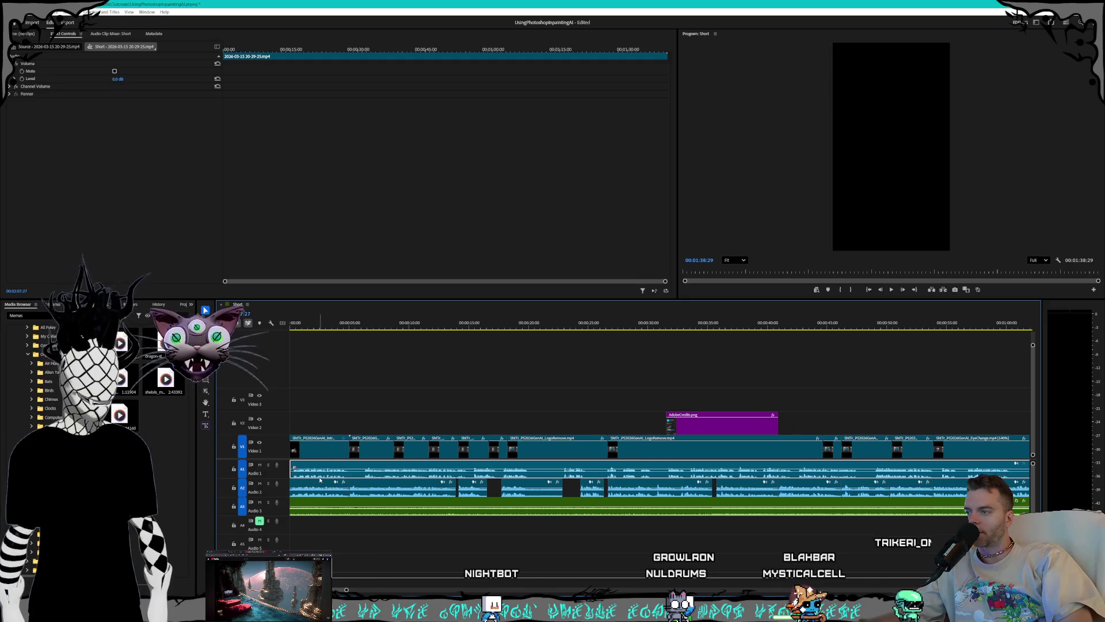
{"action": "left_click", "coordinate": [296, 322]}
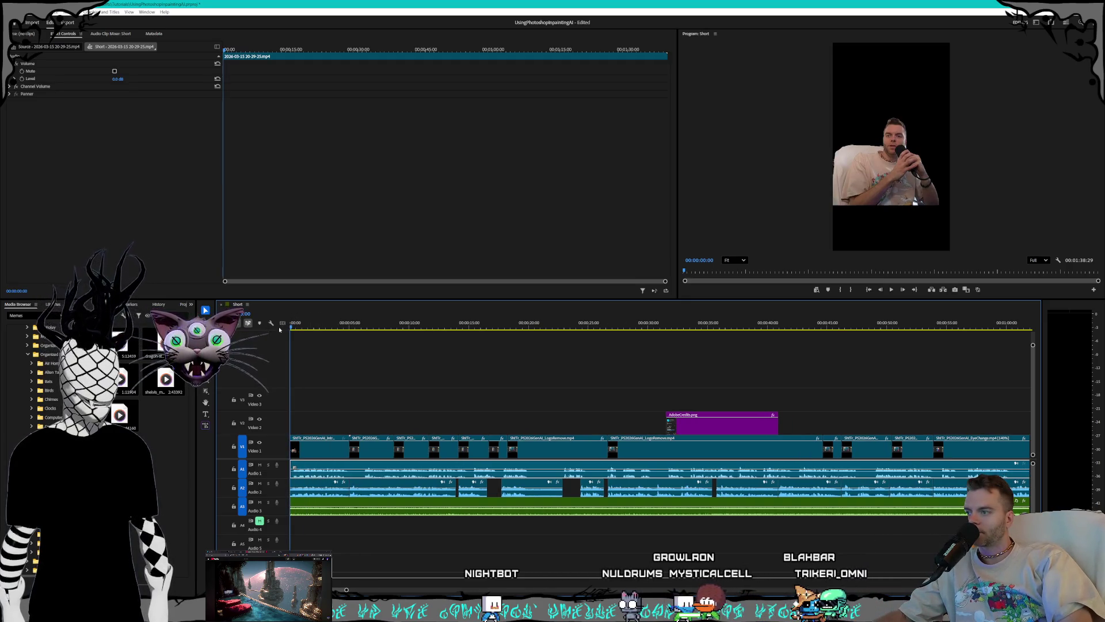
Step: Mute Audio 1 and Audio 3 while previewing the short's first four seconds
{"action": "left_click", "coordinate": [260, 465]}
{"action": "key", "text": "space"}
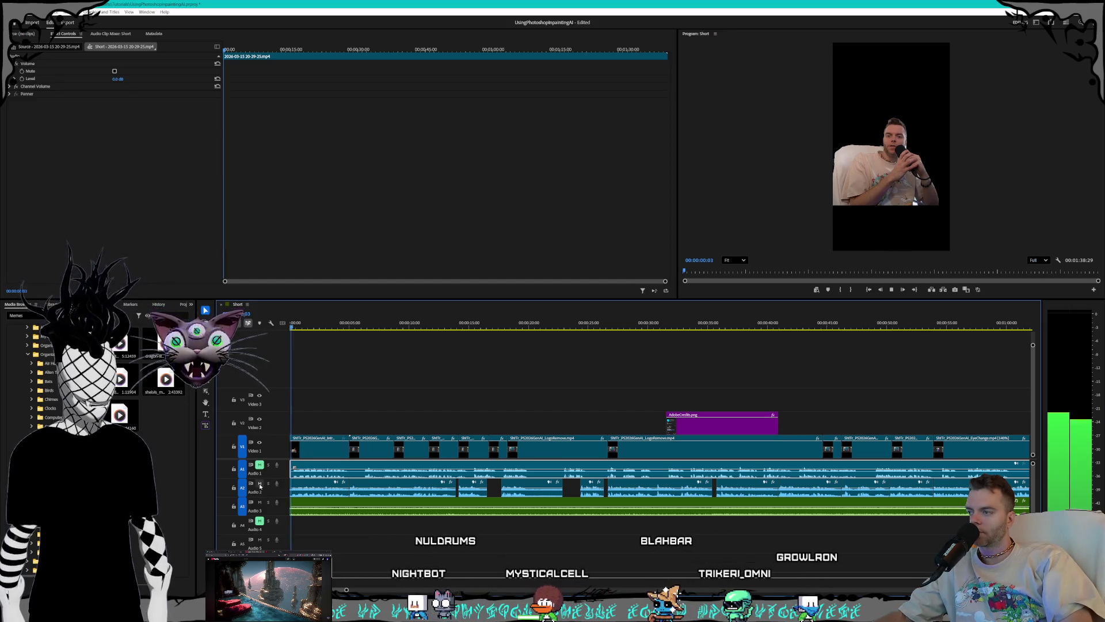
{"action": "left_click", "coordinate": [260, 502]}
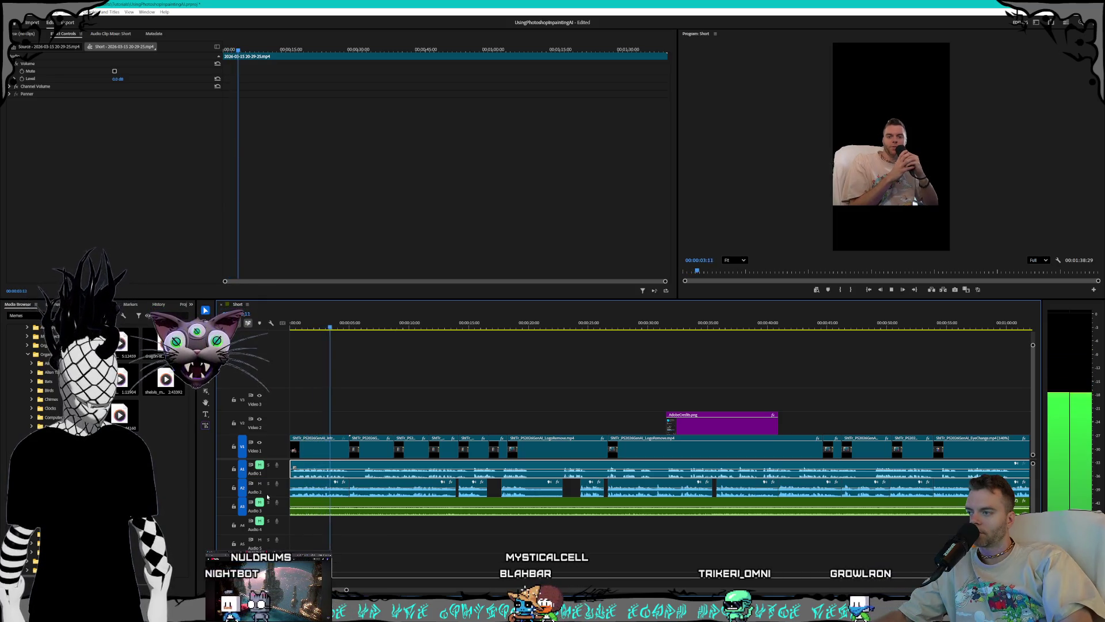
{"action": "key", "text": "space"}
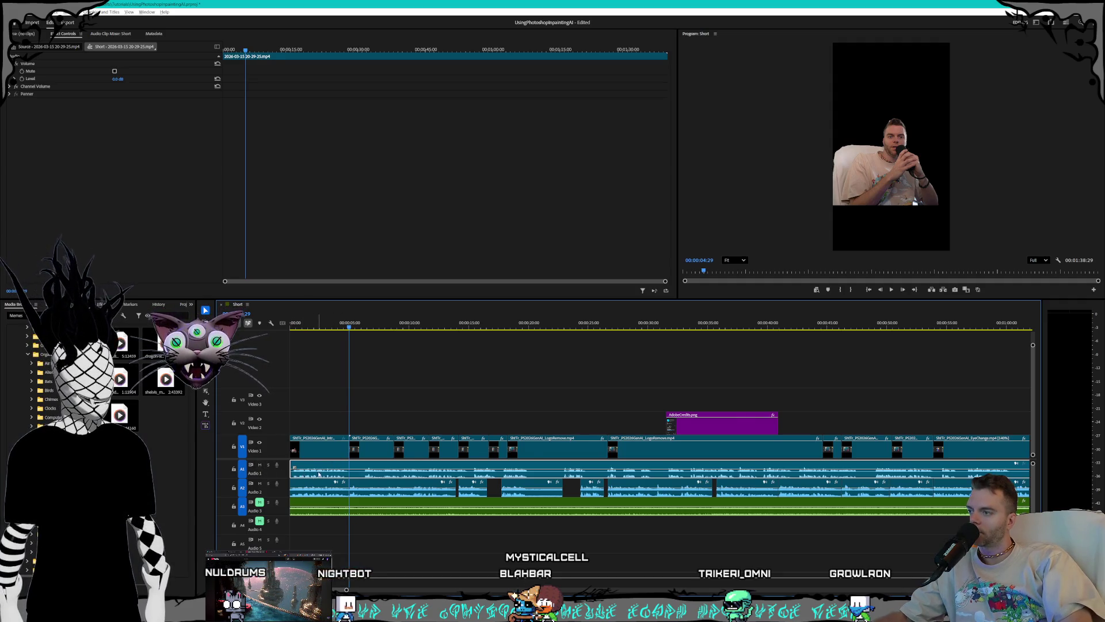
{"action": "scroll", "coordinate": [319, 474], "scroll_direction": "up", "scroll_amount": 3}
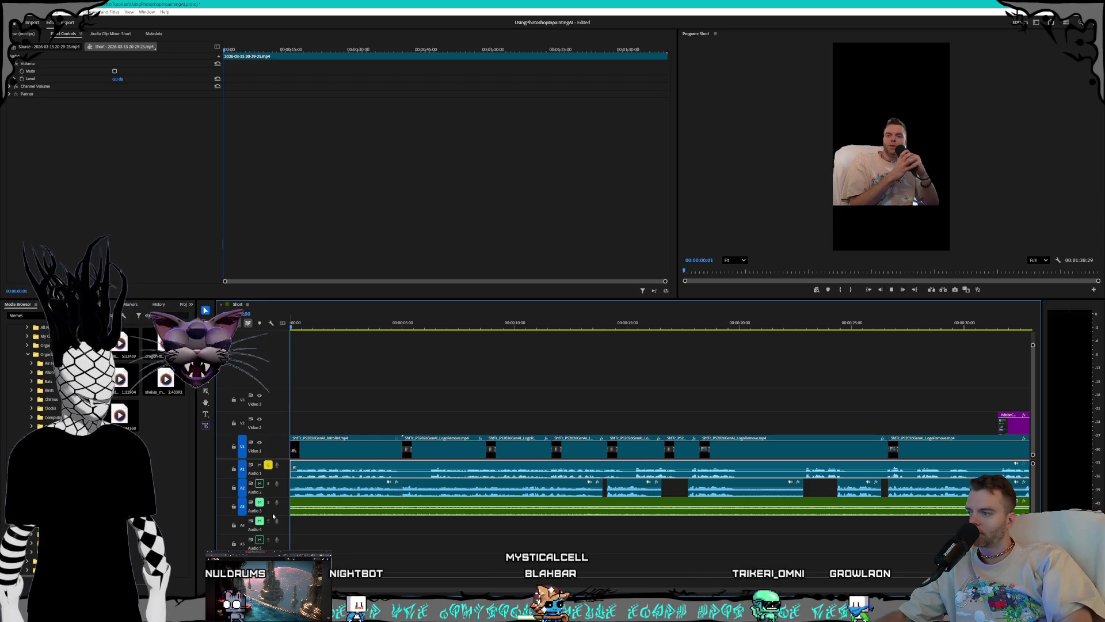
Step: Split the stream audio at 00:00:05:00 with Ctrl+K, delete the short piece, and close the gap
{"action": "key", "text": "space"}
{"action": "scroll", "coordinate": [308, 480], "scroll_direction": "up", "scroll_amount": 1}
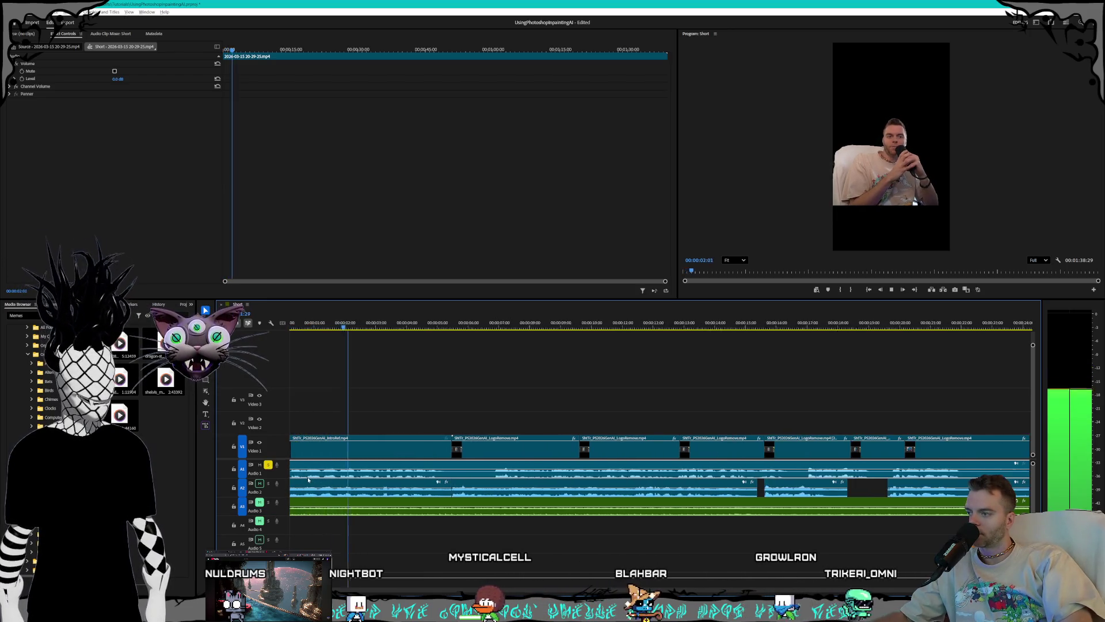
{"action": "scroll", "coordinate": [293, 473], "scroll_direction": "up", "scroll_amount": 1}
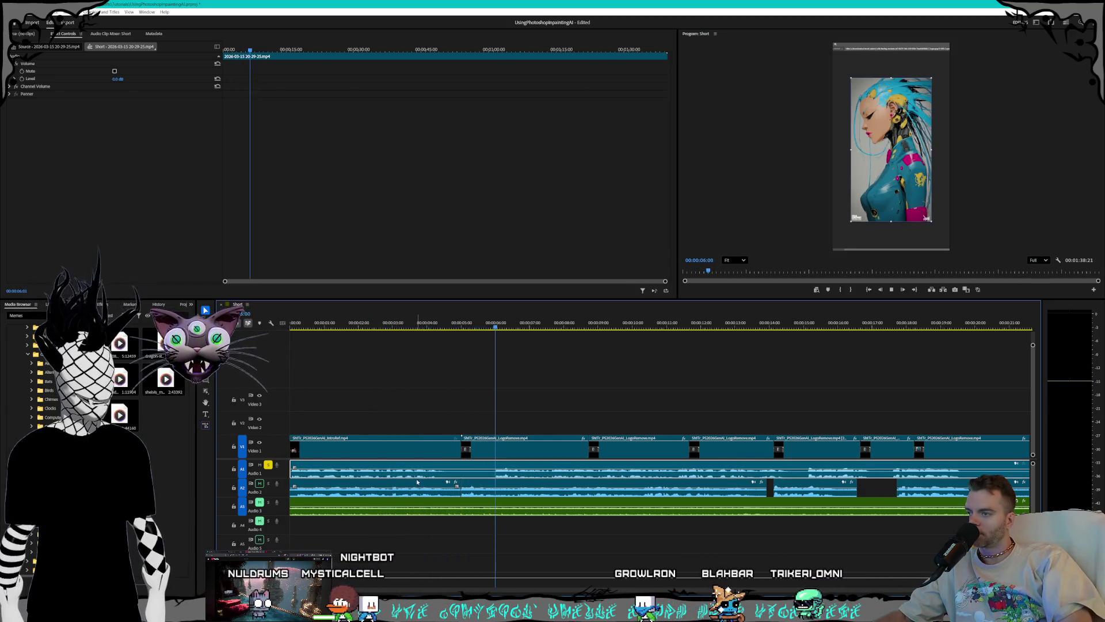
{"action": "key", "text": "Up"}
{"action": "key", "text": "Down"}
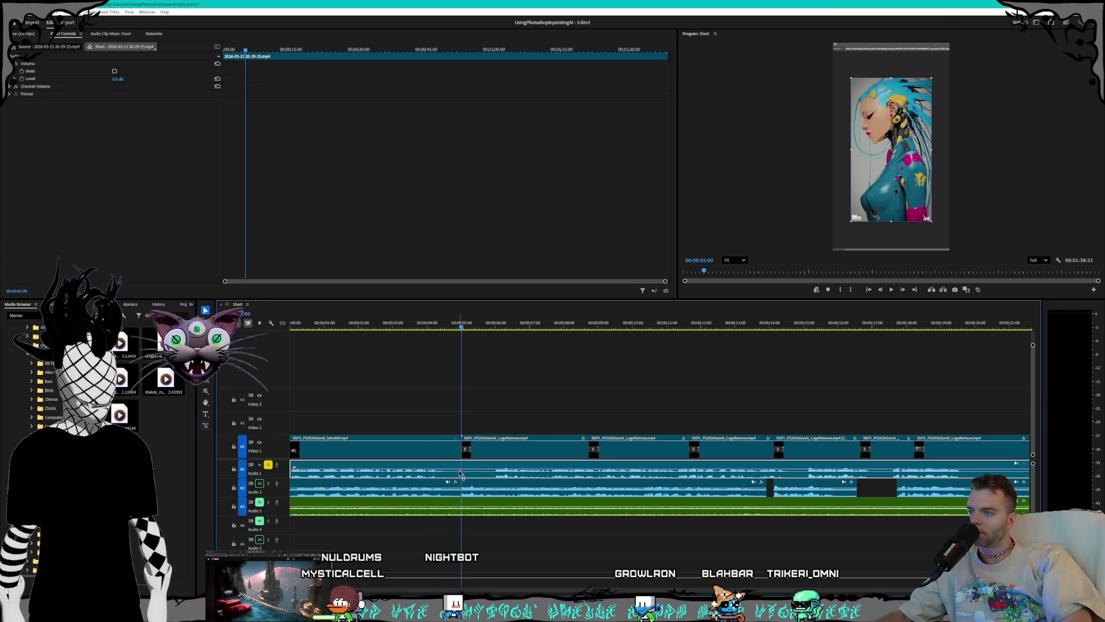
{"action": "key", "text": "ctrl+k"}
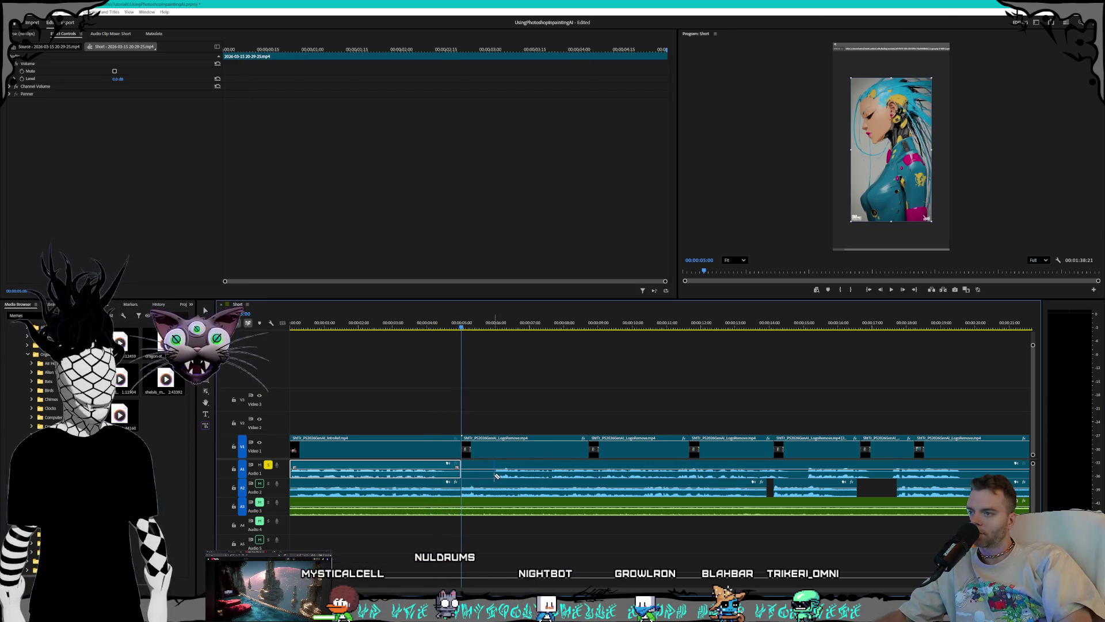
{"action": "left_click", "coordinate": [476, 476]}
{"action": "key", "text": "Delete"}
{"action": "left_click_drag", "start_coordinate": [503, 476], "coordinate": [475, 477]}
Step: Play to check the new sync, then trim the stream audio near 13 seconds
{"action": "key", "text": "space"}
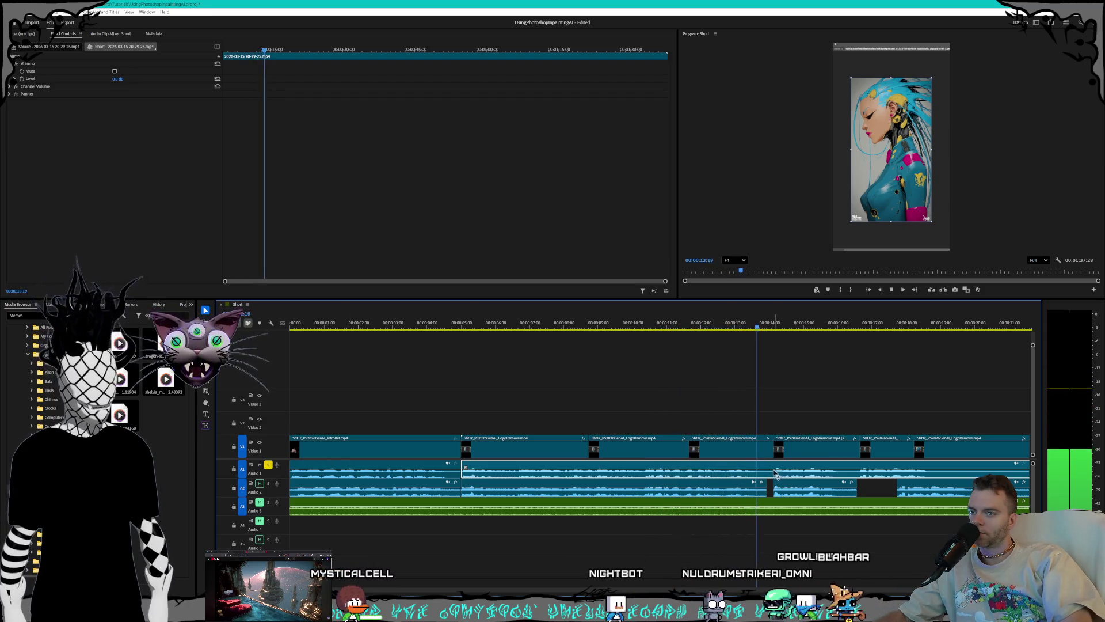
{"action": "key", "text": "space"}
{"action": "left_click_drag", "start_coordinate": [769, 473], "coordinate": [773, 476]}
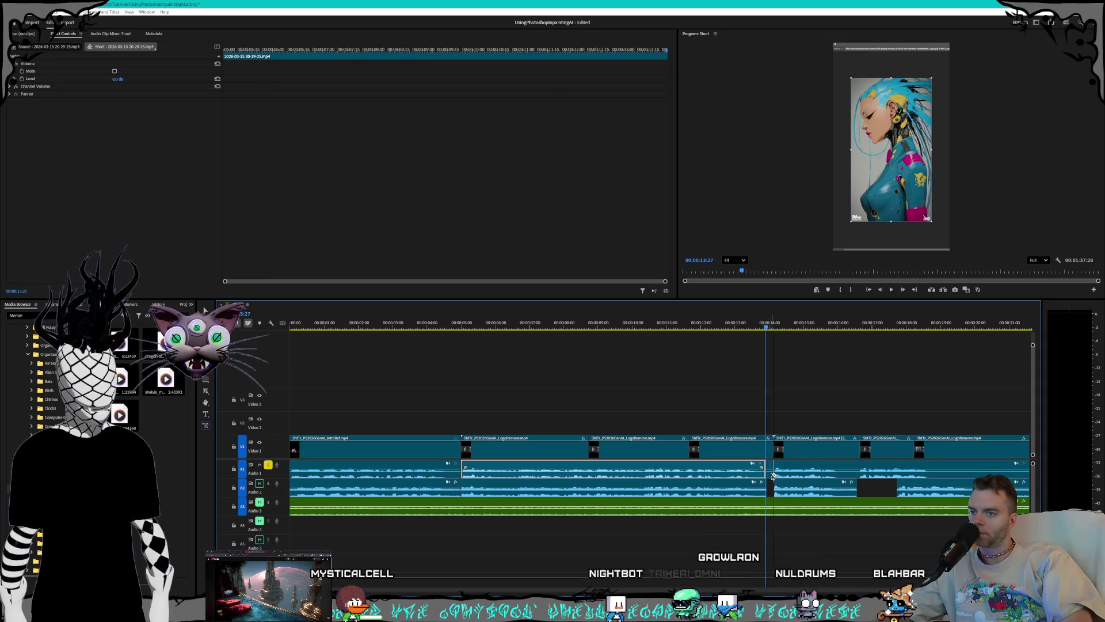
Step: Clear the audio selection, zoom into the timeline and play back to check stream audio sync
{"action": "left_click", "coordinate": [770, 476]}
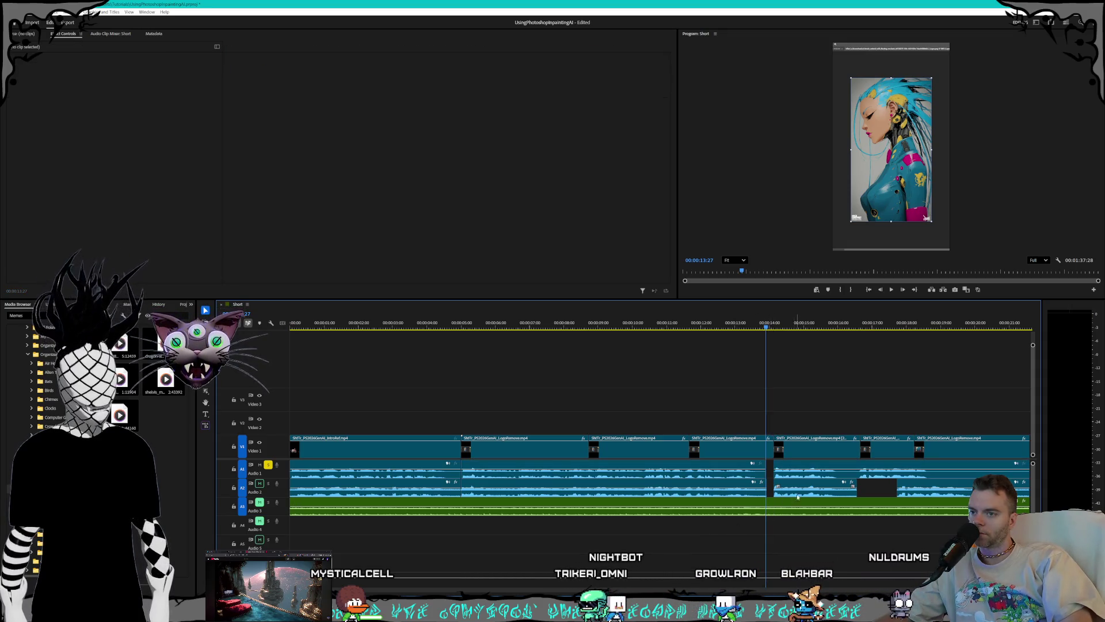
{"action": "scroll", "coordinate": [818, 482], "scroll_direction": "up", "scroll_amount": 5}
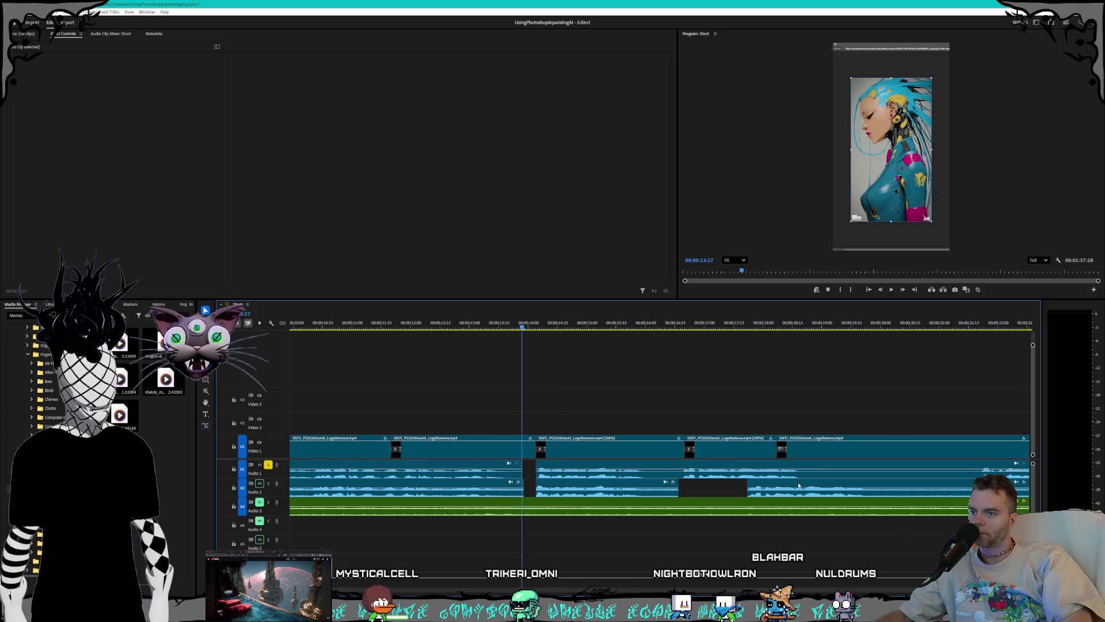
{"action": "scroll", "coordinate": [677, 484], "scroll_direction": "up", "scroll_amount": 2}
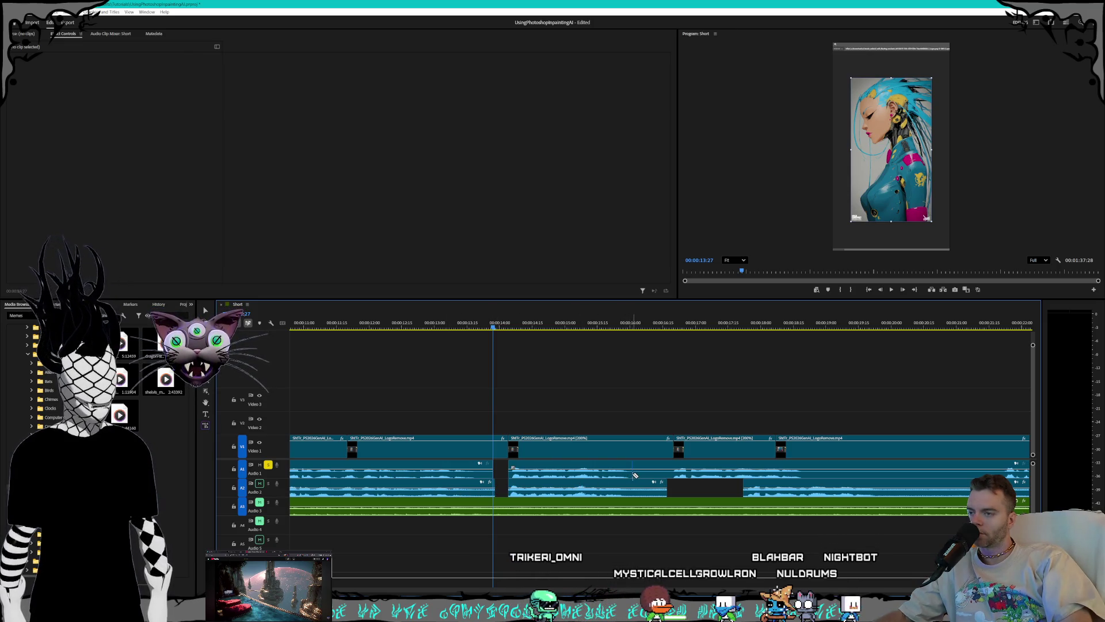
{"action": "key", "text": "space"}
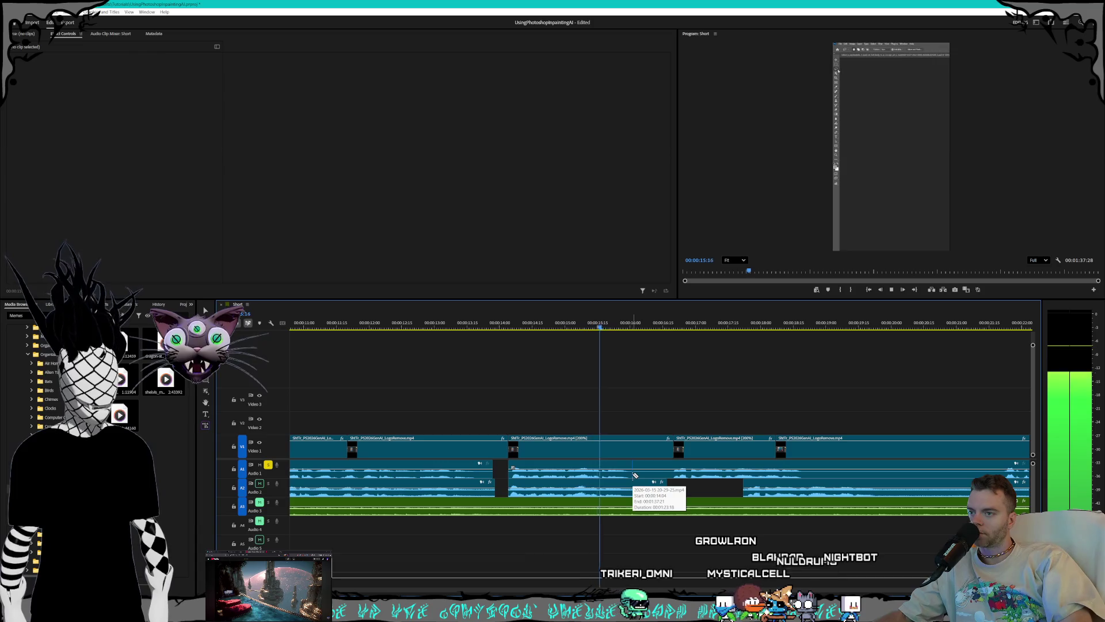
{"action": "key", "text": "space"}
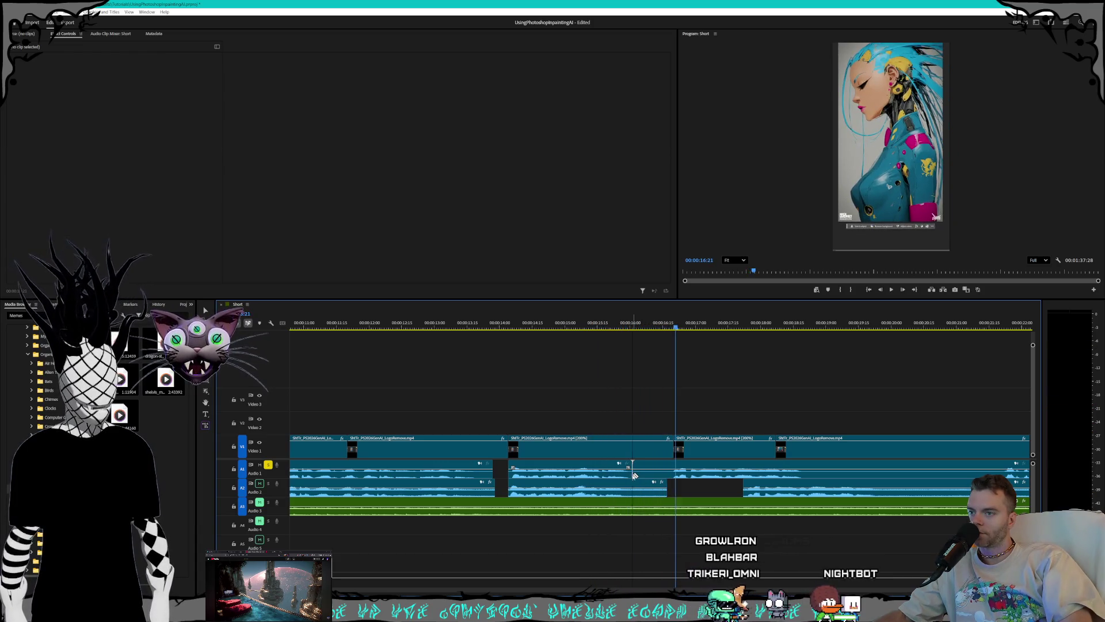
Step: Delete the short stray Audio 1 clip and select the Audio 1 clip after the gap
{"action": "left_click", "coordinate": [668, 474]}
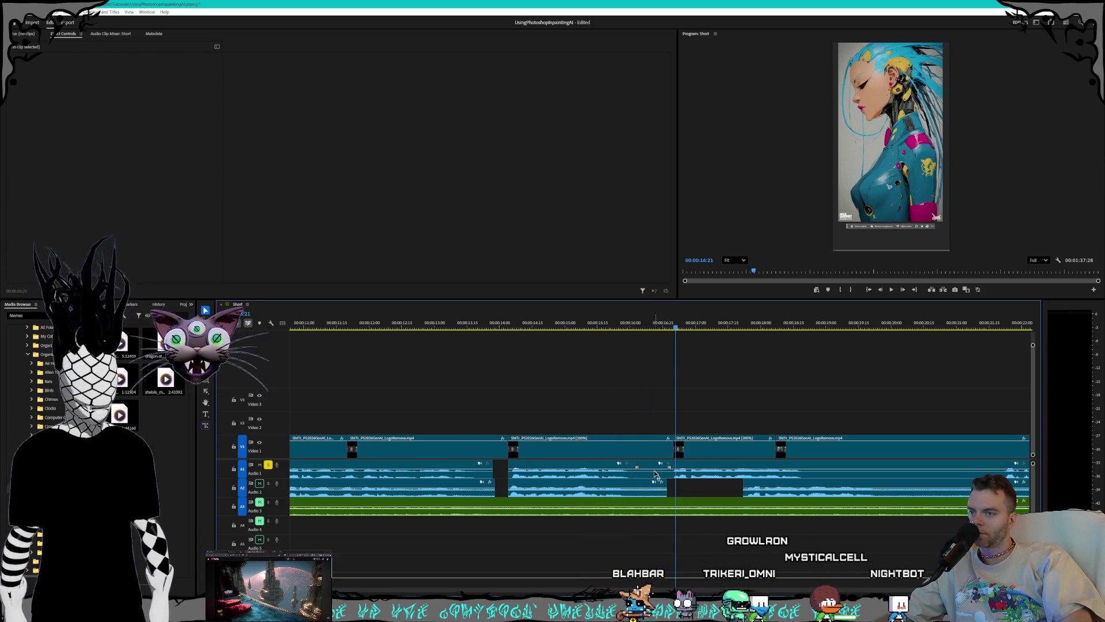
{"action": "key", "text": "Delete"}
{"action": "left_click", "coordinate": [682, 487]}
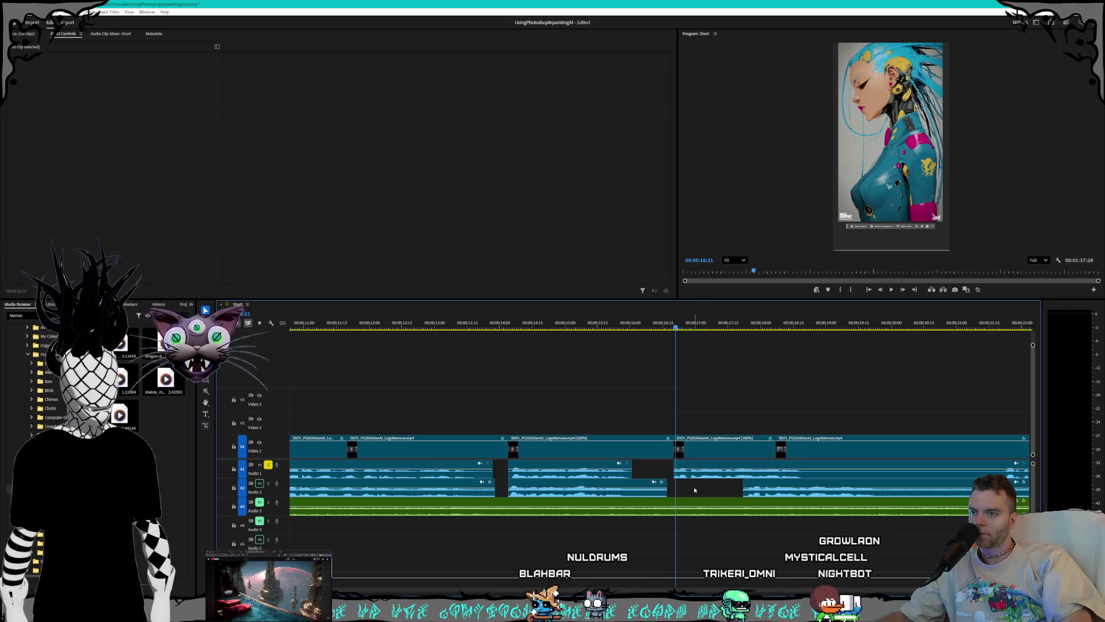
{"action": "scroll", "coordinate": [700, 486], "scroll_direction": "up", "scroll_amount": 2}
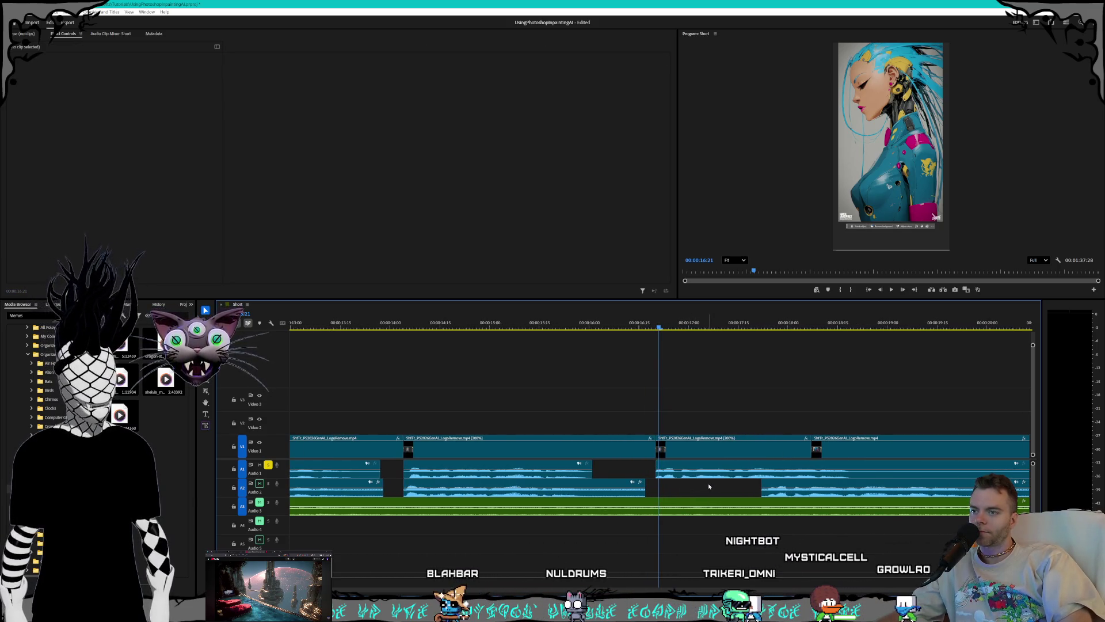
{"action": "scroll", "coordinate": [709, 487], "scroll_direction": "down", "scroll_amount": 2}
{"action": "left_click", "coordinate": [611, 472]}
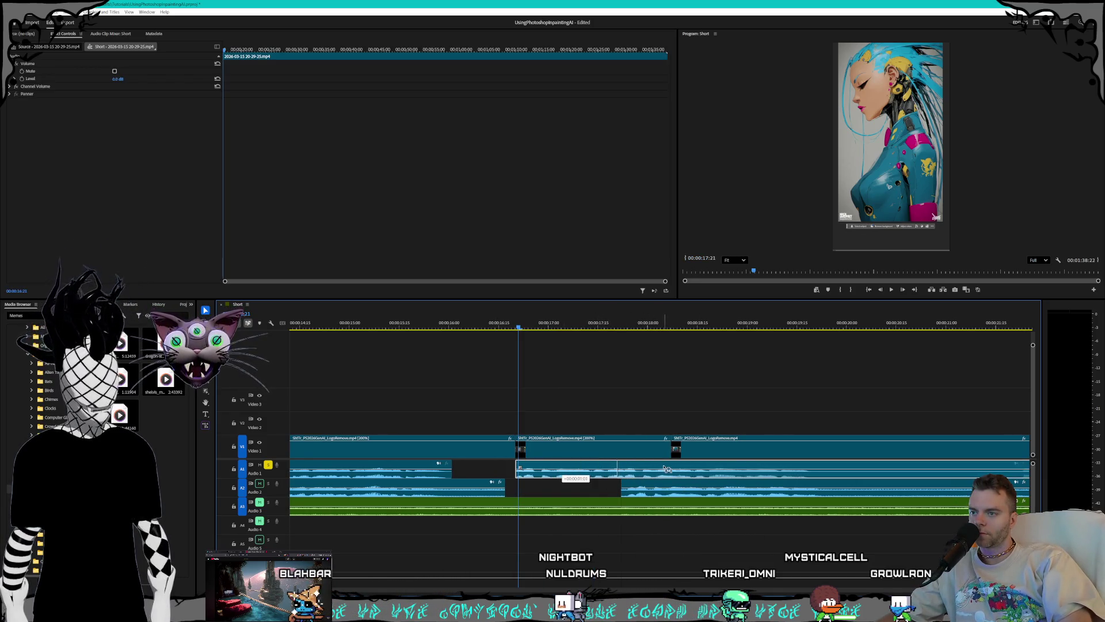
Step: Trim the Audio 1 clip's start to match the video and preview the sync up to 20:04
{"action": "left_click_drag", "start_coordinate": [666, 470], "coordinate": [675, 478]}
{"action": "scroll", "coordinate": [697, 486], "scroll_direction": "up", "scroll_amount": 4}
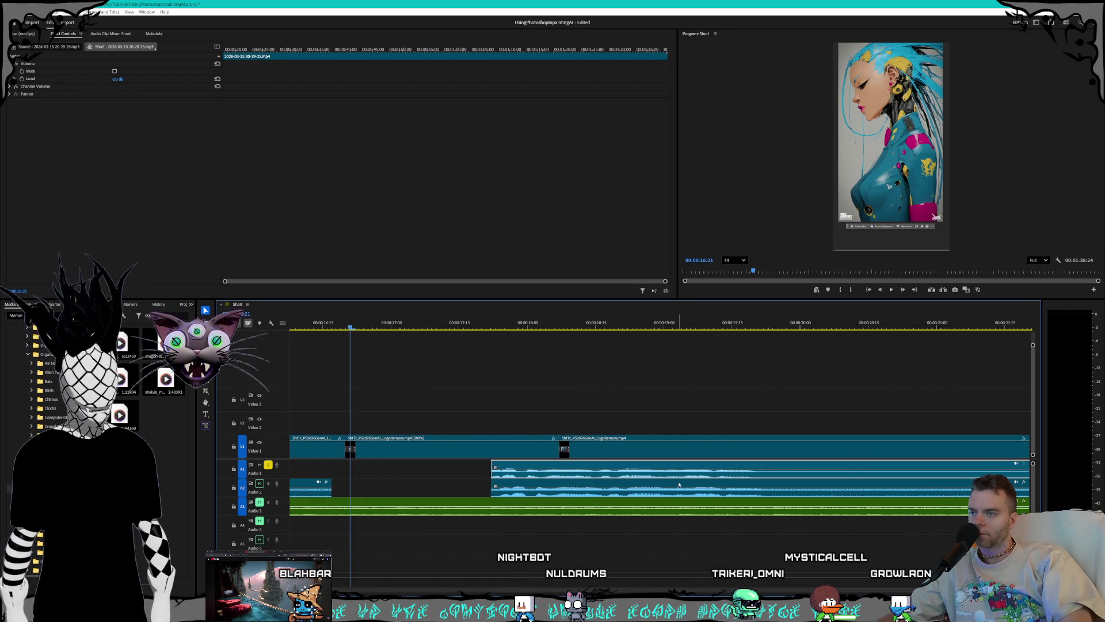
{"action": "scroll", "coordinate": [679, 485], "scroll_direction": "right", "scroll_amount": 2}
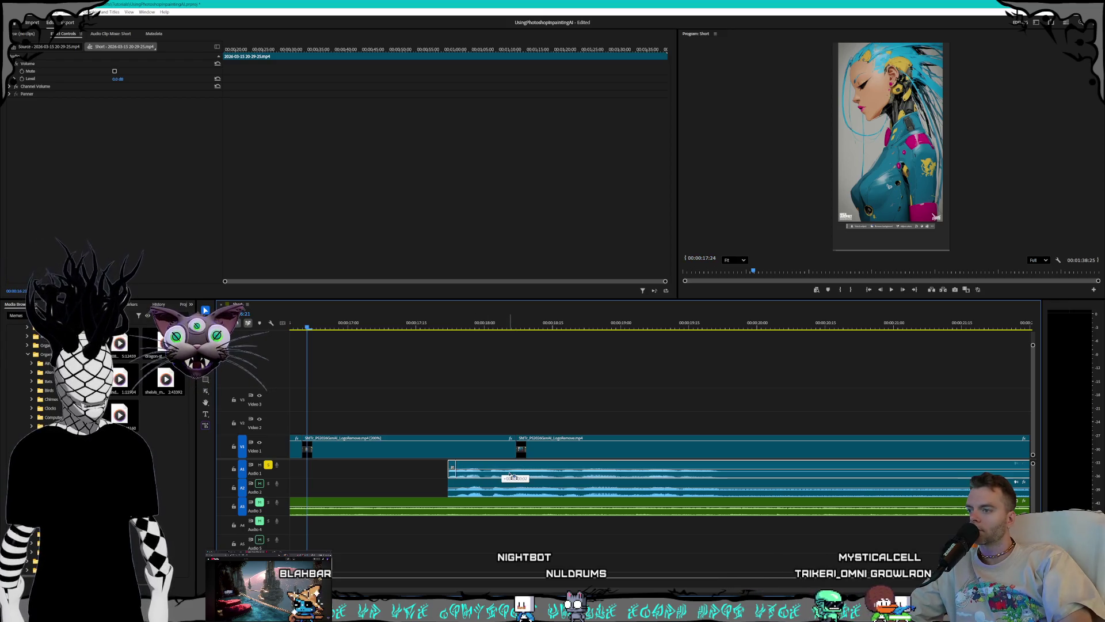
{"action": "key", "text": "space"}
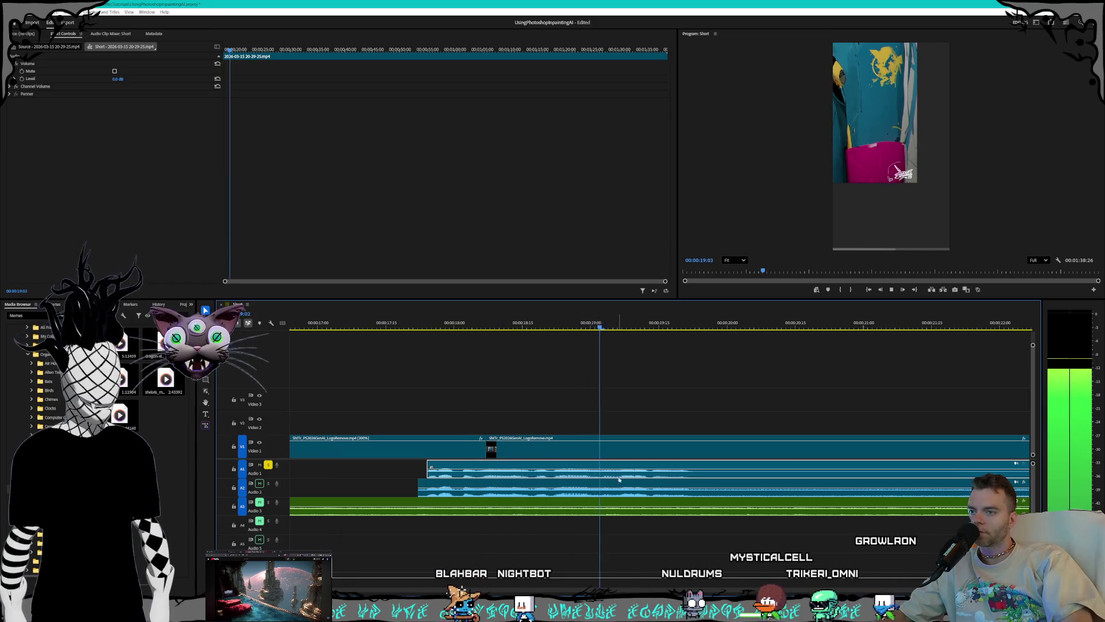
{"action": "key", "text": "space"}
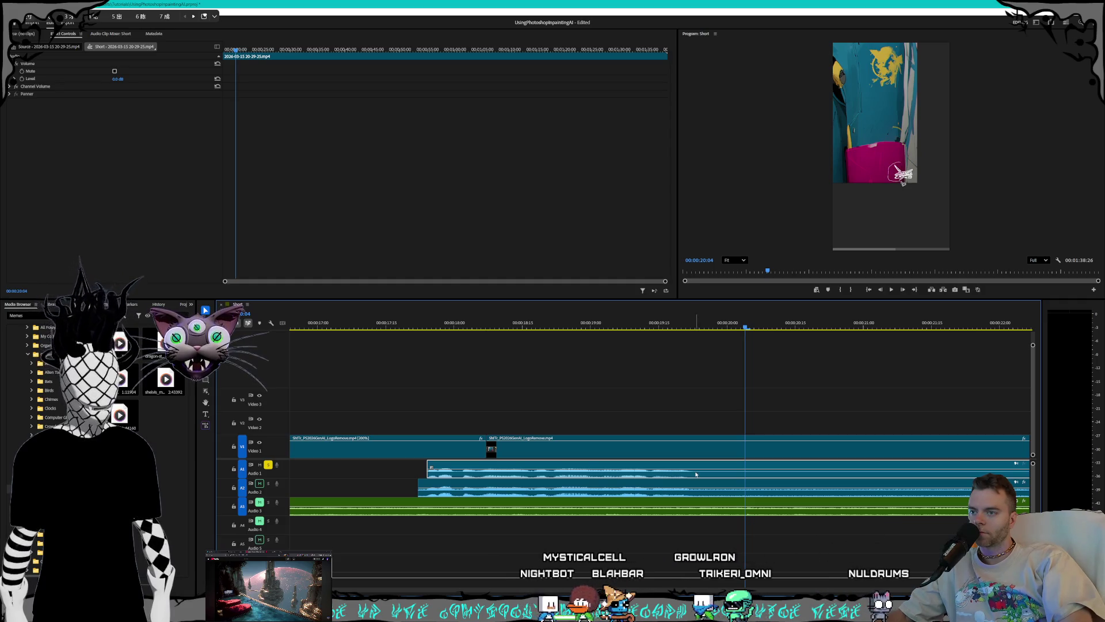
Step: Razor-split the Video 1 clip just before the 20-second mark, near 00:00:19:27
{"action": "left_click", "coordinate": [394, 479]}
{"action": "left_click", "coordinate": [395, 475]}
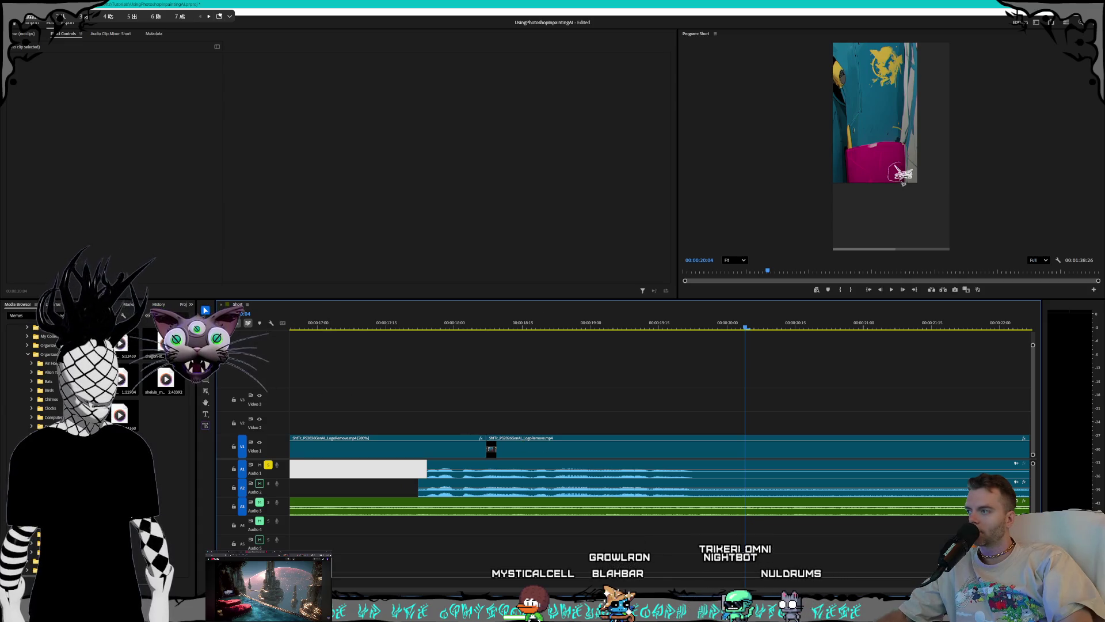
{"action": "key", "text": "c"}
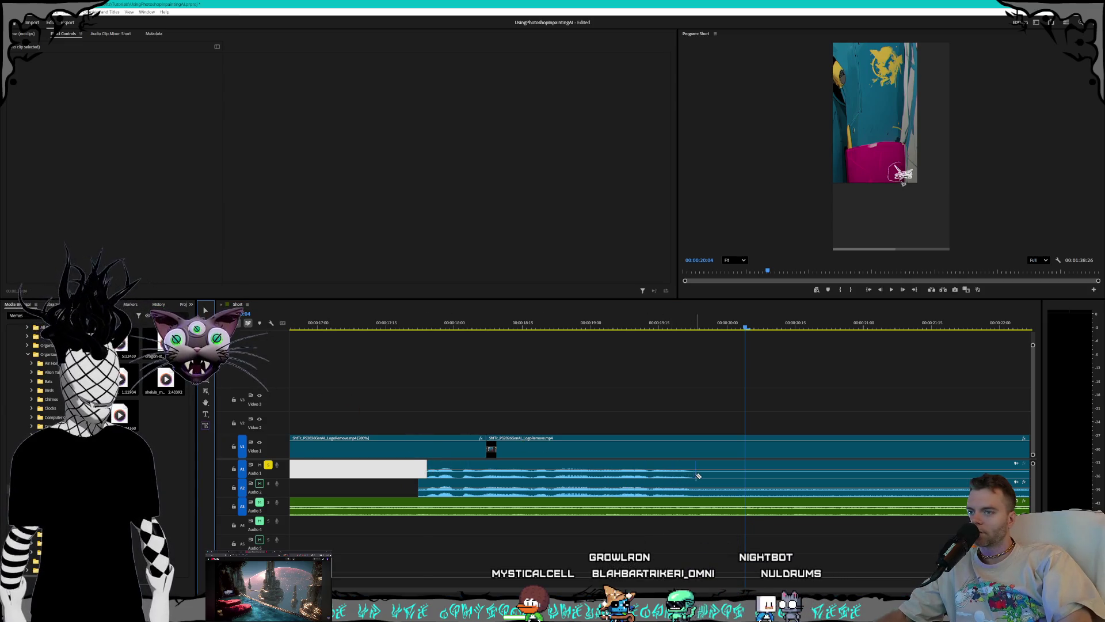
{"action": "left_click", "coordinate": [697, 446]}
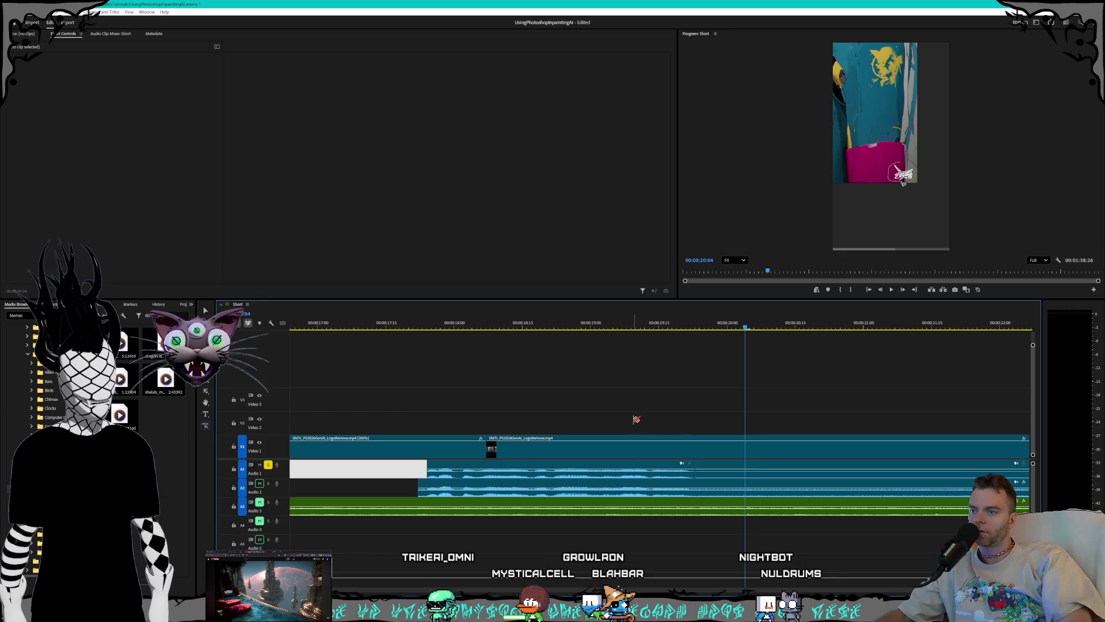
{"action": "scroll", "coordinate": [786, 469], "scroll_direction": "down", "scroll_amount": 5}
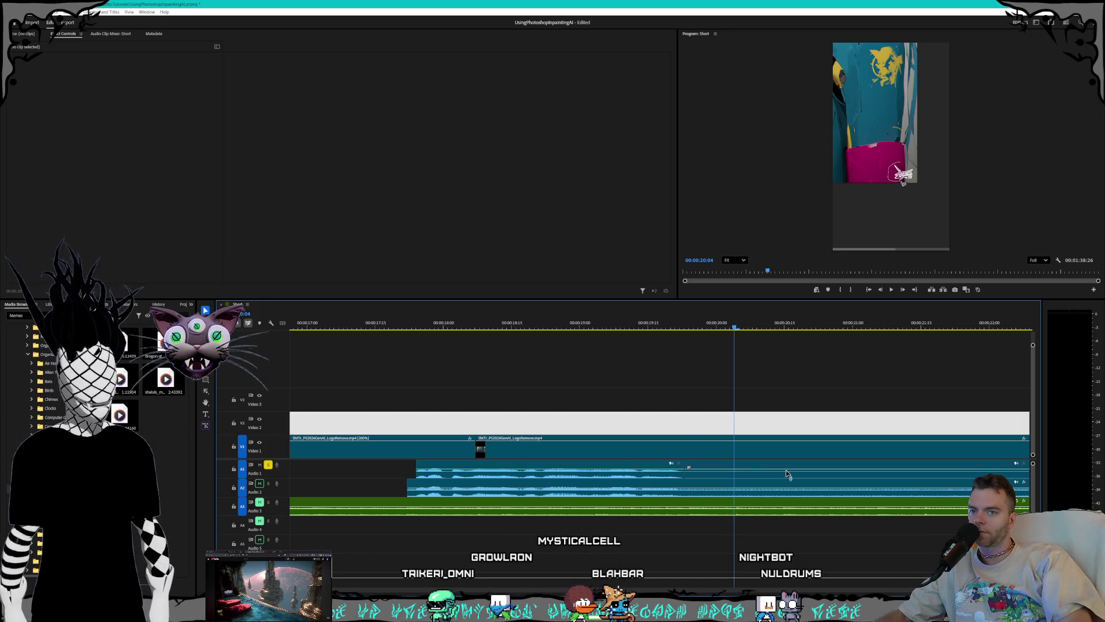
Step: Delete the unwanted Audio 1 section and play back from 20:04 to 22:08
{"action": "scroll", "coordinate": [774, 476], "scroll_direction": "down", "scroll_amount": 2, "text": "alt"}
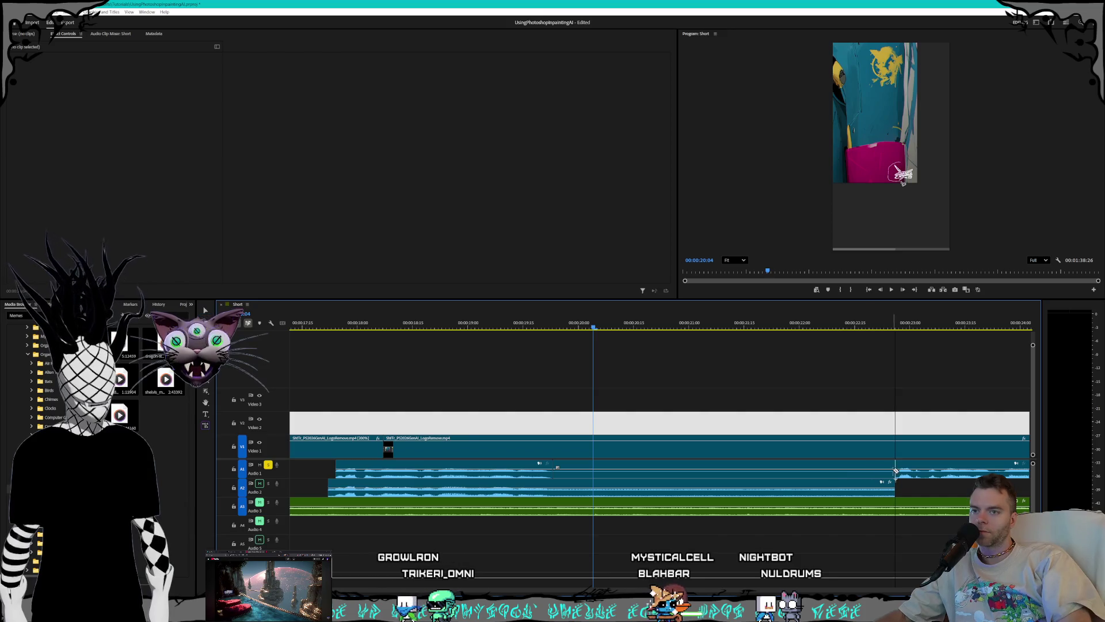
{"action": "left_click", "coordinate": [863, 473]}
{"action": "key", "text": "Delete"}
{"action": "key", "text": "space"}
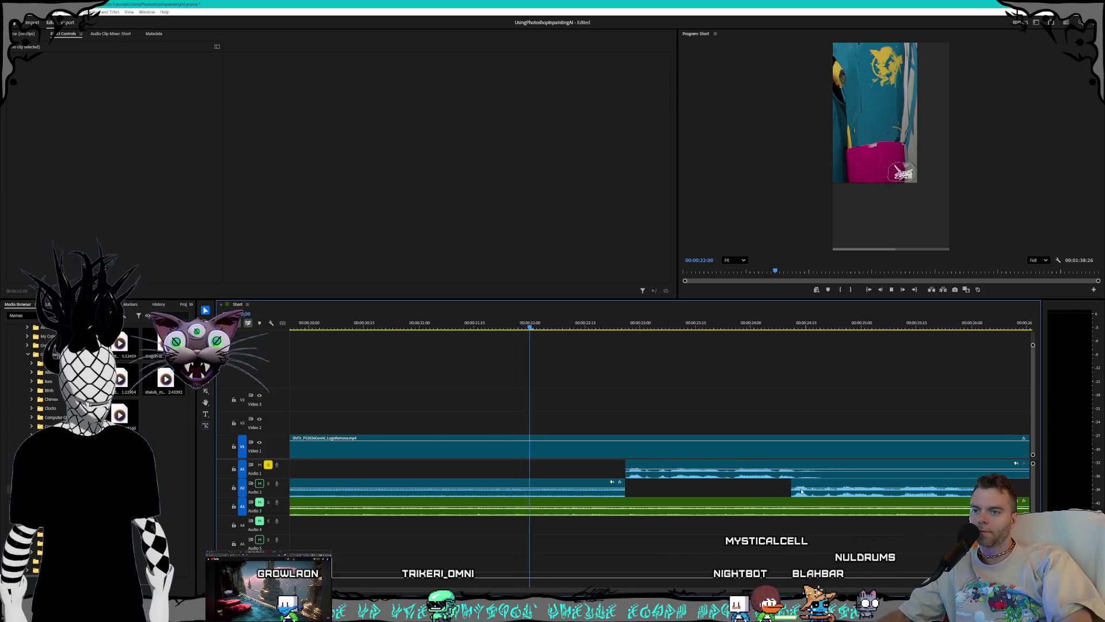
{"action": "key", "text": "space"}
Step: Move the later Audio 1 clip to 00:00:24:11, aligned with the Audio 2 sound
{"action": "left_click", "coordinate": [609, 478]}
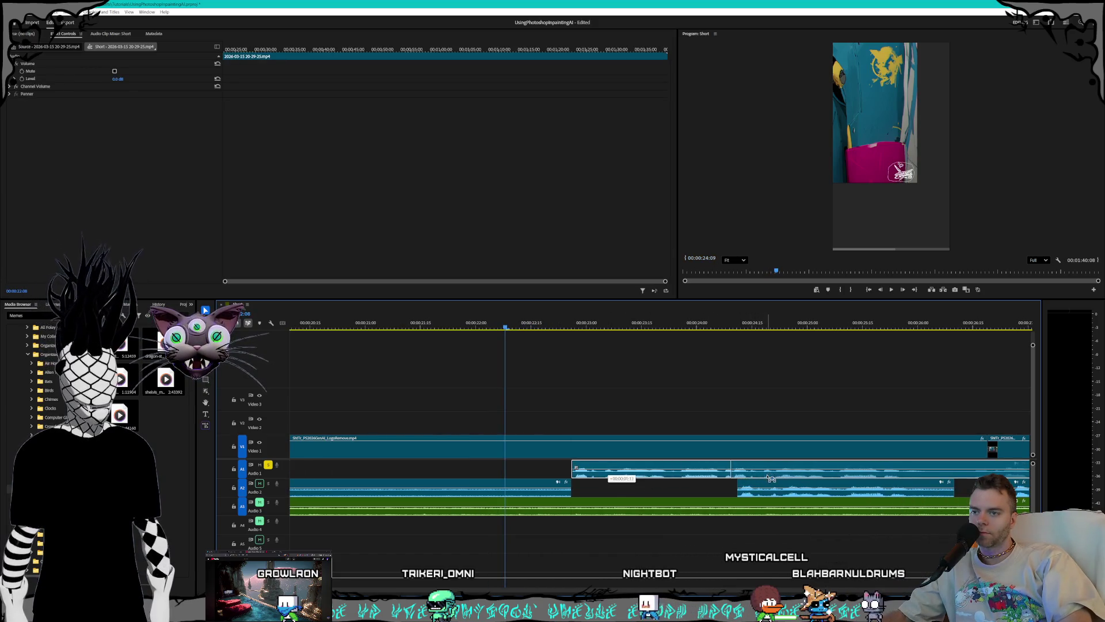
{"action": "left_click_drag", "start_coordinate": [774, 478], "coordinate": [940, 478]}
{"action": "scroll", "coordinate": [768, 479], "scroll_direction": "up", "scroll_amount": 3}
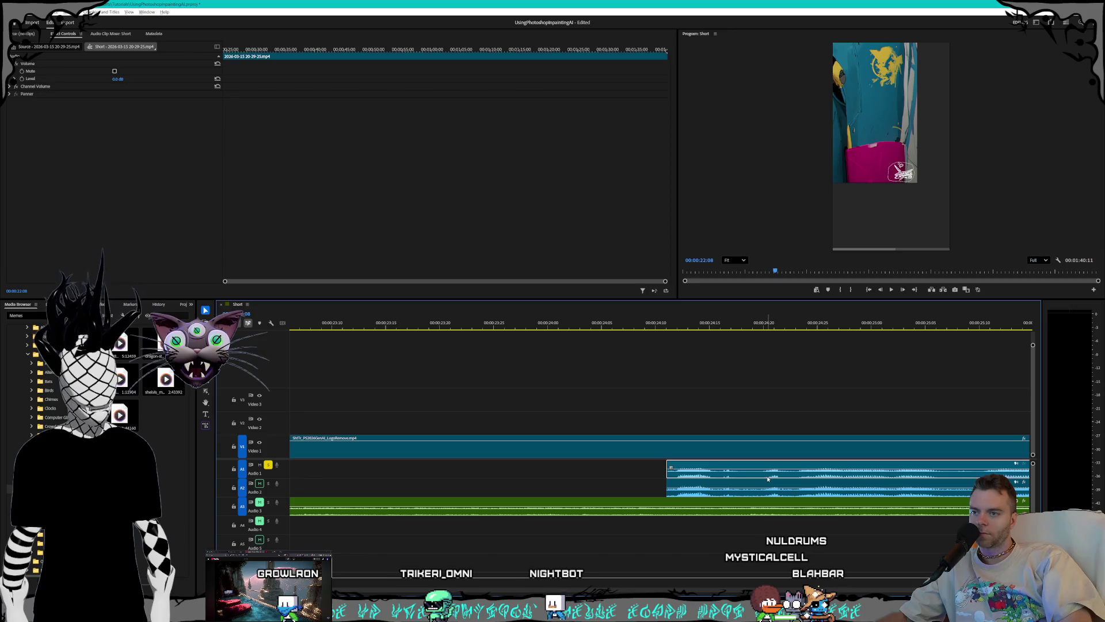
{"action": "scroll", "coordinate": [765, 478], "scroll_direction": "down", "scroll_amount": 3}
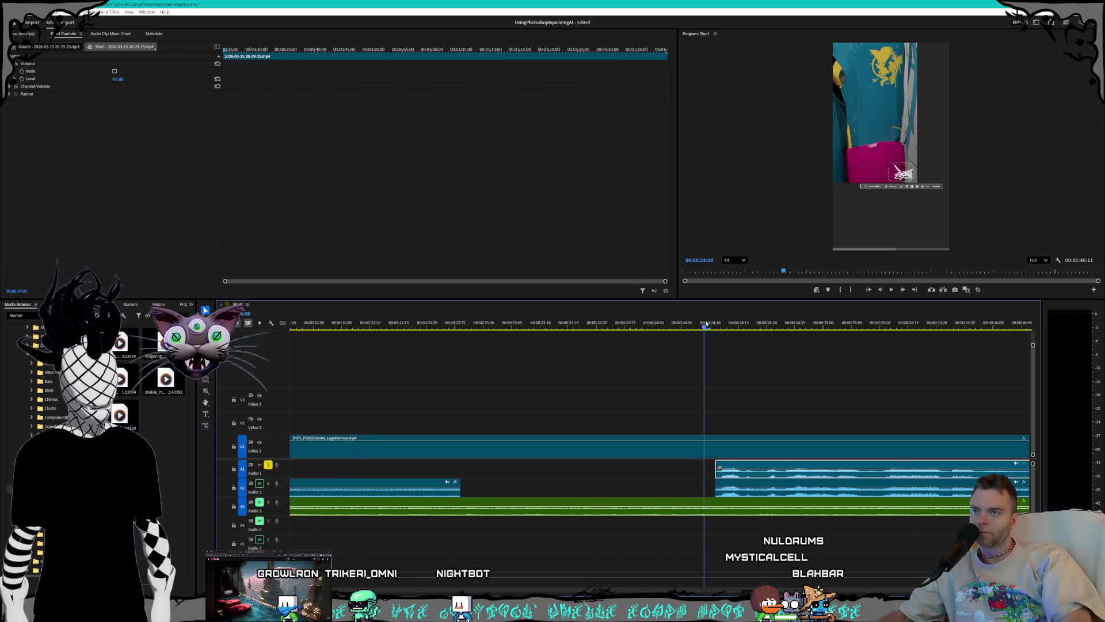
Step: After previewing to 26:13, shorten that clip's end and slide the next Audio 1 clip earlier into sync
{"action": "key", "text": "space"}
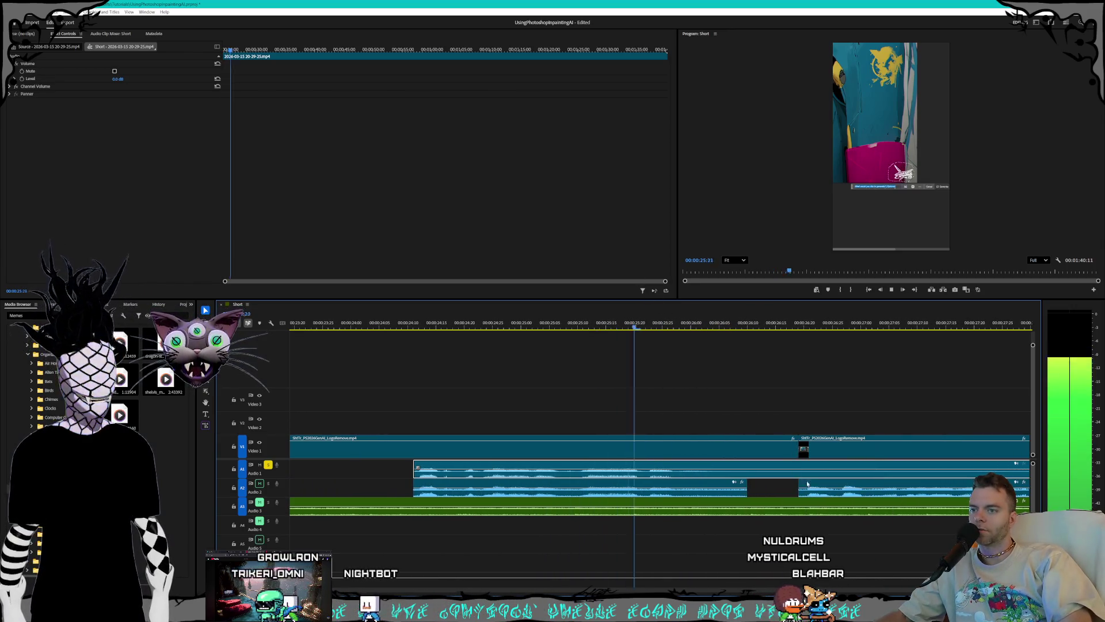
{"action": "key", "text": "space"}
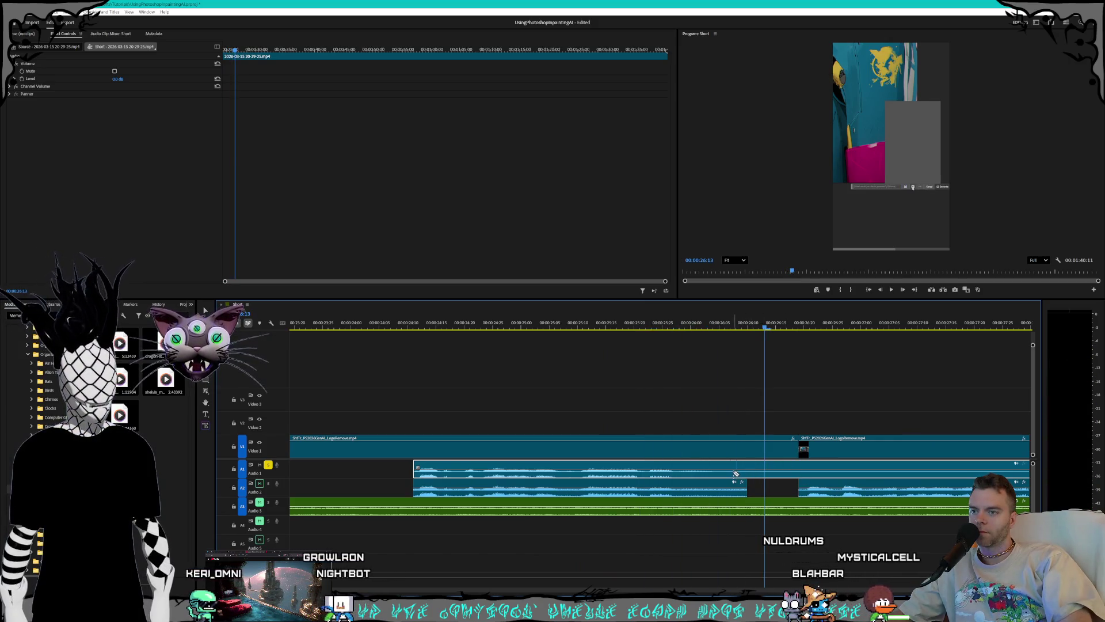
{"action": "left_click_drag", "start_coordinate": [724, 472], "coordinate": [842, 479]}
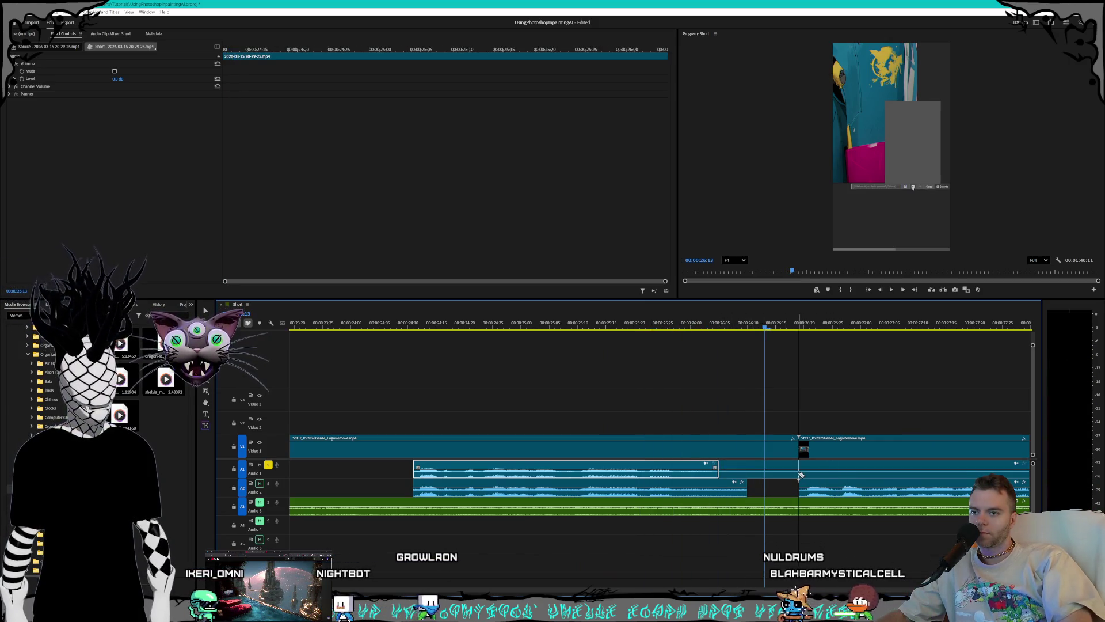
{"action": "scroll", "coordinate": [868, 476], "scroll_direction": "down", "scroll_amount": 3}
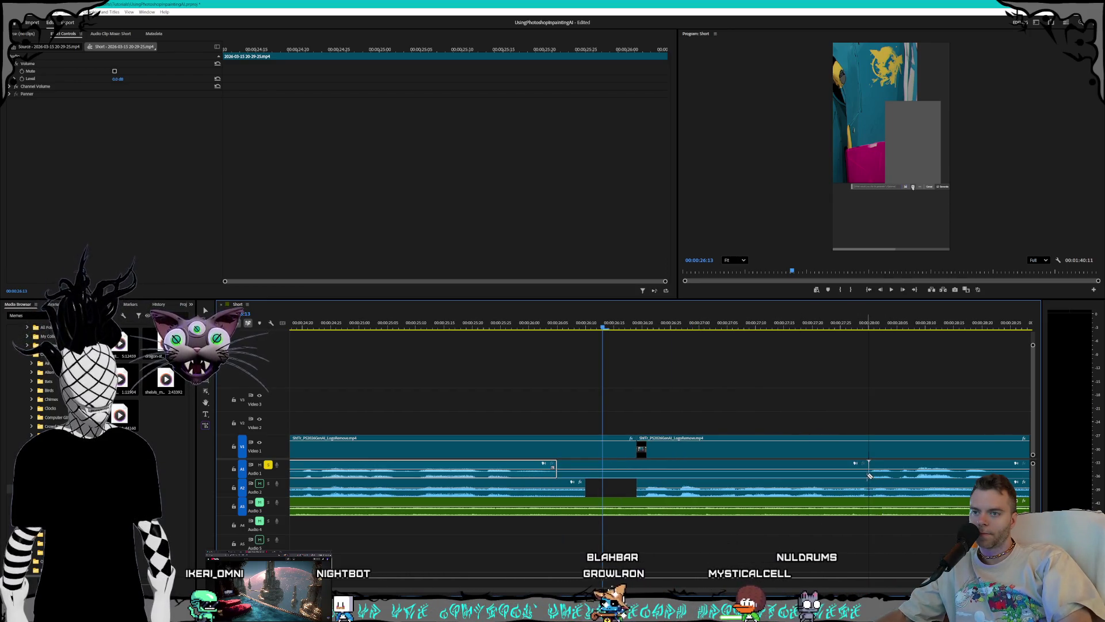
{"action": "mouse_move", "coordinate": [868, 477]}
{"action": "left_mouse_down"}
{"action": "mouse_move", "coordinate": [633, 475]}
{"action": "mouse_move", "coordinate": [672, 475]}
{"action": "mouse_move", "coordinate": [661, 476]}
{"action": "left_mouse_up"}
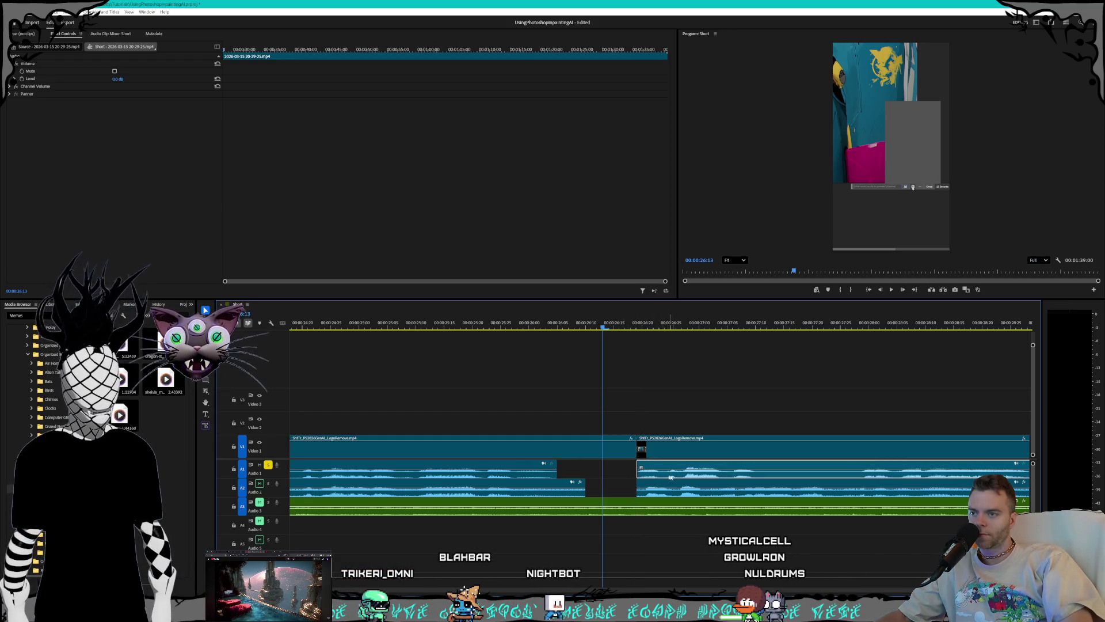
Step: Shorten the end of the earlier Audio 1 clip by about 1 second and replay it
{"action": "key", "text": "space"}
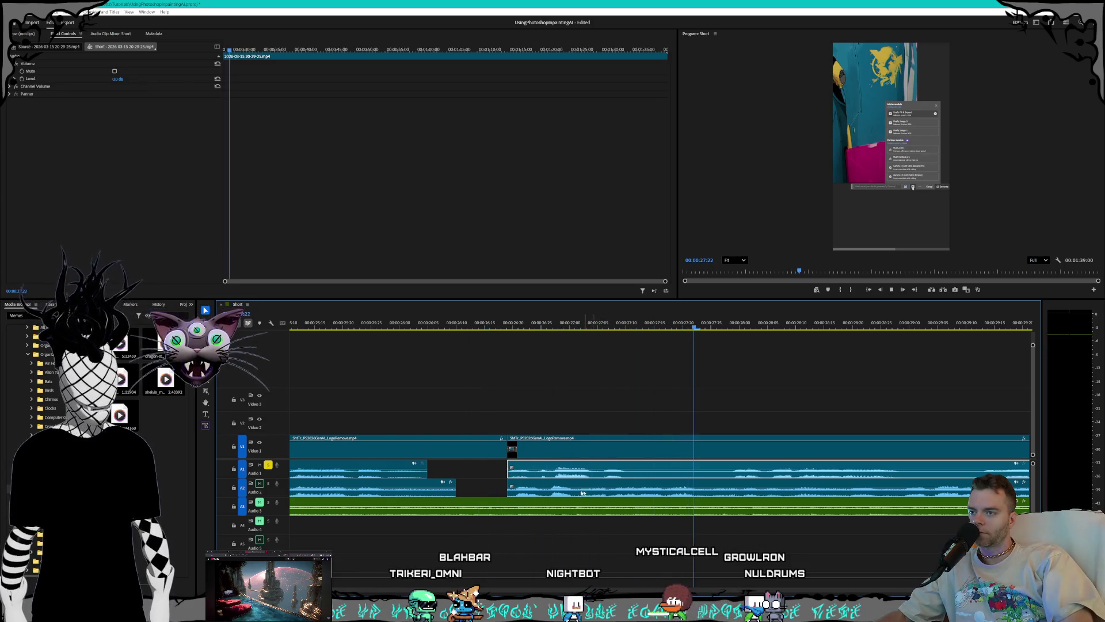
{"action": "key", "text": "space"}
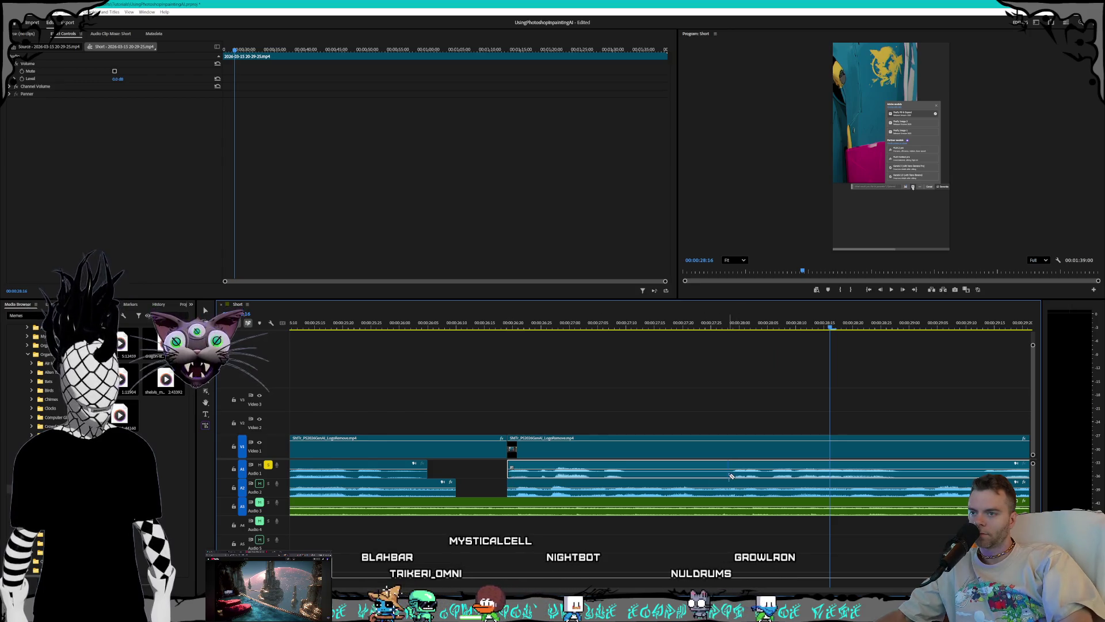
{"action": "left_click", "coordinate": [726, 475]}
{"action": "left_click_drag", "start_coordinate": [731, 475], "coordinate": [517, 477]}
{"action": "key", "text": "space"}
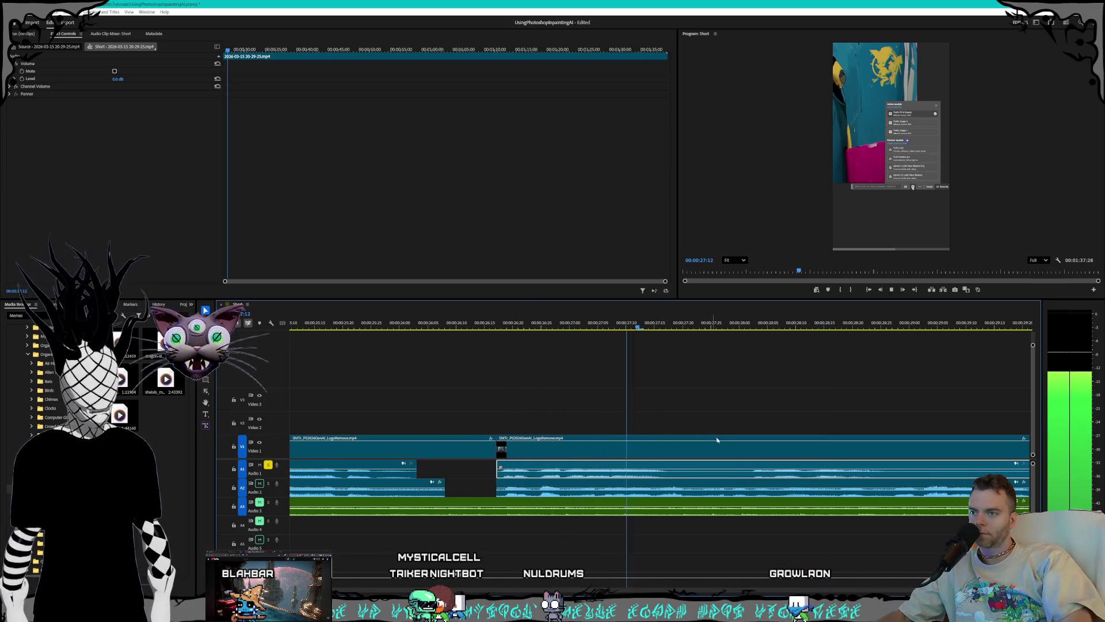
Step: Split the stream audio where the unwanted part starts and delete that piece
{"action": "left_click", "coordinate": [500, 474]}
{"action": "key", "text": "v"}
{"action": "left_click", "coordinate": [561, 472]}
{"action": "key", "text": "Delete"}
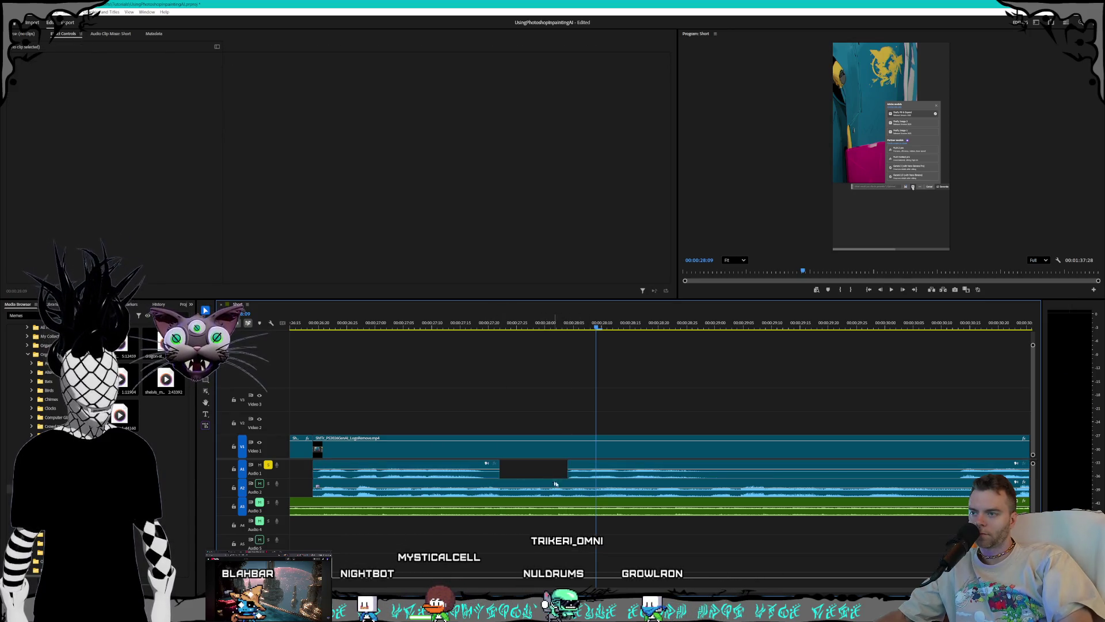
{"action": "key", "text": "space"}
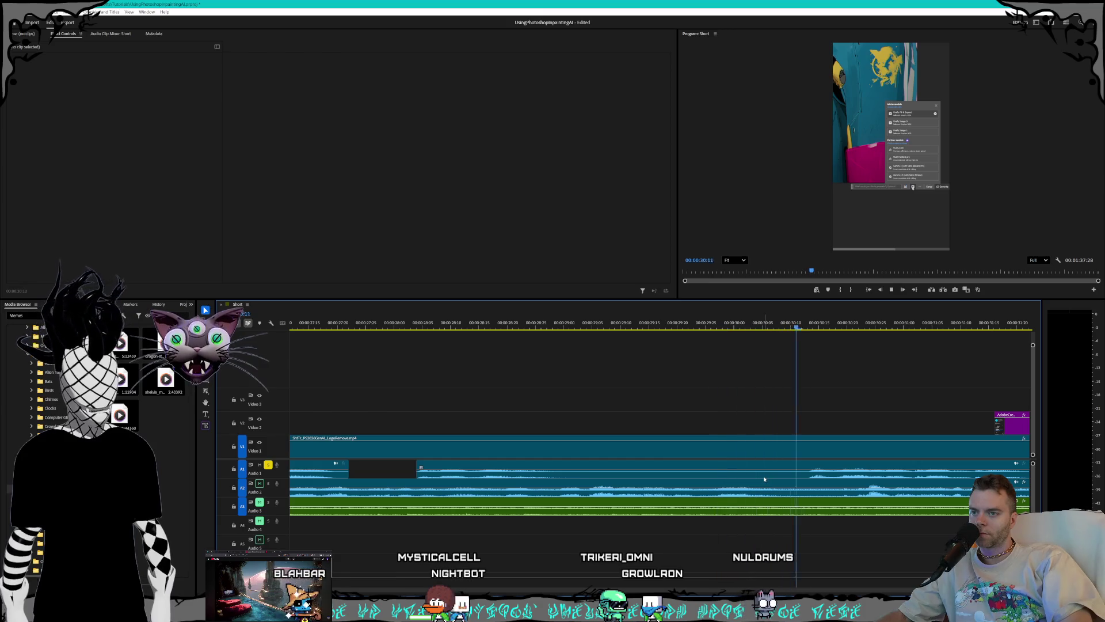
Step: Cut Audio 1 at two points and delete the piece between the cuts
{"action": "key", "text": "c"}
{"action": "left_click", "coordinate": [802, 478]}
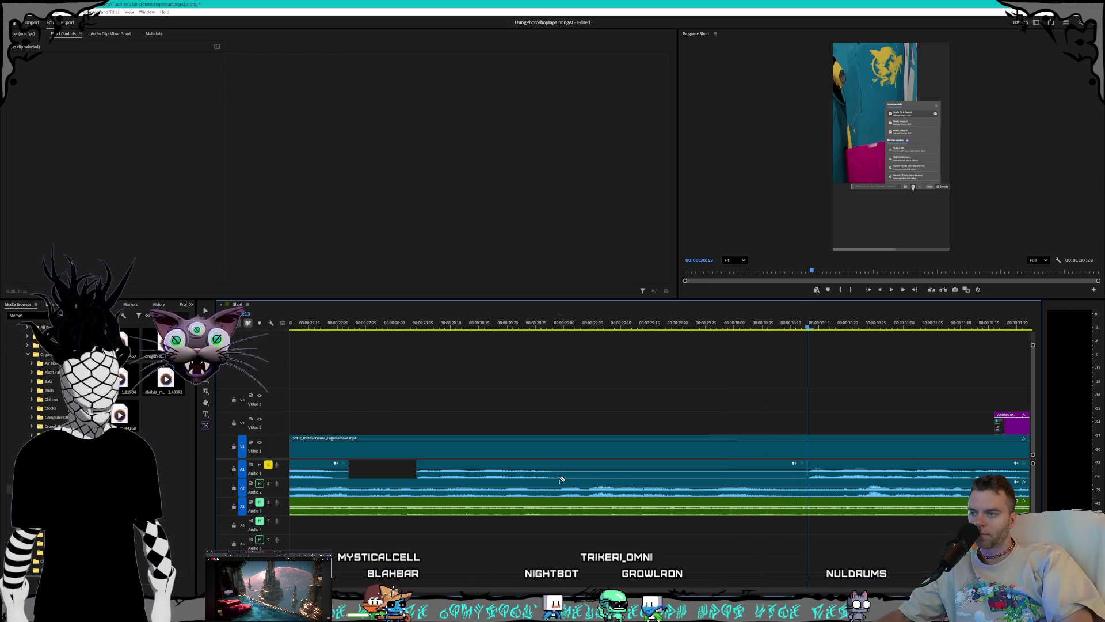
{"action": "left_click", "coordinate": [572, 475]}
{"action": "key", "text": "v"}
{"action": "left_click", "coordinate": [623, 475]}
{"action": "key", "text": "Delete"}
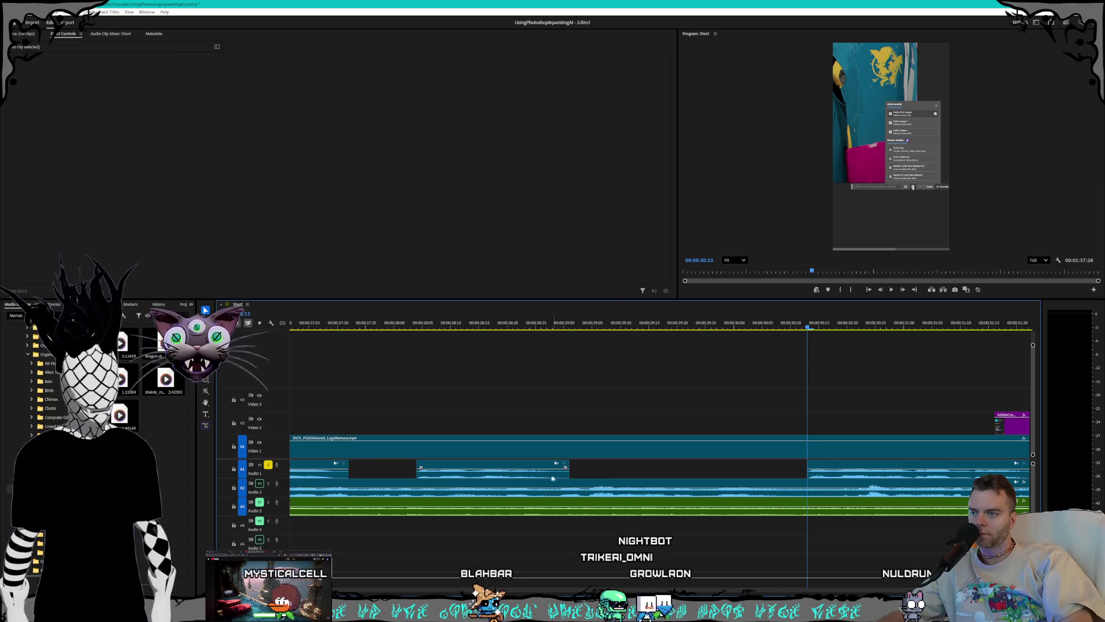
{"action": "scroll", "coordinate": [640, 465], "scroll_direction": "down", "scroll_amount": 8}
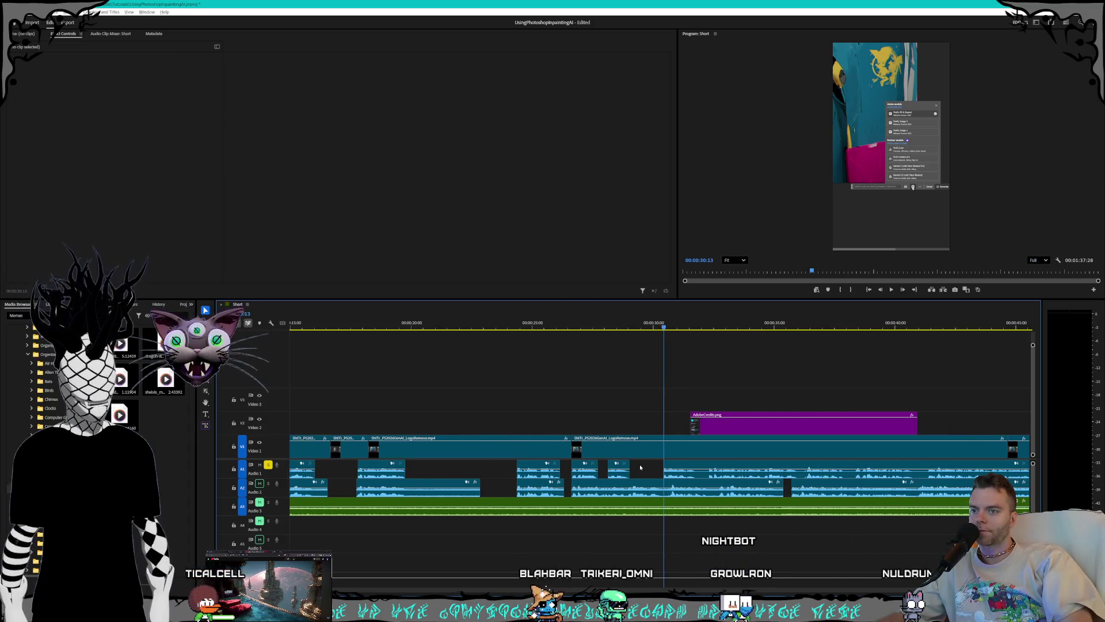
{"action": "scroll", "coordinate": [646, 467], "scroll_direction": "down", "scroll_amount": 8}
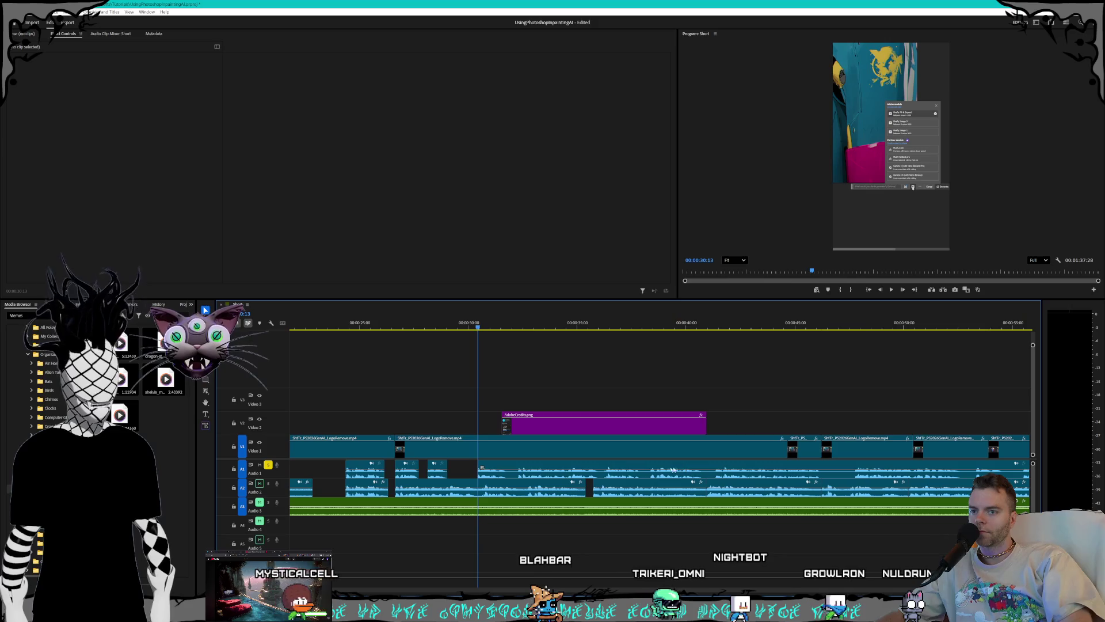
Step: Review the cuts around 26–27 seconds, toggling Audio 1 mute and solo while listening
{"action": "left_click", "coordinate": [435, 476]}
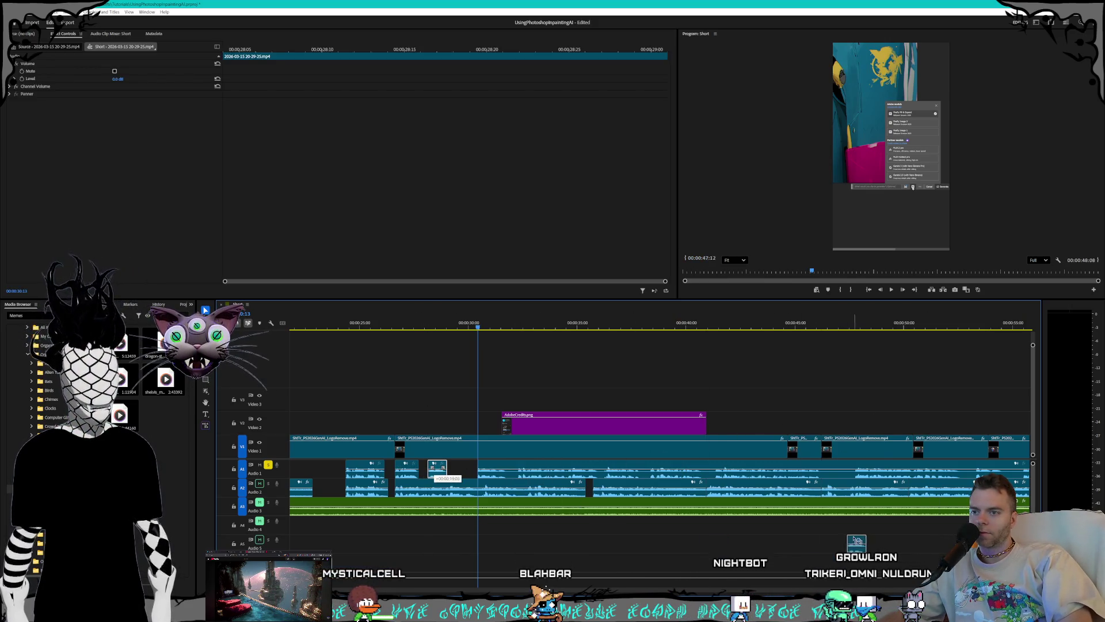
{"action": "scroll", "coordinate": [437, 474], "scroll_direction": "up", "scroll_amount": 4}
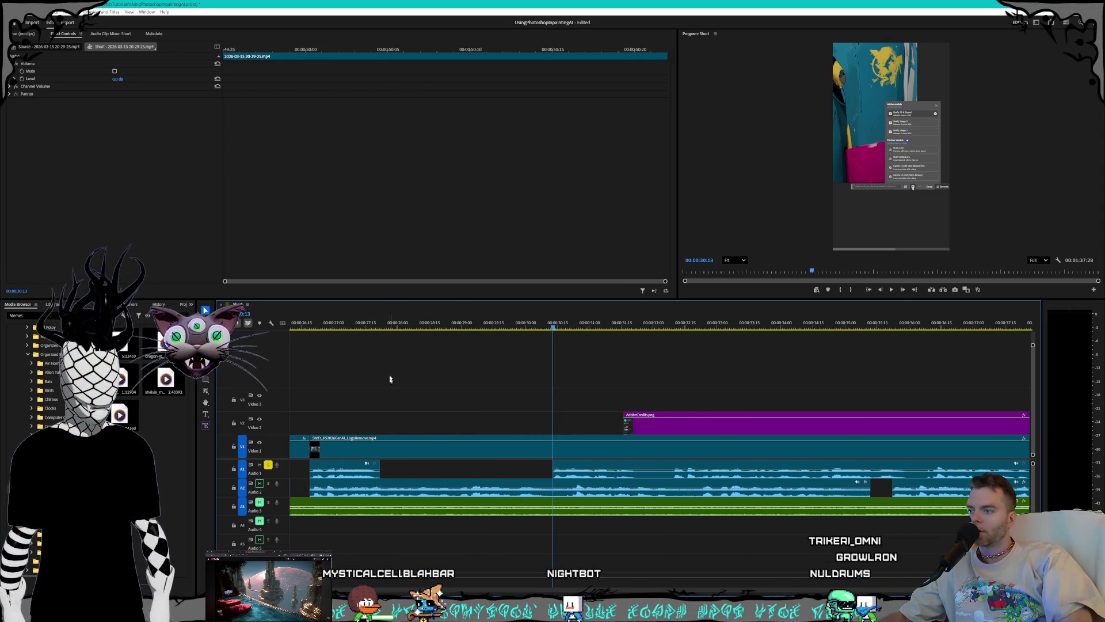
{"action": "left_click", "coordinate": [358, 324]}
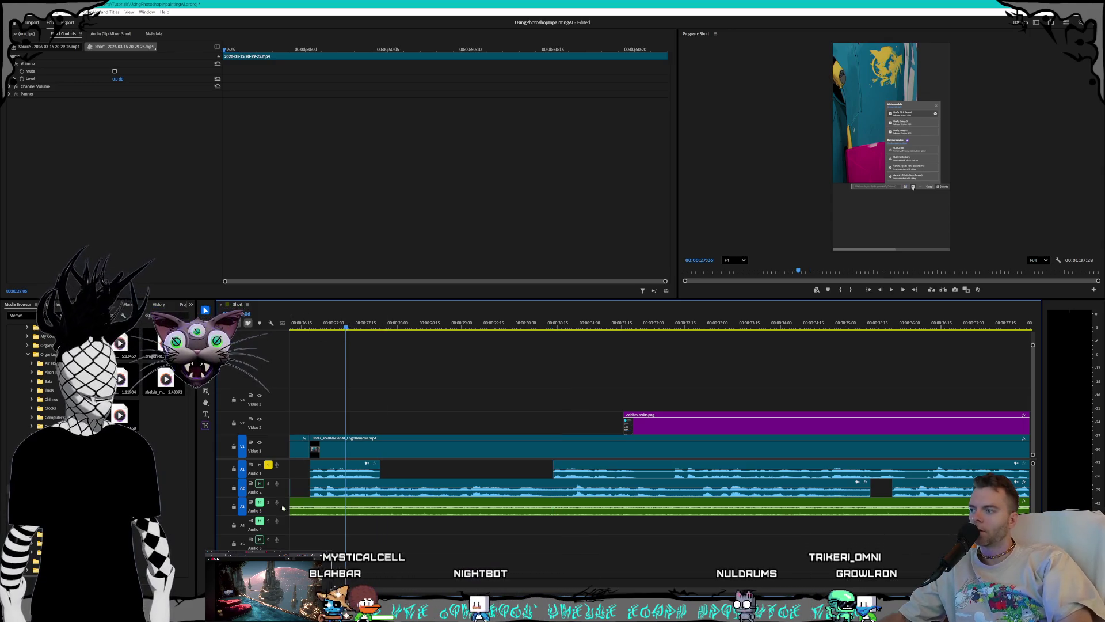
{"action": "left_click", "coordinate": [268, 465]}
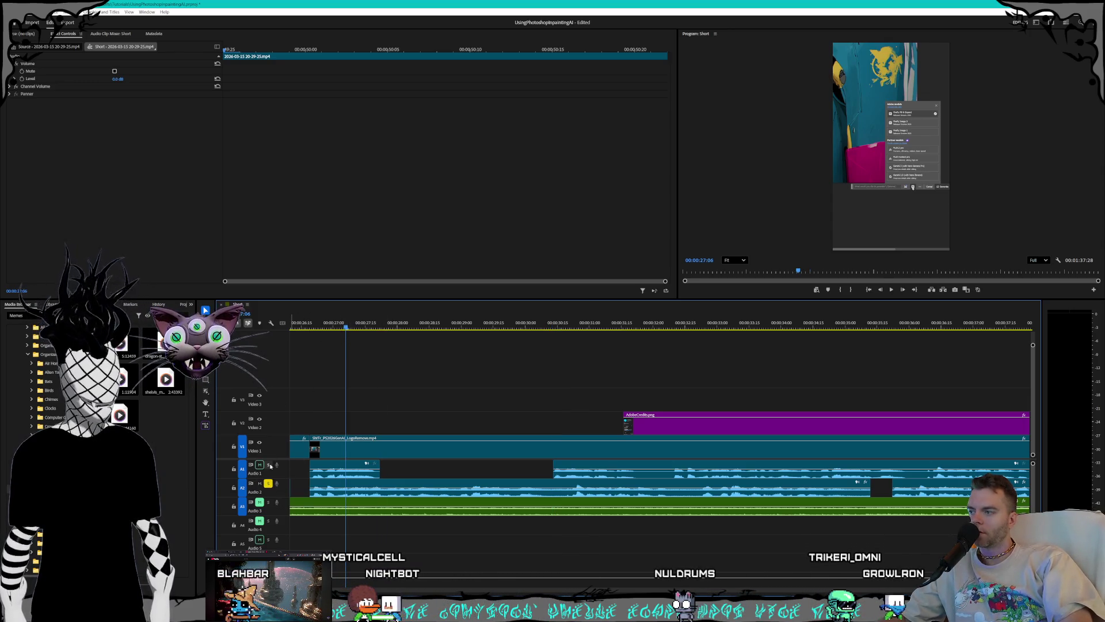
{"action": "key", "text": "space"}
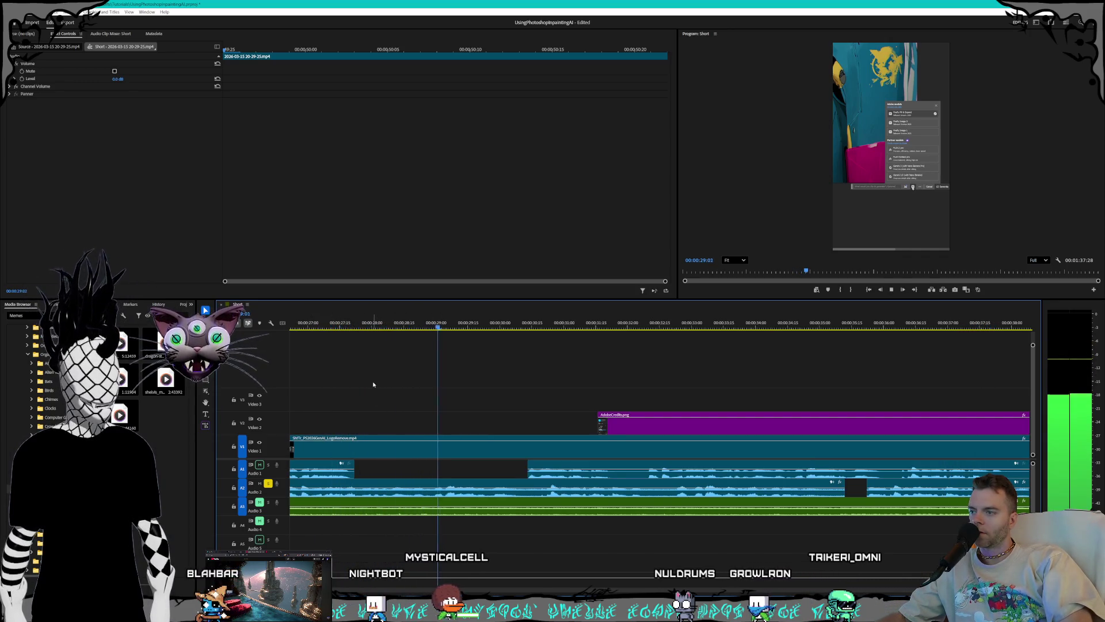
{"action": "key", "text": "space"}
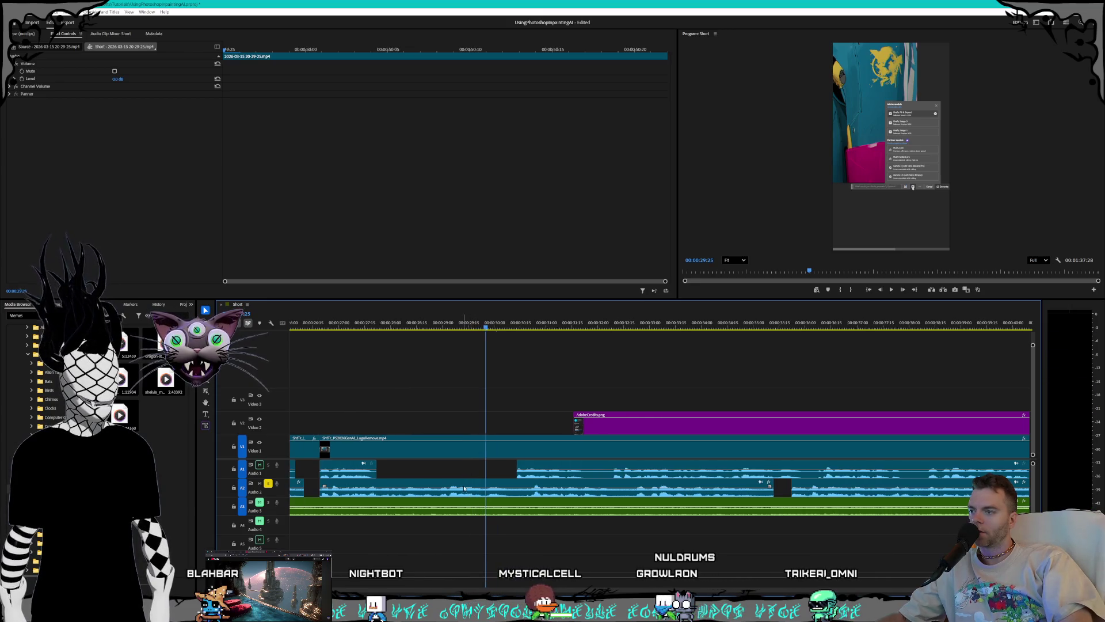
{"action": "key", "text": "minus"}
{"action": "left_click", "coordinate": [364, 324]}
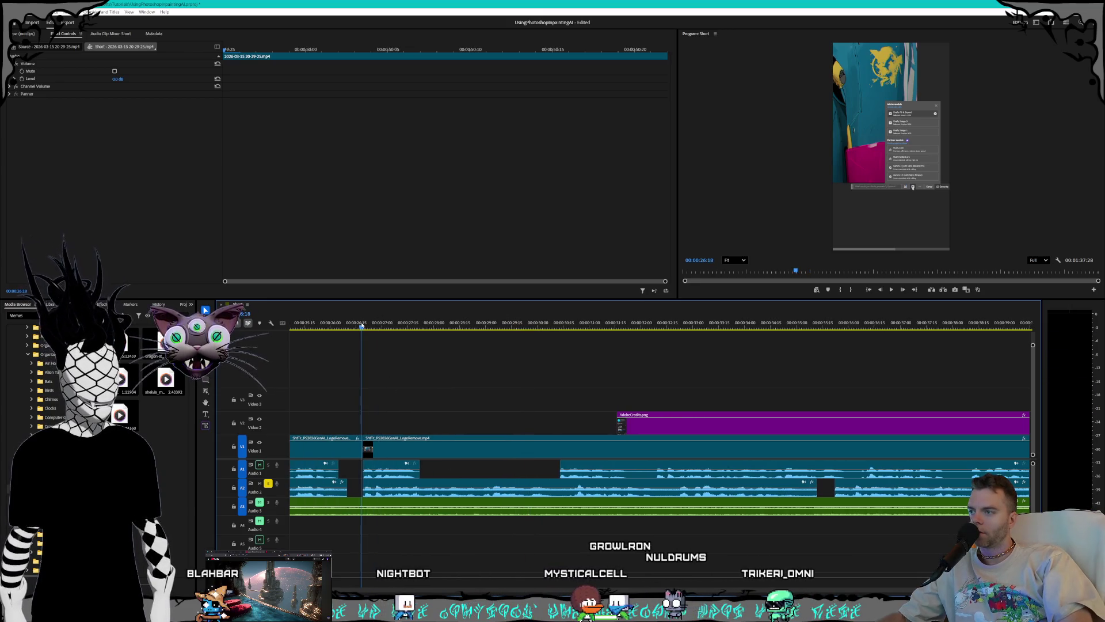
{"action": "left_click", "coordinate": [268, 466]}
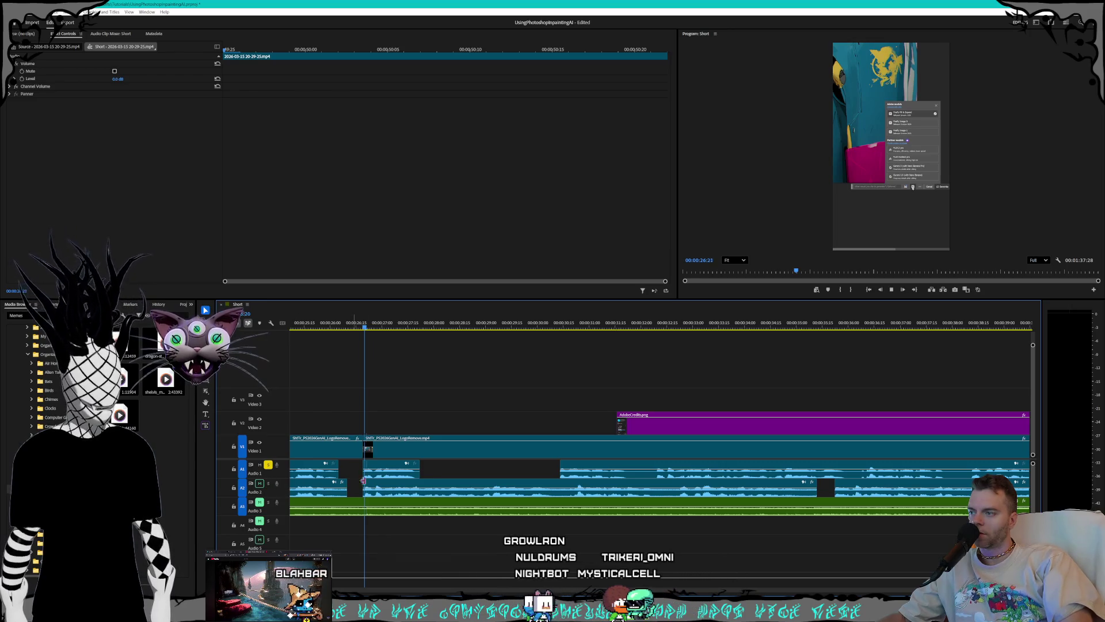
{"action": "key", "text": "space"}
{"action": "key", "text": "space"}
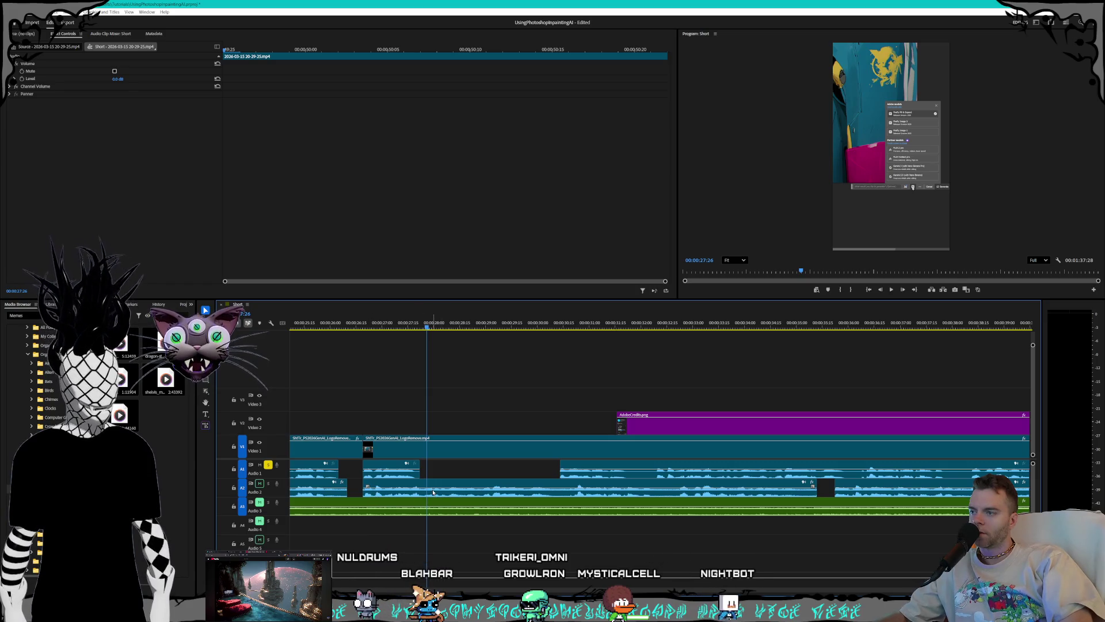
Step: Undo and redo the removal of the unwanted Audio 1 stretch, then review it in playback
{"action": "key", "text": "ctrl+z"}
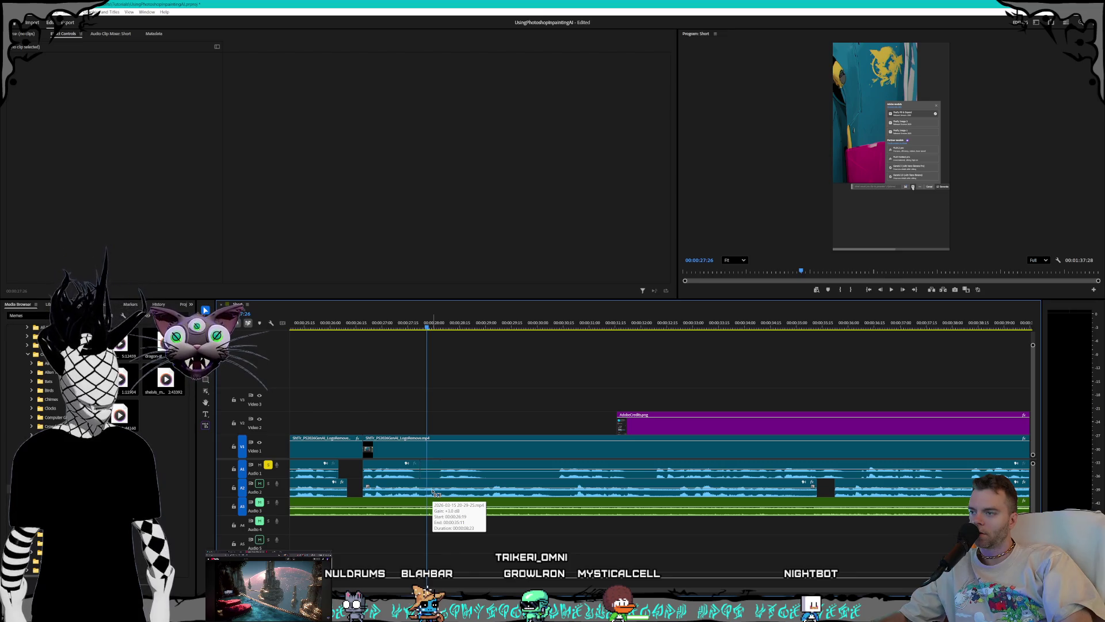
{"action": "key", "text": "ctrl+z"}
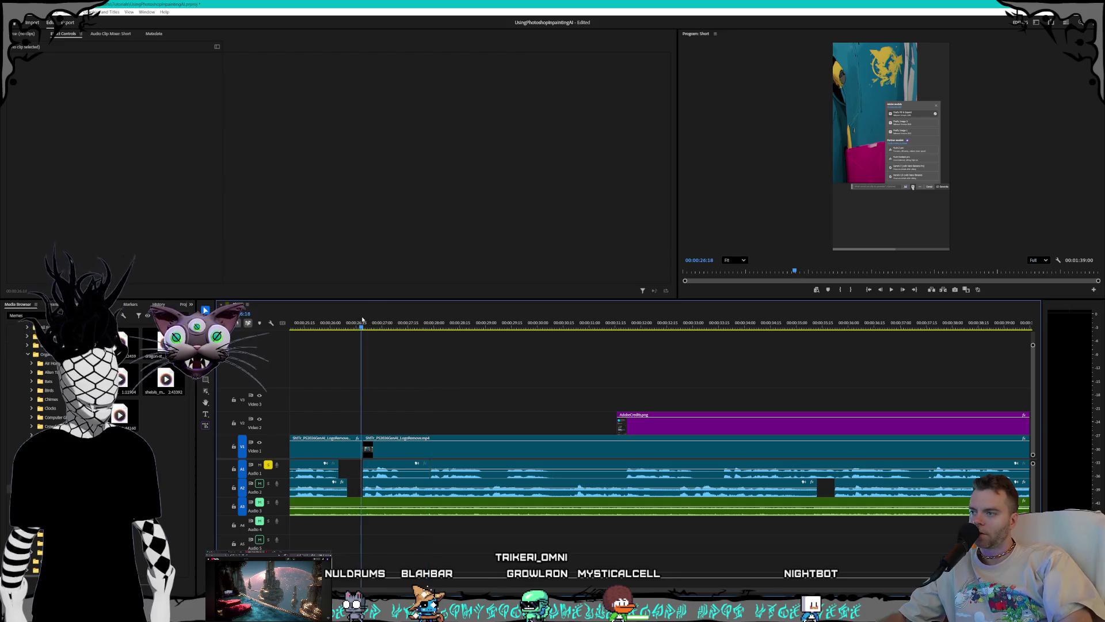
{"action": "key", "text": "space"}
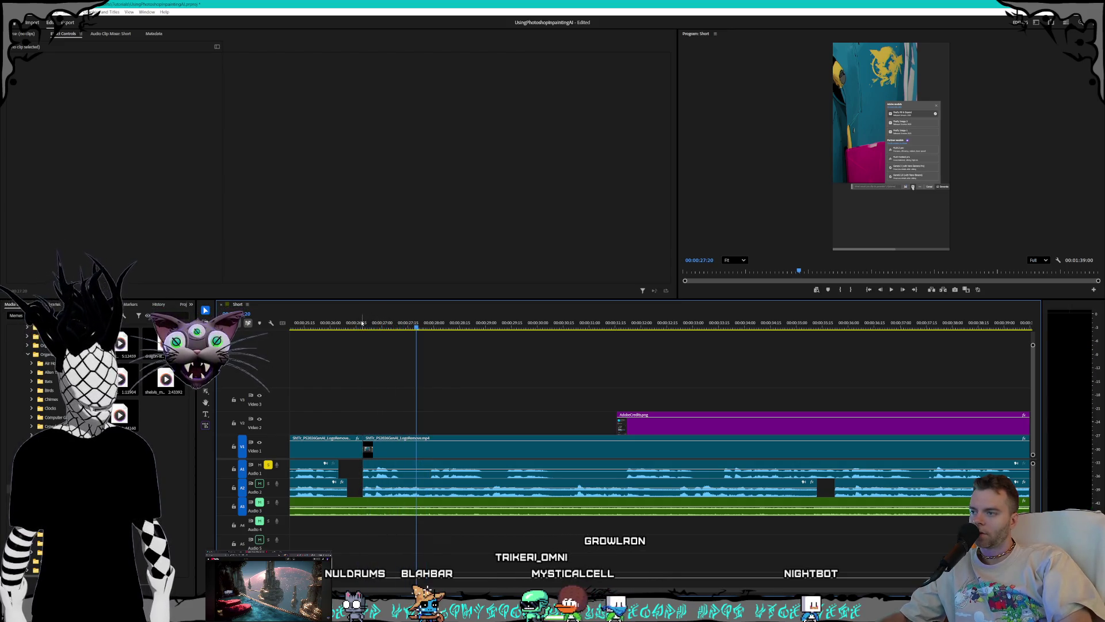
{"action": "key", "text": "space"}
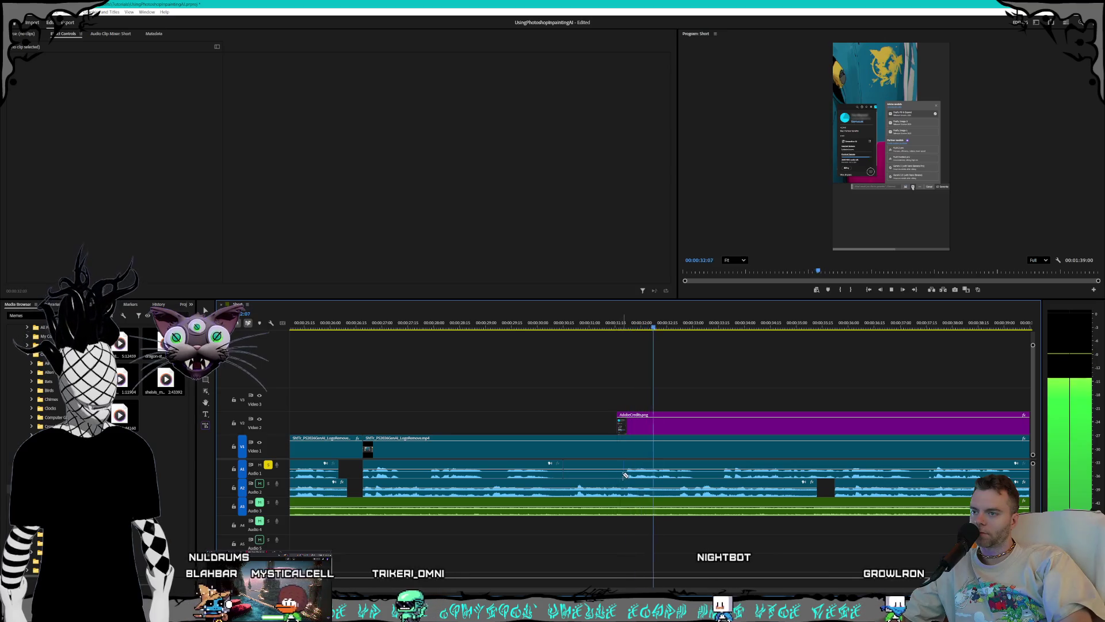
Step: Delete the short unwanted audio piece and select the remaining Audio 1 clip
{"action": "left_click", "coordinate": [596, 470]}
{"action": "key", "text": "Delete"}
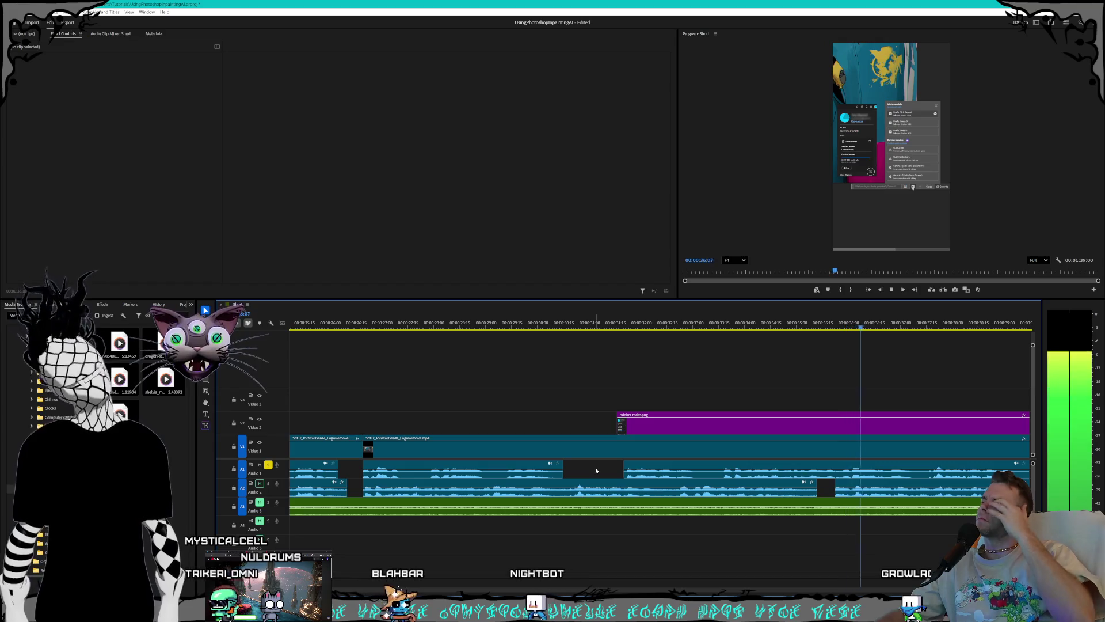
{"action": "key", "text": "space"}
{"action": "left_click", "coordinate": [502, 475]}
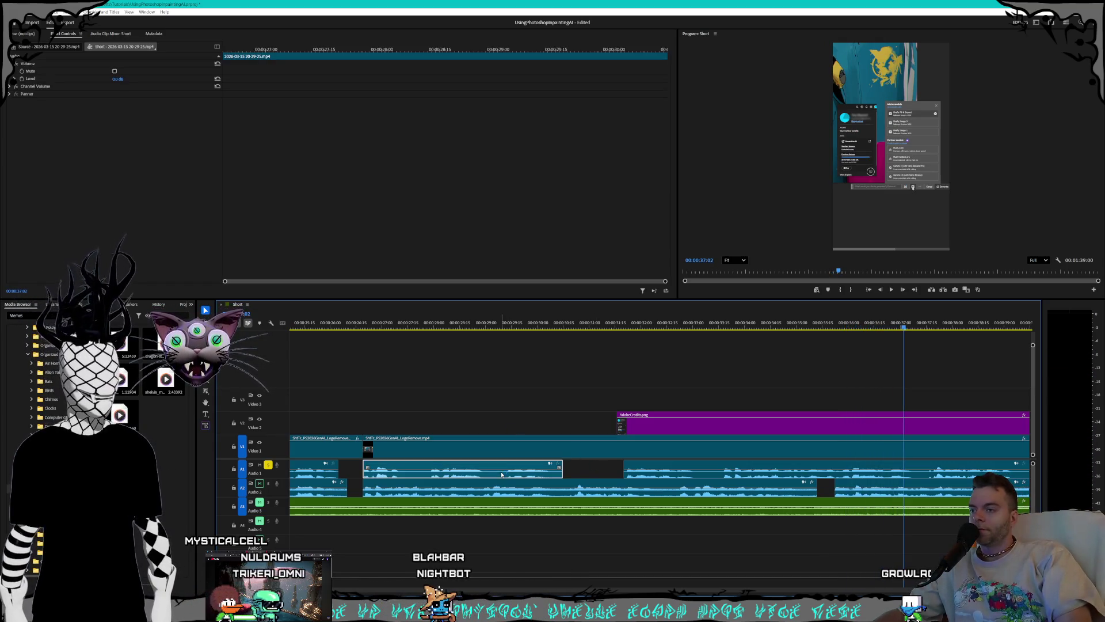
Step: Move a stream clip down to Audio 4 later in time and slide the Audio 1 clip about 3 seconds earlier
{"action": "mouse_move", "coordinate": [498, 477]}
{"action": "left_mouse_down"}
{"action": "mouse_move", "coordinate": [840, 550]}
{"action": "mouse_move", "coordinate": [872, 534]}
{"action": "left_mouse_up"}
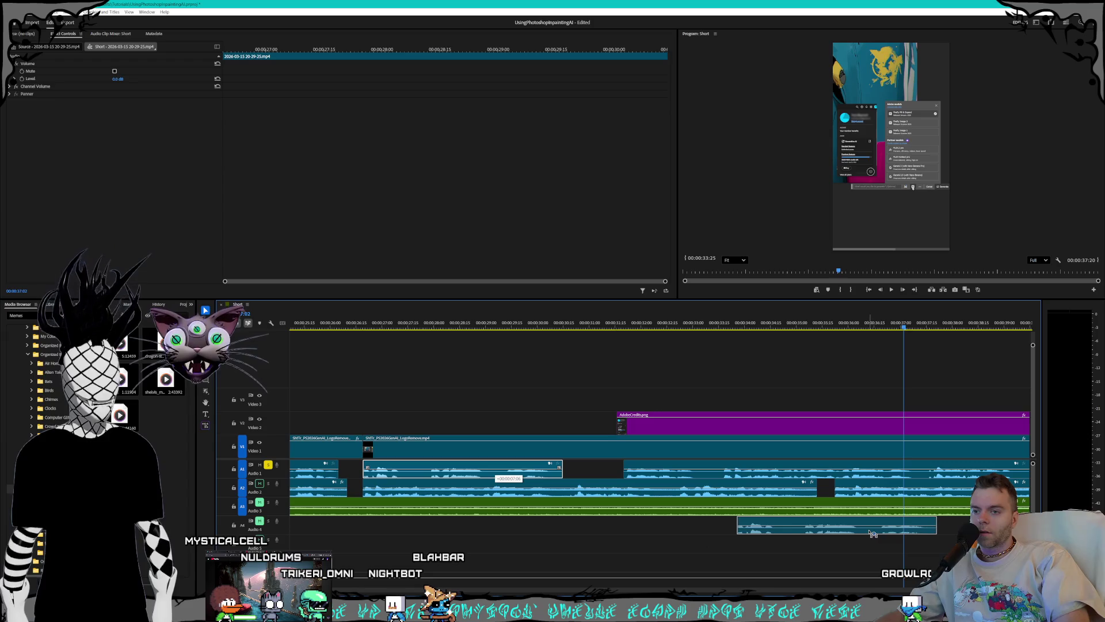
{"action": "left_click_drag", "start_coordinate": [954, 535], "coordinate": [954, 535]}
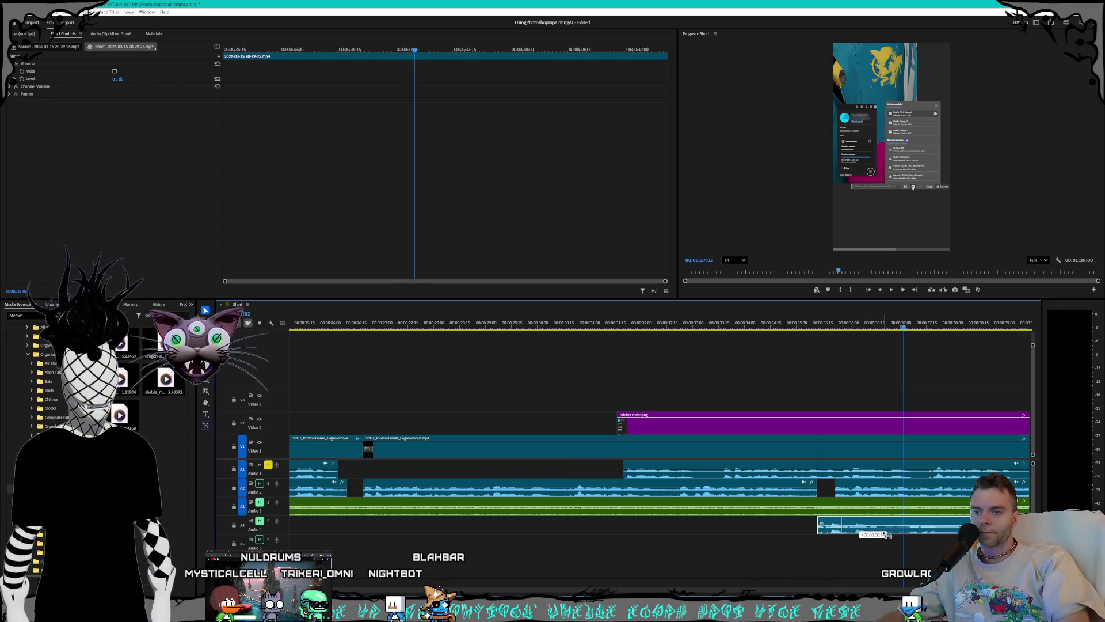
{"action": "left_click_drag", "start_coordinate": [737, 480], "coordinate": [562, 476]}
{"action": "left_click_drag", "start_coordinate": [489, 476], "coordinate": [490, 477]}
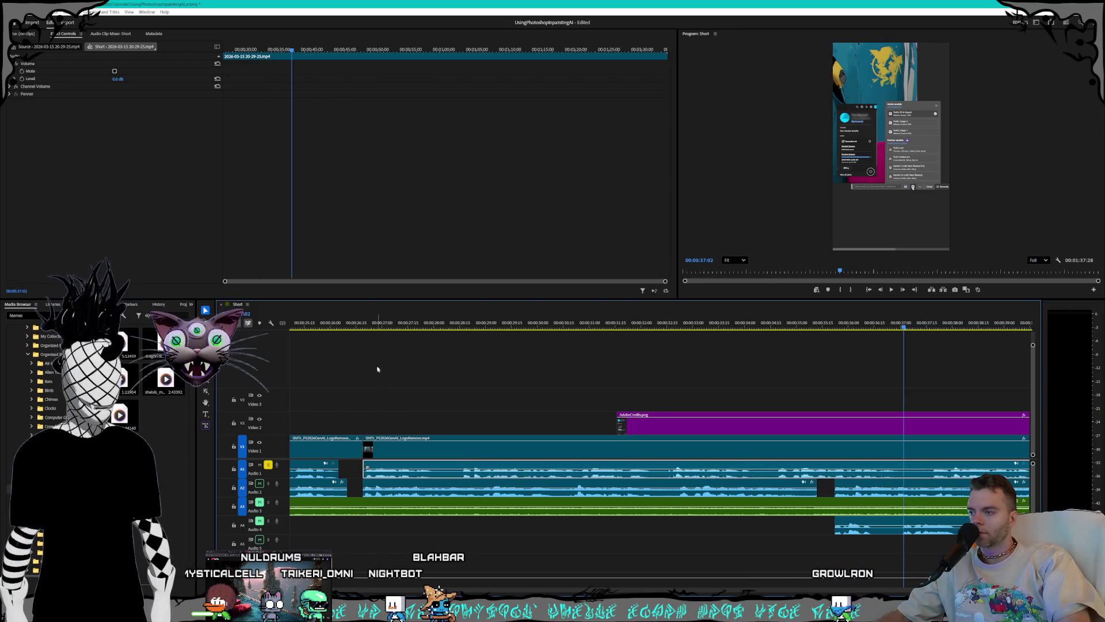
Step: Play back from about 26 seconds to check sync, then select the long stream audio clip
{"action": "left_click", "coordinate": [369, 326]}
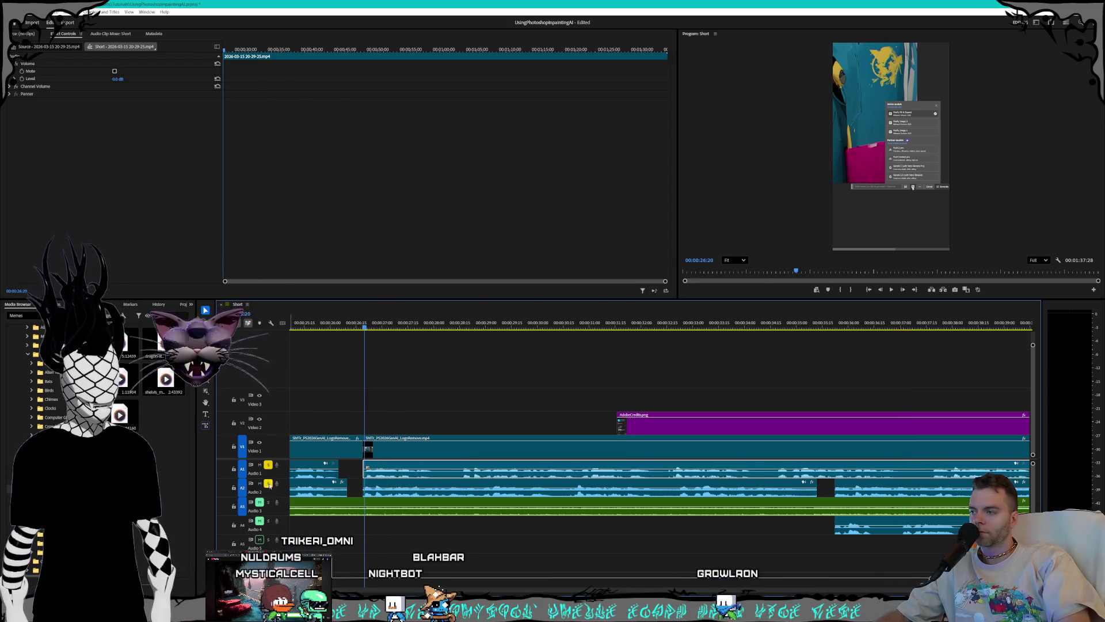
{"action": "key", "text": "space"}
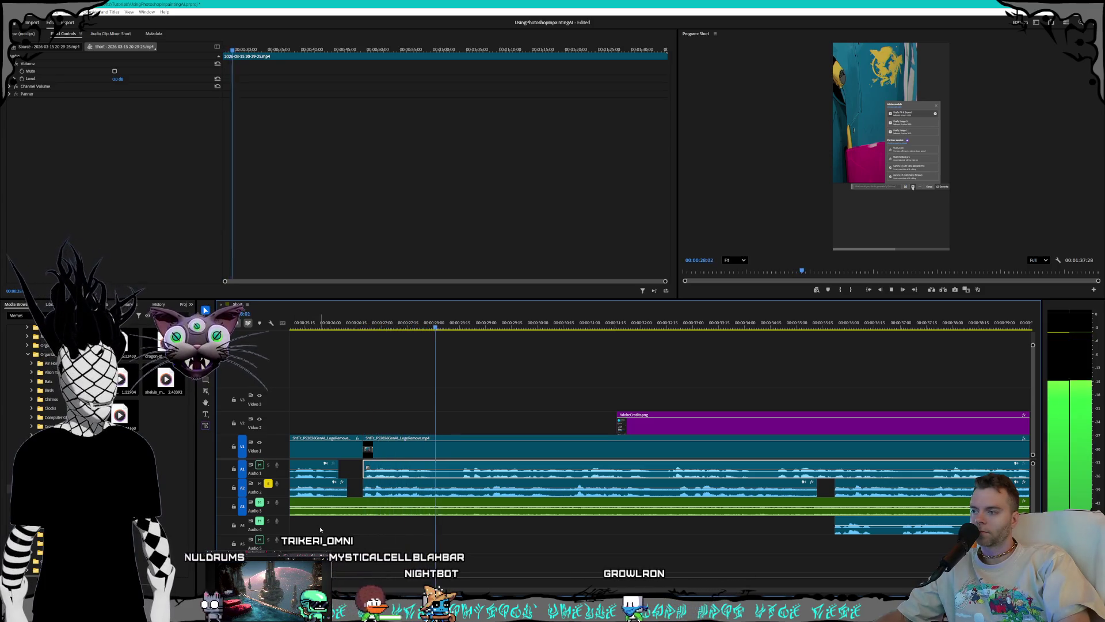
{"action": "key", "text": "space"}
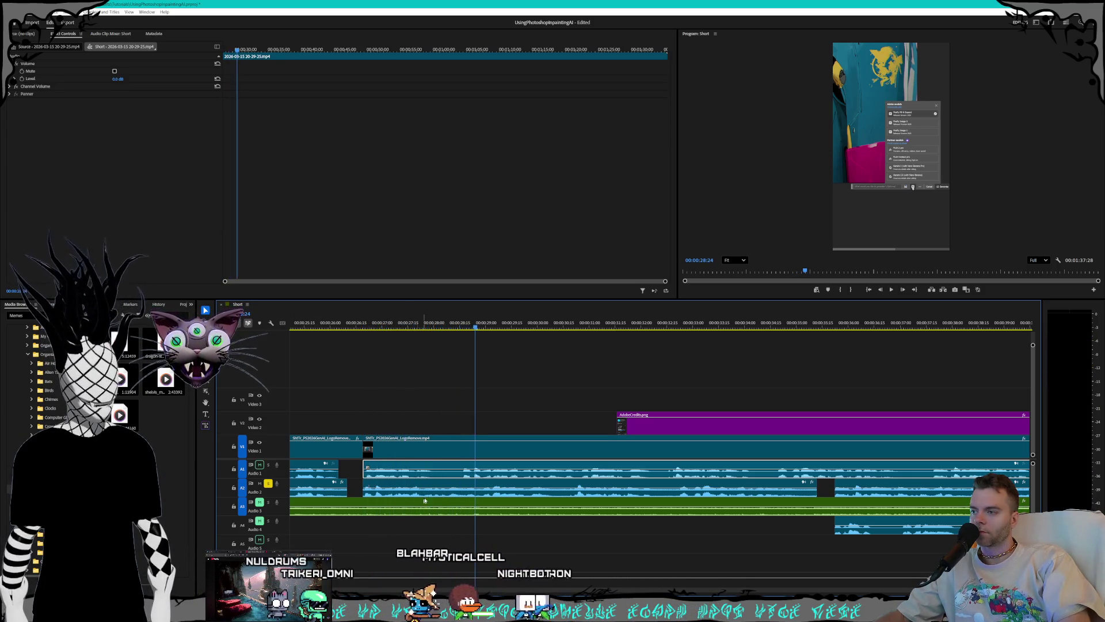
{"action": "scroll", "coordinate": [437, 487], "scroll_direction": "up", "scroll_amount": 2, "text": "alt"}
{"action": "left_click", "coordinate": [459, 473]}
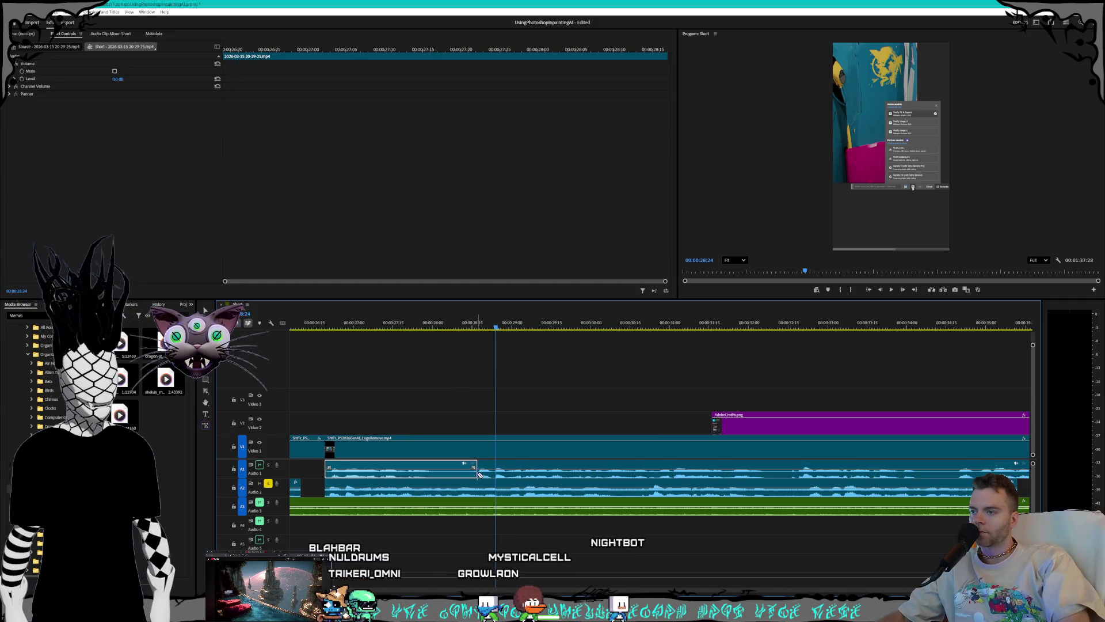
{"action": "left_click", "coordinate": [332, 481]}
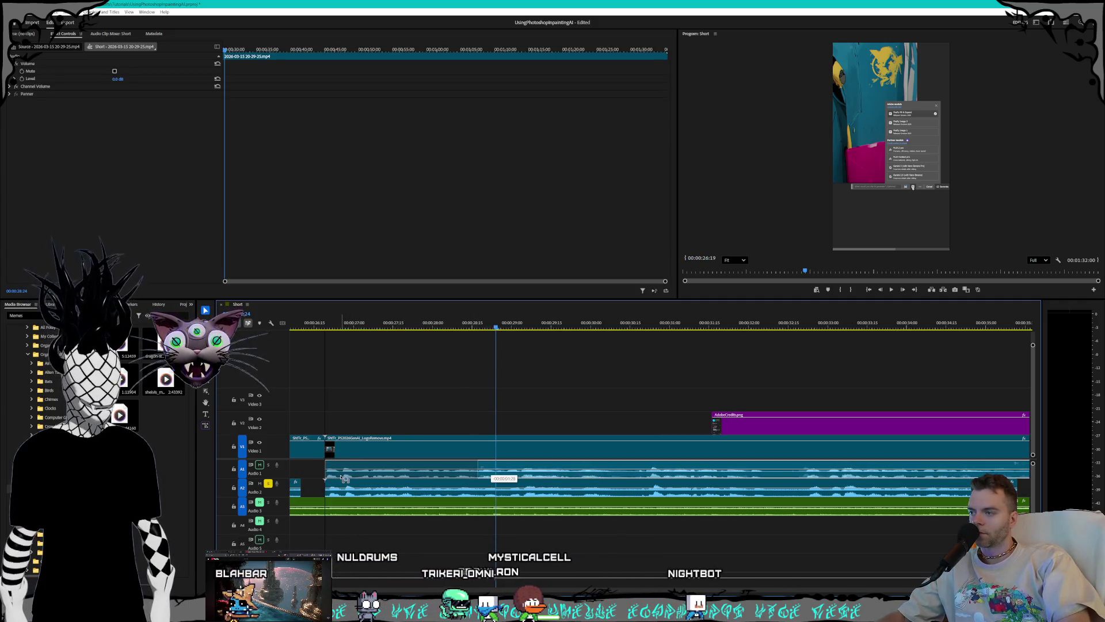
{"action": "scroll", "coordinate": [332, 481], "scroll_direction": "up", "scroll_amount": 5, "text": "alt"}
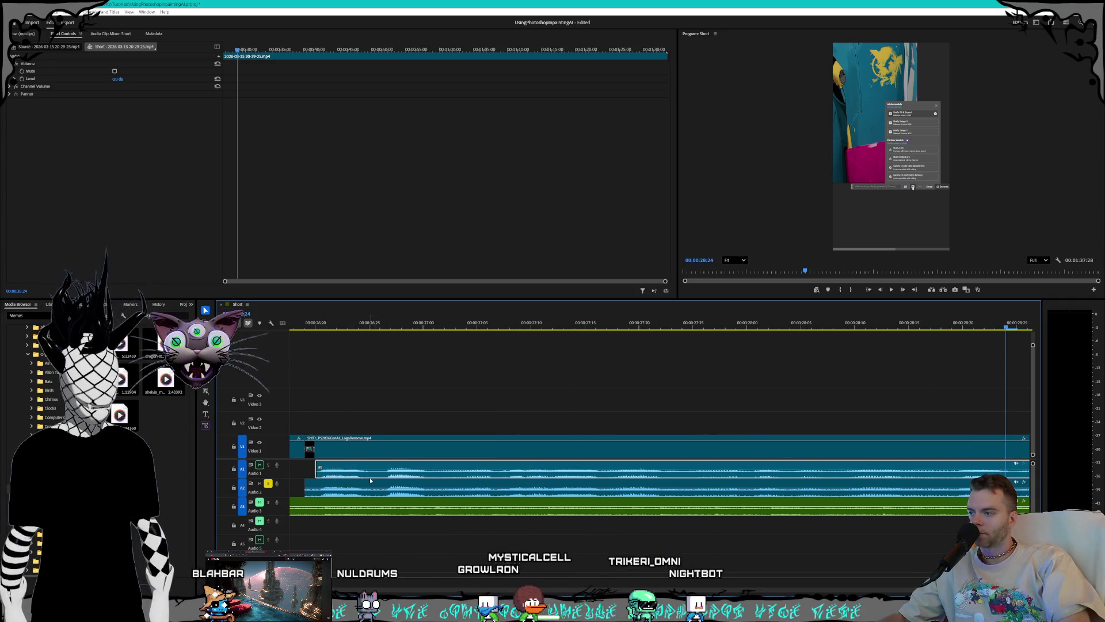
{"action": "scroll", "coordinate": [370, 480], "scroll_direction": "down", "scroll_amount": 3, "text": "alt"}
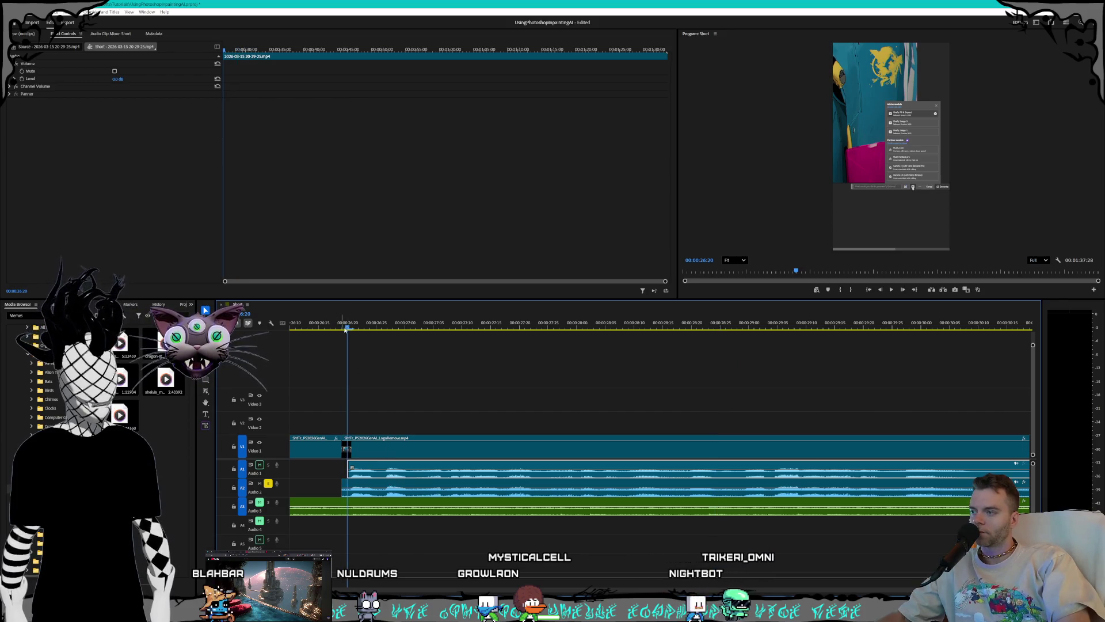
Step: Review the audio cut in playback, undoing the last change
{"action": "key", "text": "space"}
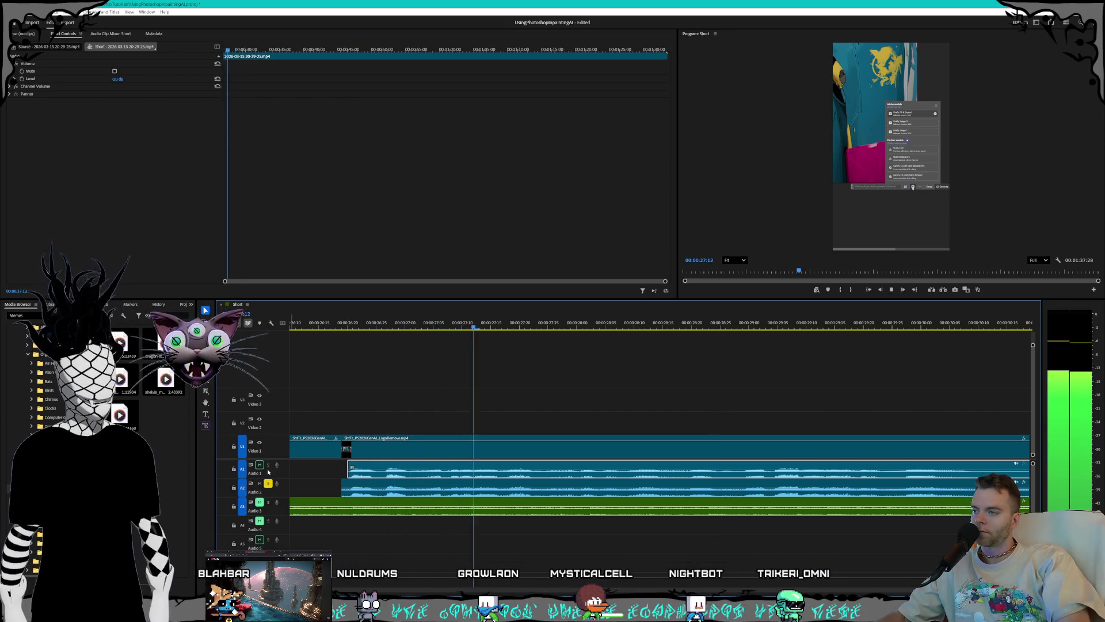
{"action": "key", "text": "ctrl+z"}
{"action": "scroll", "coordinate": [613, 495], "scroll_direction": "down", "scroll_amount": 4, "text": "alt"}
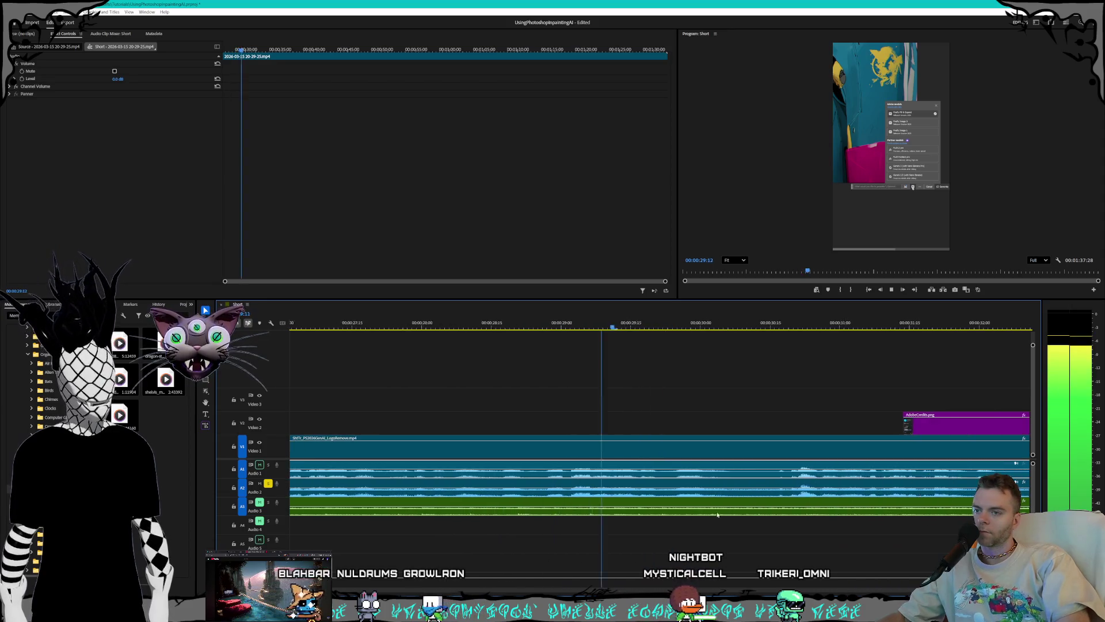
{"action": "scroll", "coordinate": [760, 504], "scroll_direction": "down", "scroll_amount": 4, "text": "alt"}
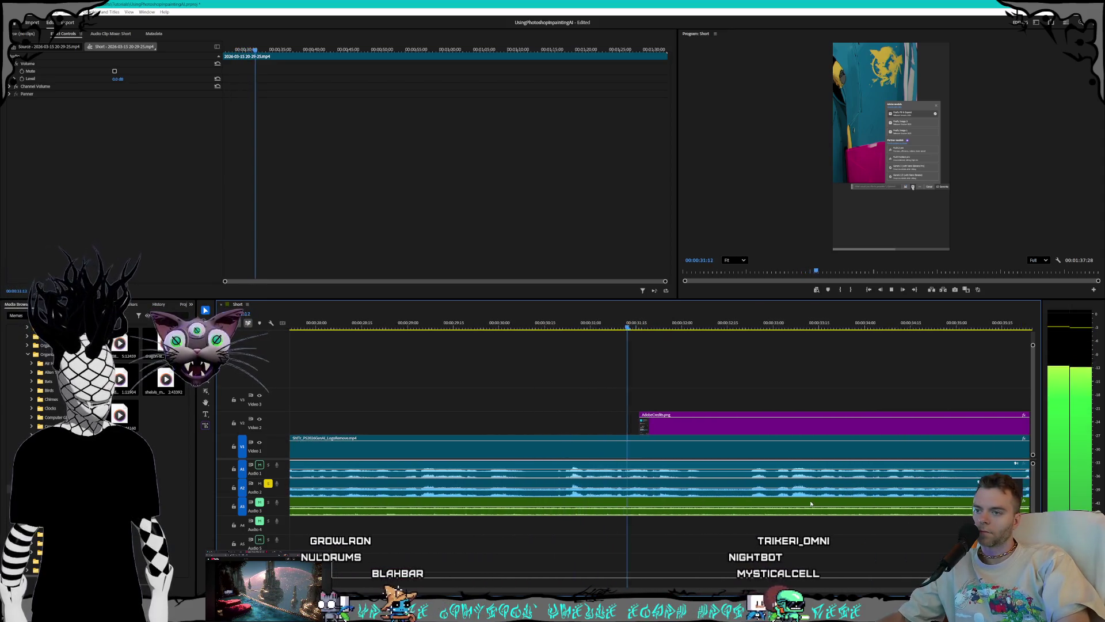
{"action": "scroll", "coordinate": [788, 500], "scroll_direction": "down", "scroll_amount": 3}
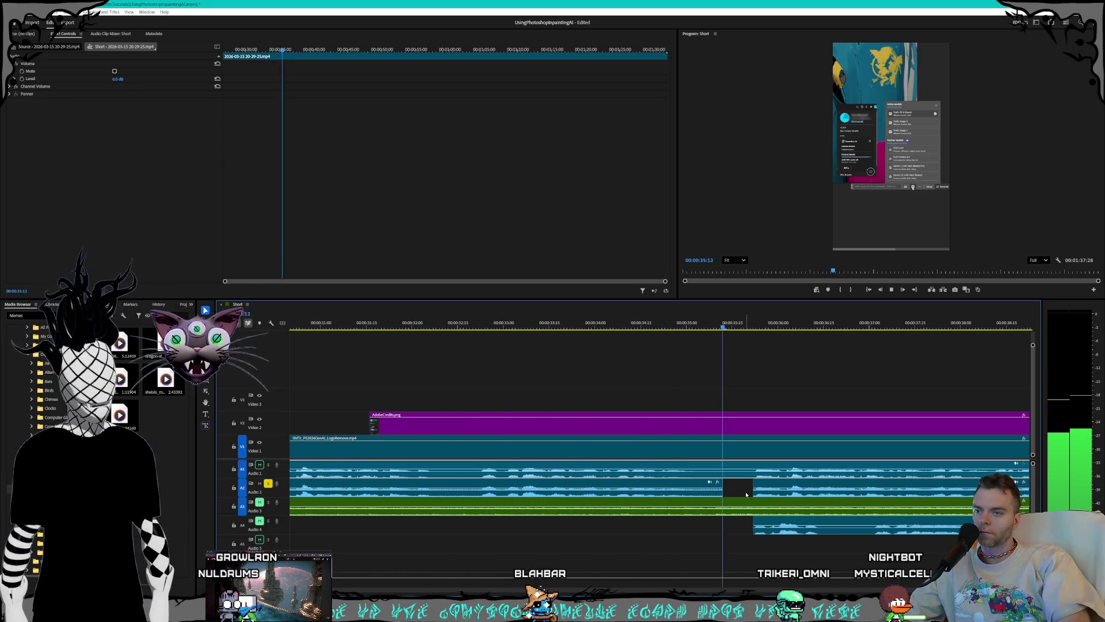
{"action": "scroll", "coordinate": [727, 492], "scroll_direction": "up", "scroll_amount": 2, "text": "alt"}
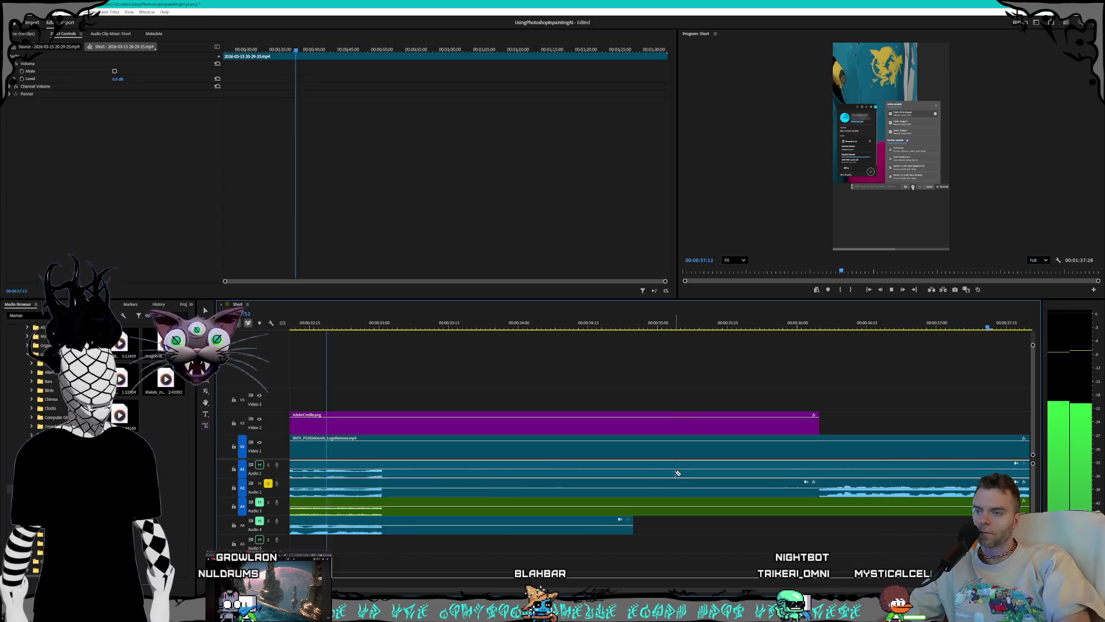
{"action": "scroll", "coordinate": [574, 480], "scroll_direction": "up", "scroll_amount": 5}
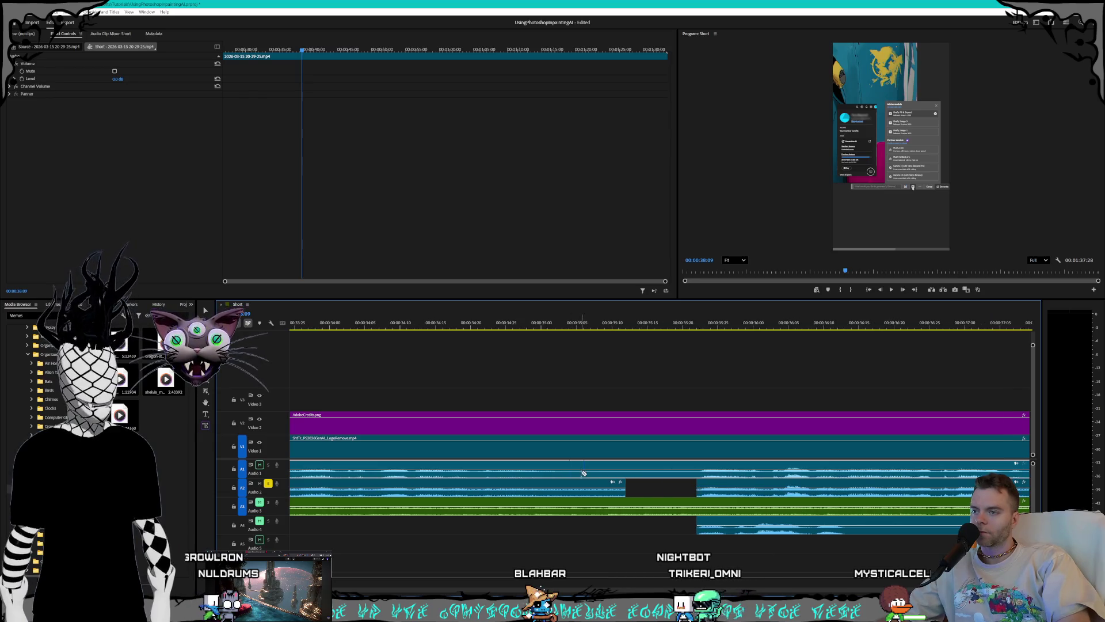
Step: Select the Audio 1 clip ending before the gap, then deselect it and play on to check sync
{"action": "left_click", "coordinate": [573, 475]}
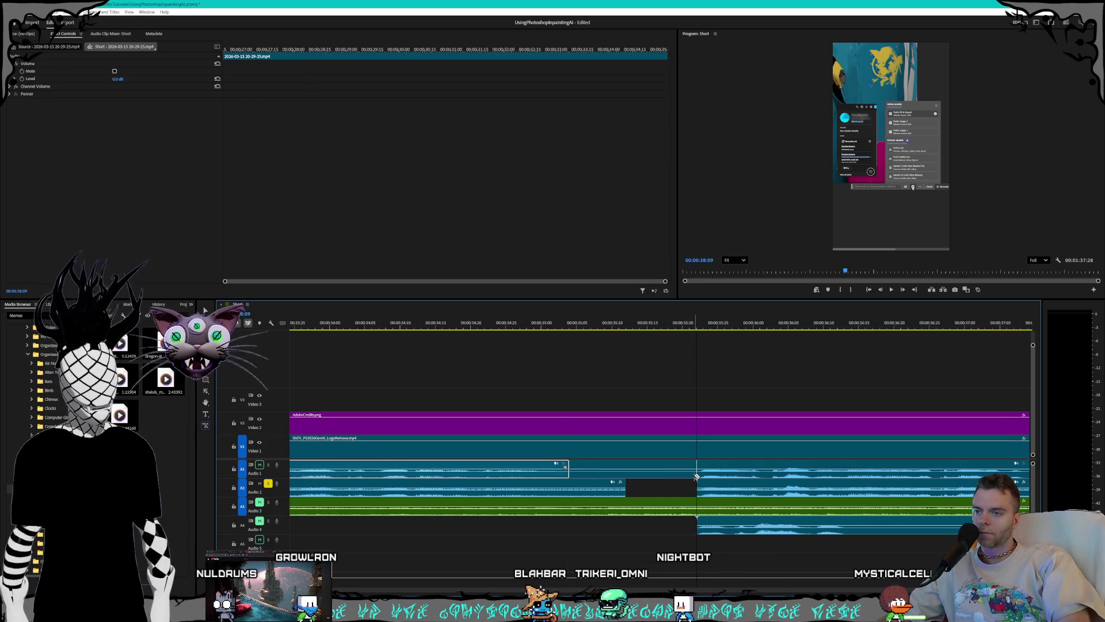
{"action": "left_click", "coordinate": [656, 483]}
{"action": "key", "text": "space"}
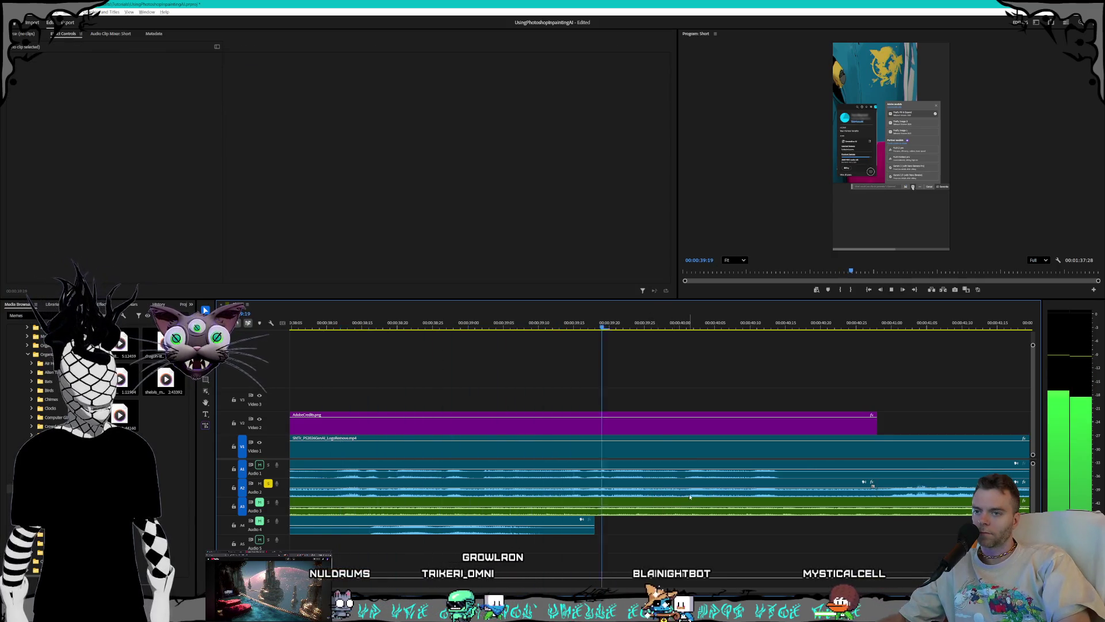
{"action": "key", "text": "minus"}
{"action": "key", "text": "minus"}
{"action": "scroll", "coordinate": [613, 496], "scroll_direction": "up", "scroll_amount": 2, "text": "alt"}
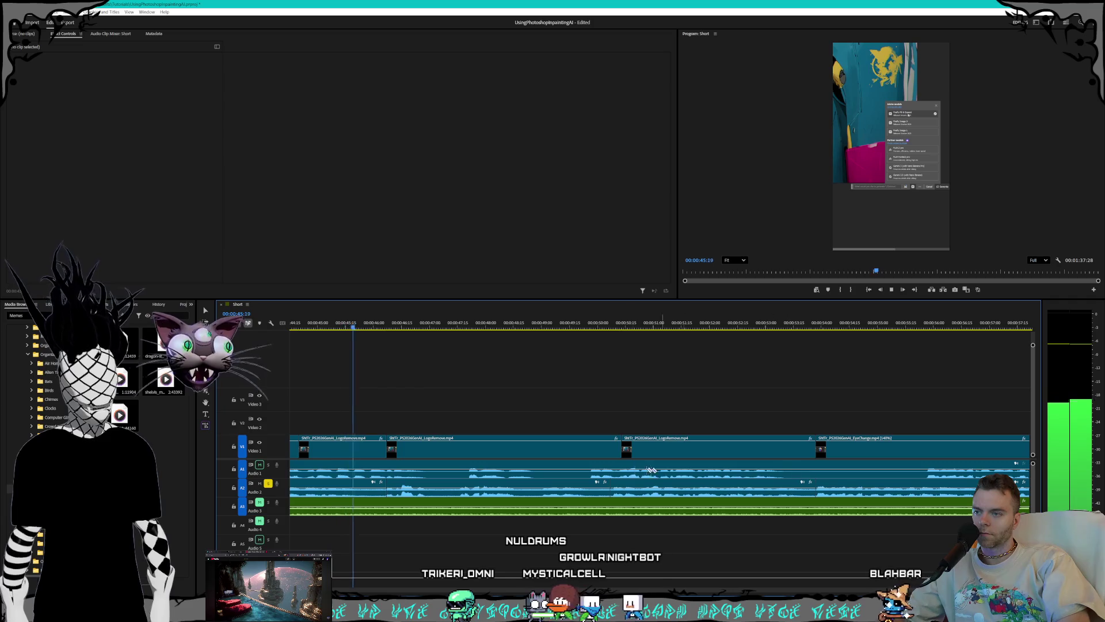
{"action": "key", "text": "space"}
{"action": "scroll", "coordinate": [584, 479], "scroll_direction": "up", "scroll_amount": 5}
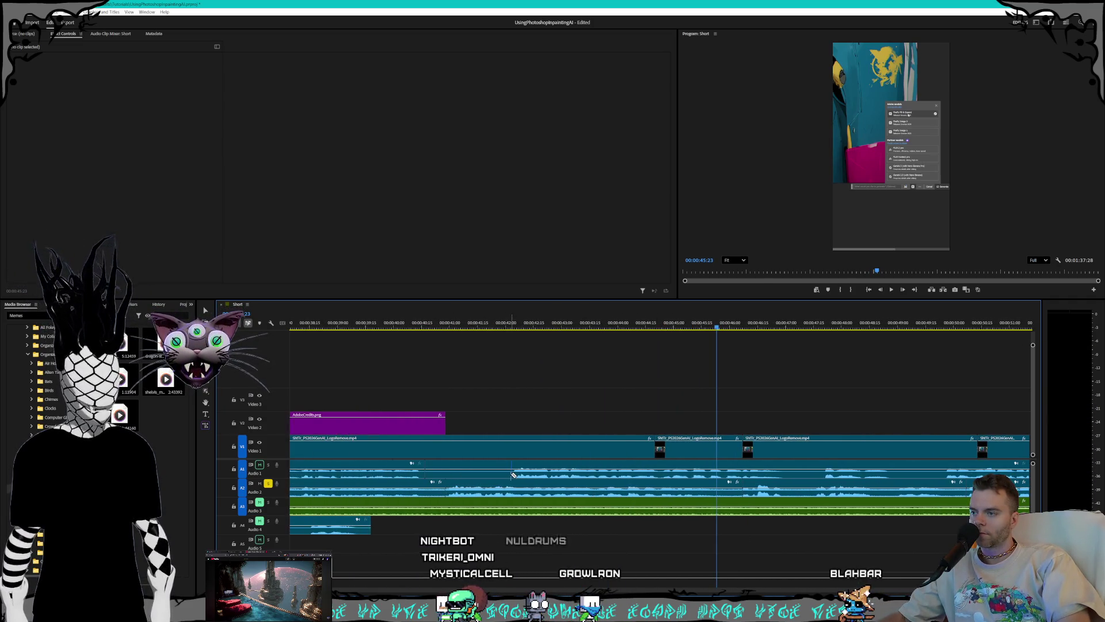
{"action": "left_click_drag", "start_coordinate": [555, 478], "coordinate": [494, 490]}
{"action": "left_click", "coordinate": [451, 324]}
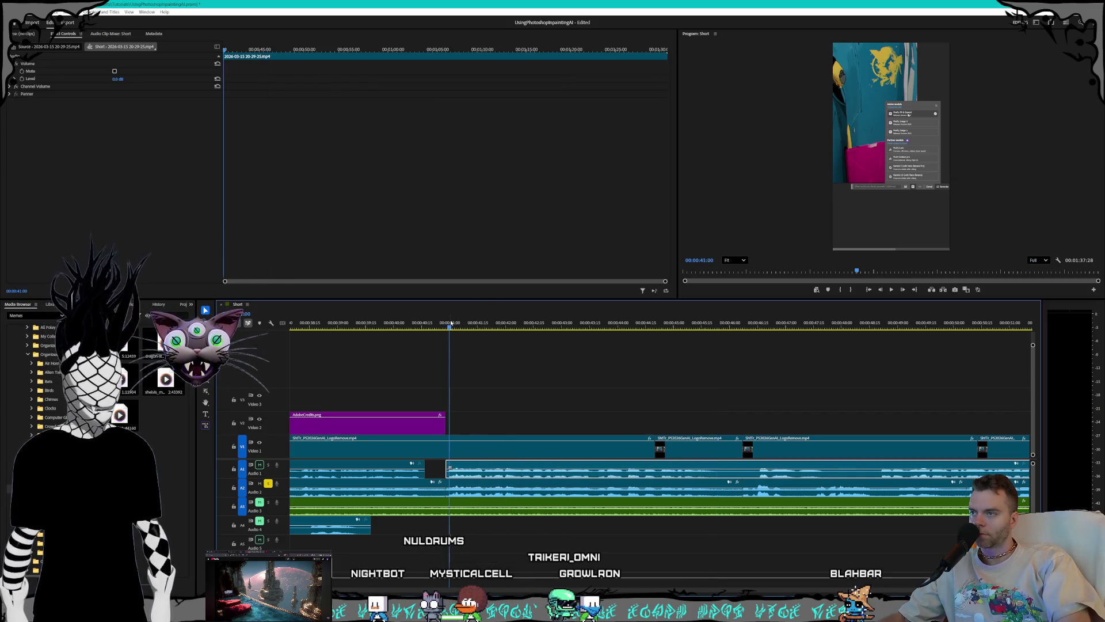
{"action": "key", "text": "space"}
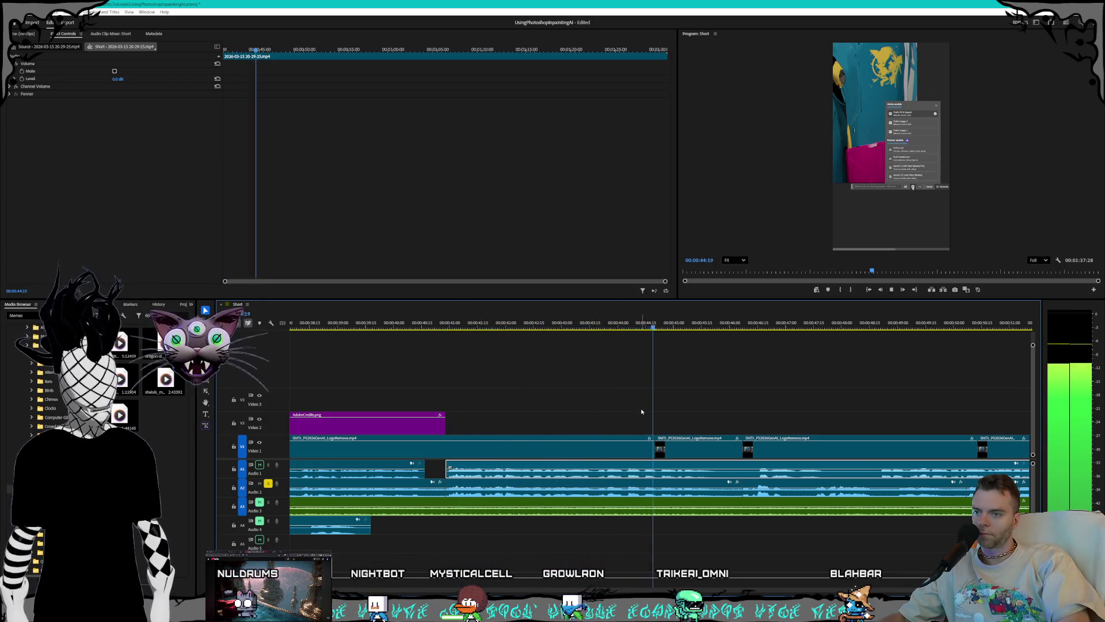
{"action": "key", "text": "space"}
{"action": "left_click", "coordinate": [728, 470]}
{"action": "left_click", "coordinate": [751, 476]}
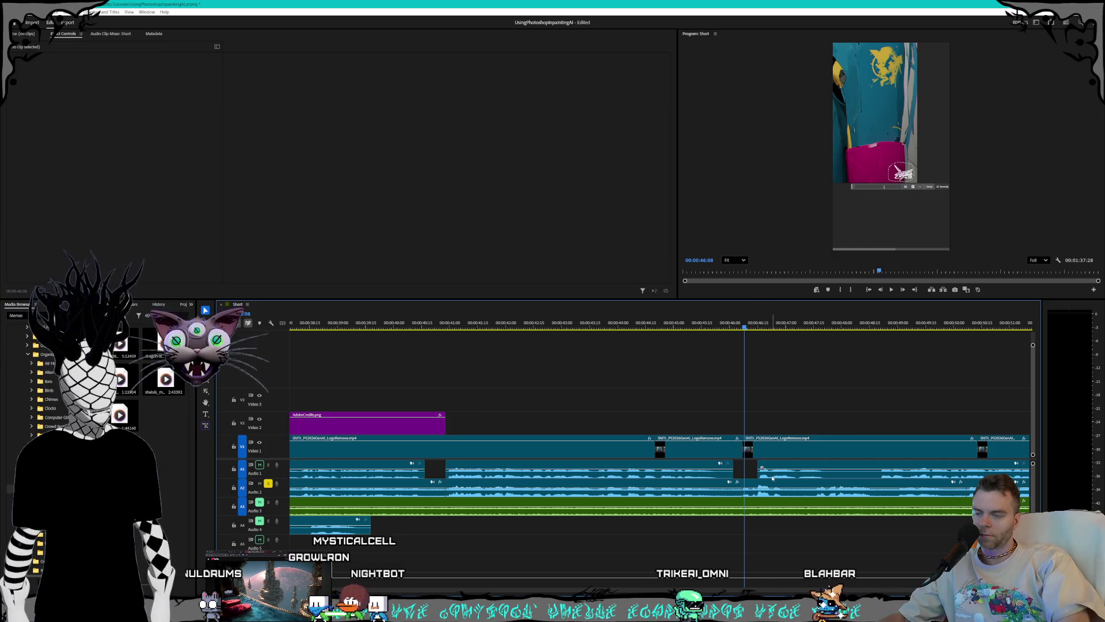
{"action": "scroll", "coordinate": [773, 477], "scroll_direction": "up", "scroll_amount": 3}
{"action": "scroll", "coordinate": [726, 479], "scroll_direction": "up", "scroll_amount": 2}
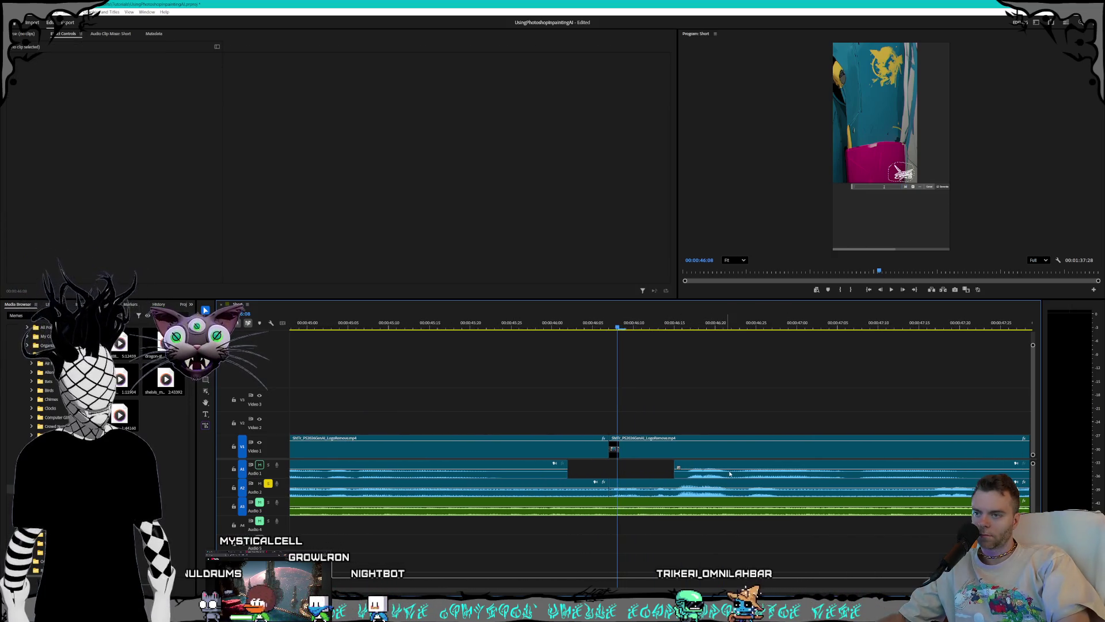
{"action": "left_click_drag", "start_coordinate": [717, 477], "coordinate": [718, 476]}
{"action": "scroll", "coordinate": [730, 485], "scroll_direction": "down", "scroll_amount": 3}
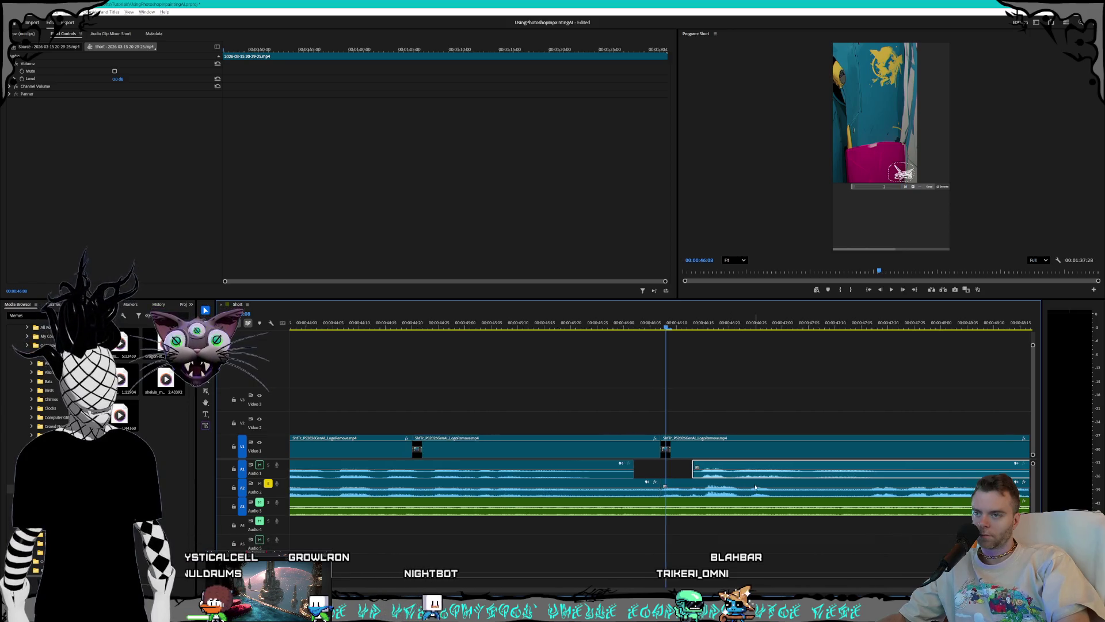
{"action": "key", "text": "space"}
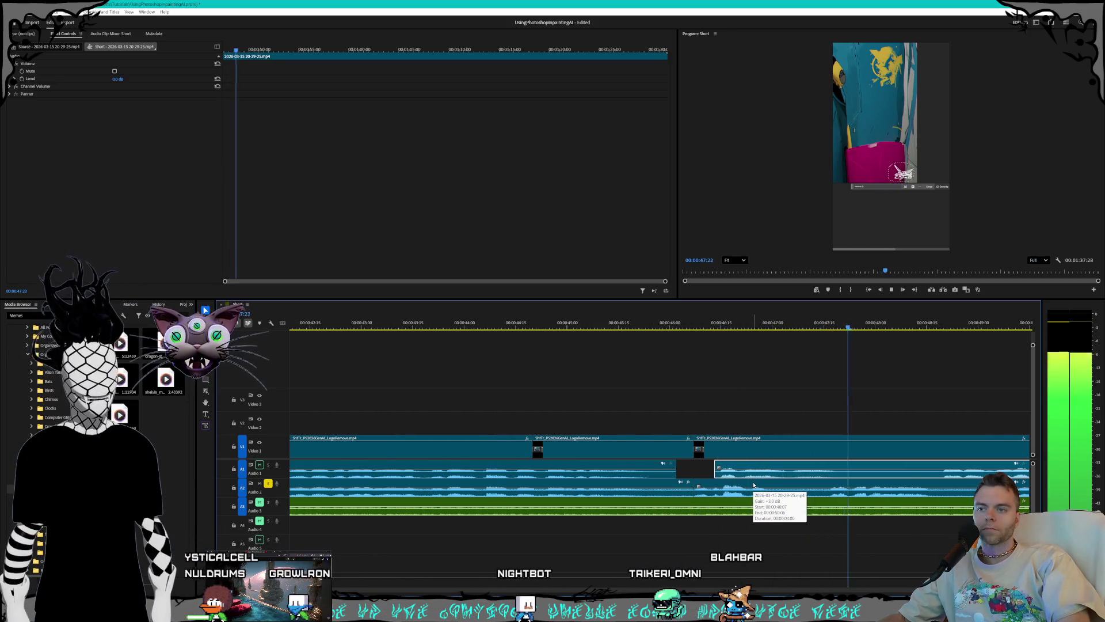
{"action": "key", "text": "space"}
{"action": "scroll", "coordinate": [720, 487], "scroll_direction": "down", "scroll_amount": 4}
{"action": "scroll", "coordinate": [690, 489], "scroll_direction": "down", "scroll_amount": 1}
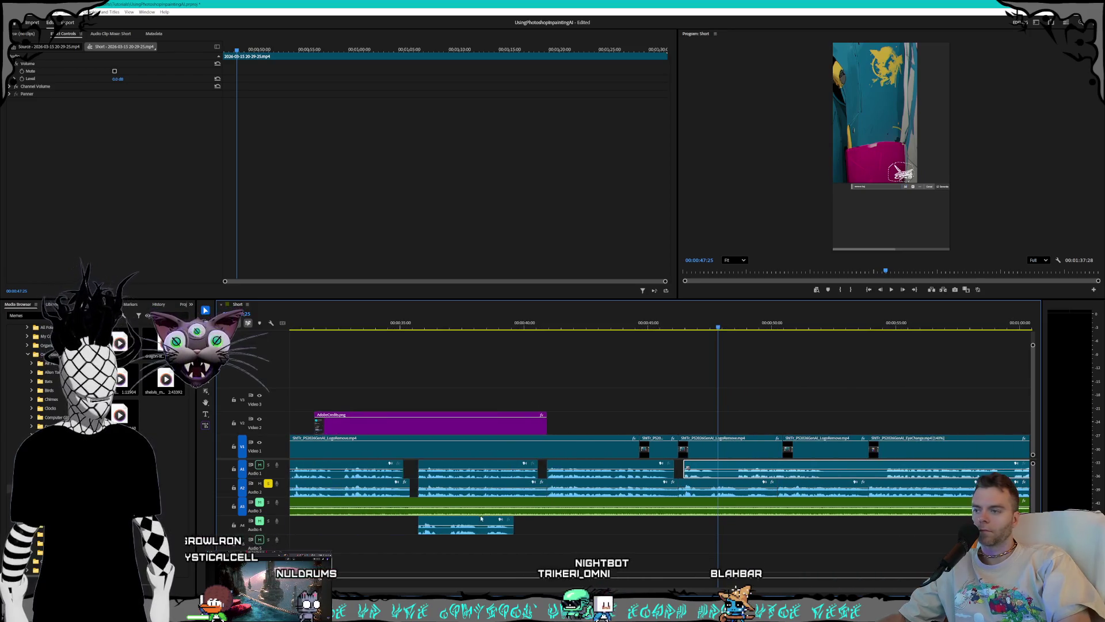
{"action": "left_click_drag", "start_coordinate": [467, 525], "coordinate": [723, 526]}
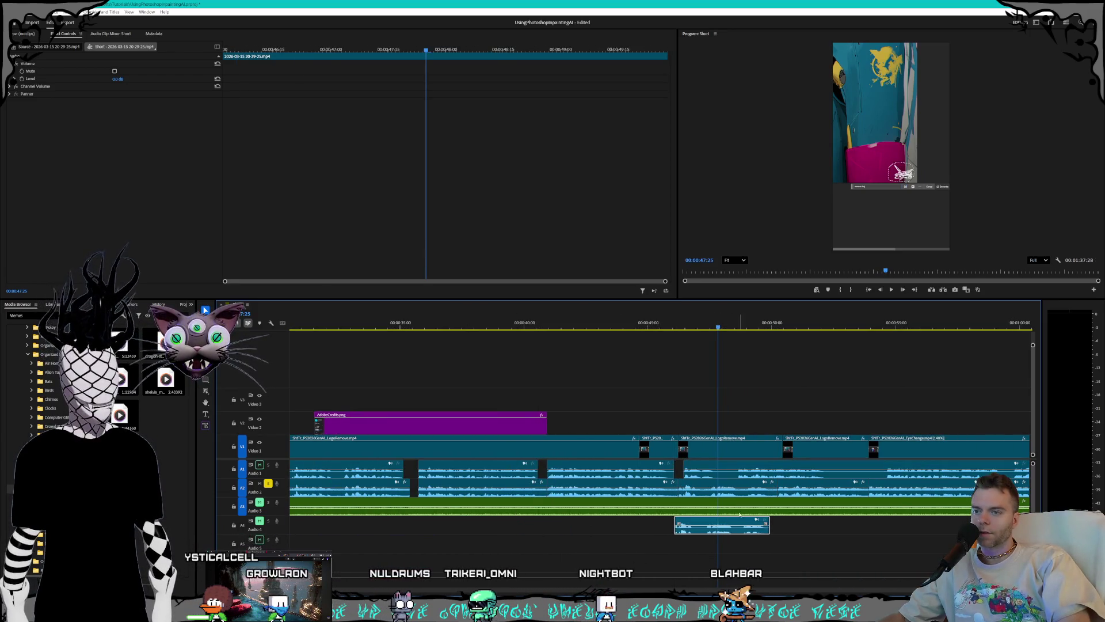
{"action": "scroll", "coordinate": [691, 489], "scroll_direction": "down", "scroll_amount": 2}
{"action": "left_click", "coordinate": [694, 477]}
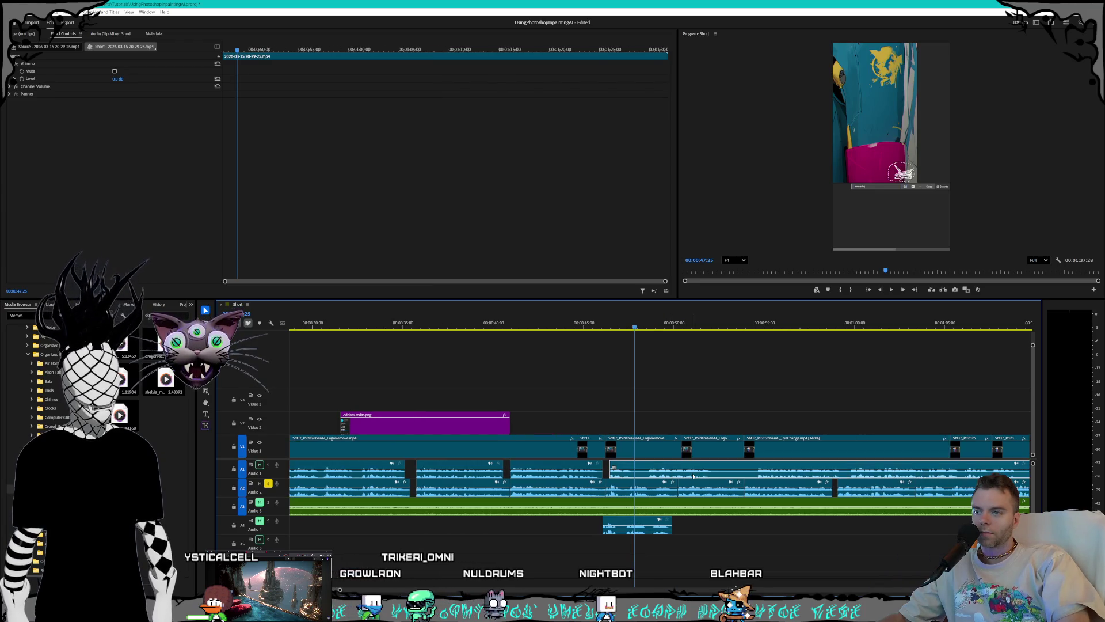
{"action": "left_click_drag", "start_coordinate": [759, 476], "coordinate": [758, 476]}
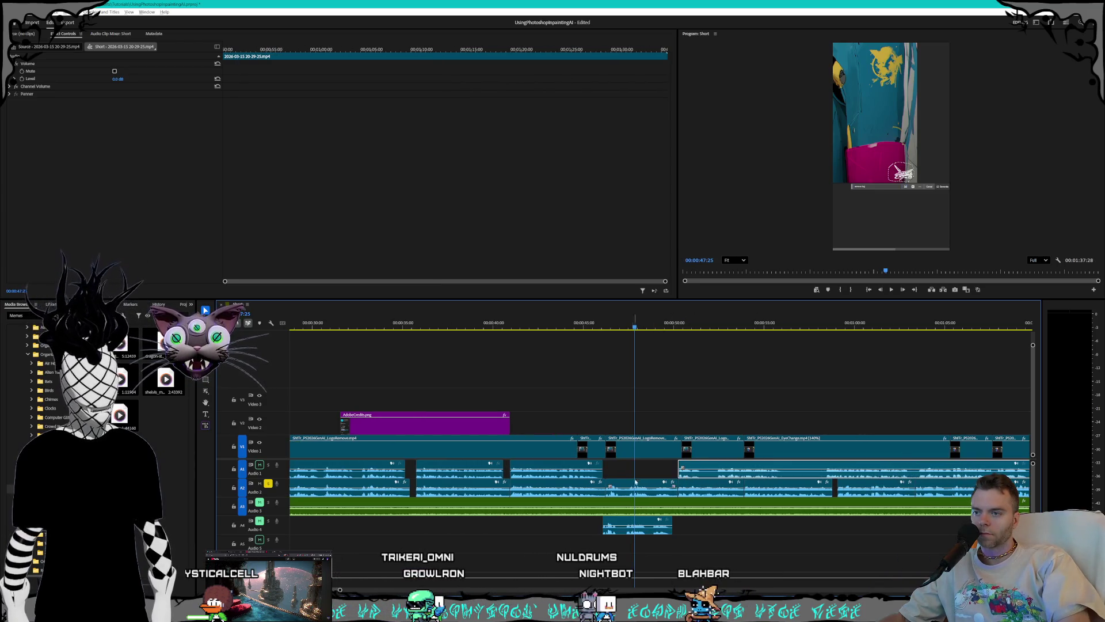
{"action": "scroll", "coordinate": [578, 515], "scroll_direction": "up", "scroll_amount": 4}
{"action": "left_click_drag", "start_coordinate": [579, 517], "coordinate": [591, 472]}
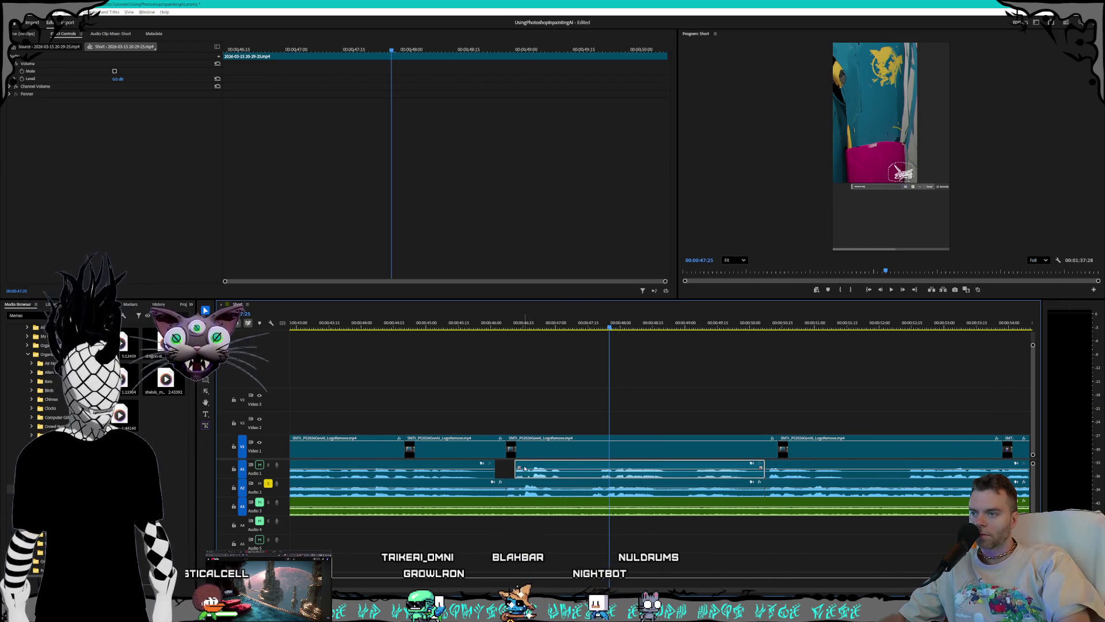
{"action": "scroll", "coordinate": [575, 474], "scroll_direction": "up", "scroll_amount": 3}
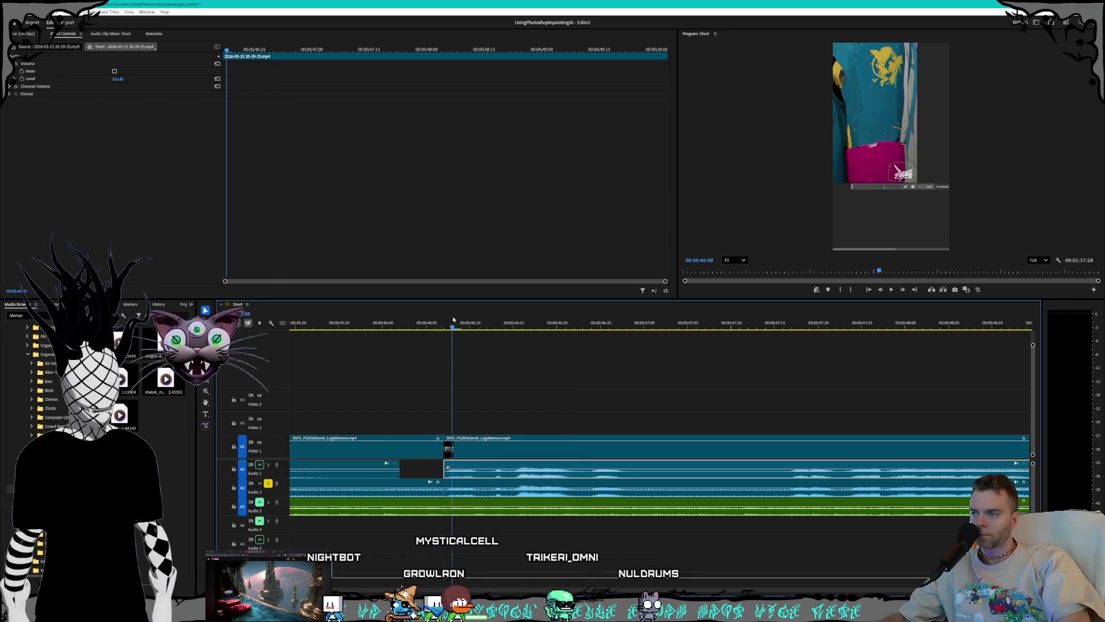
{"action": "key", "text": "space"}
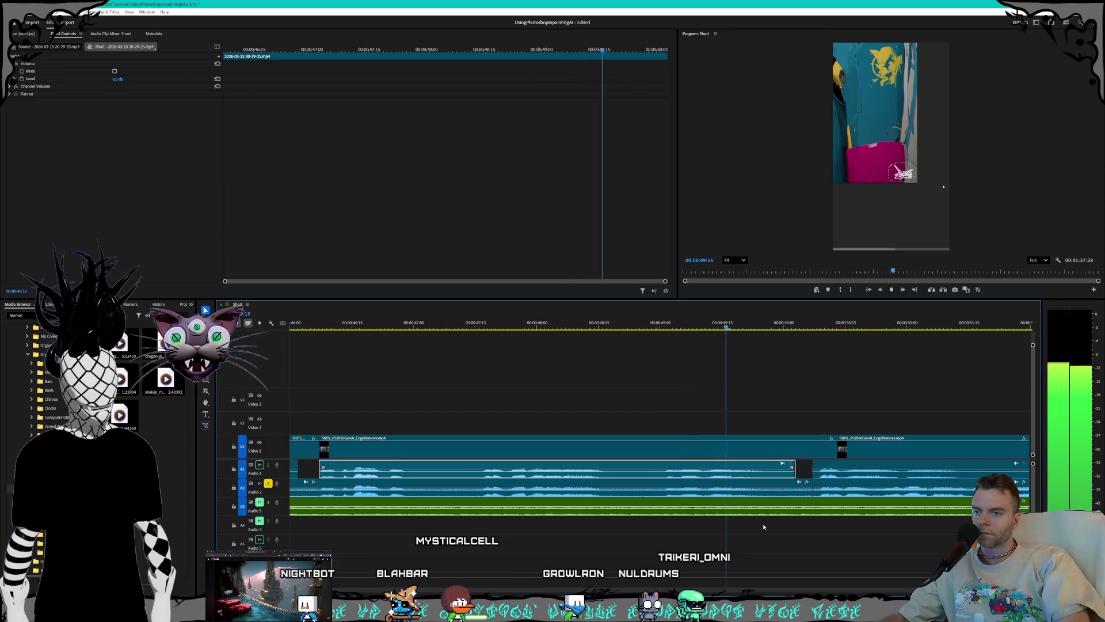
{"action": "key", "text": "space"}
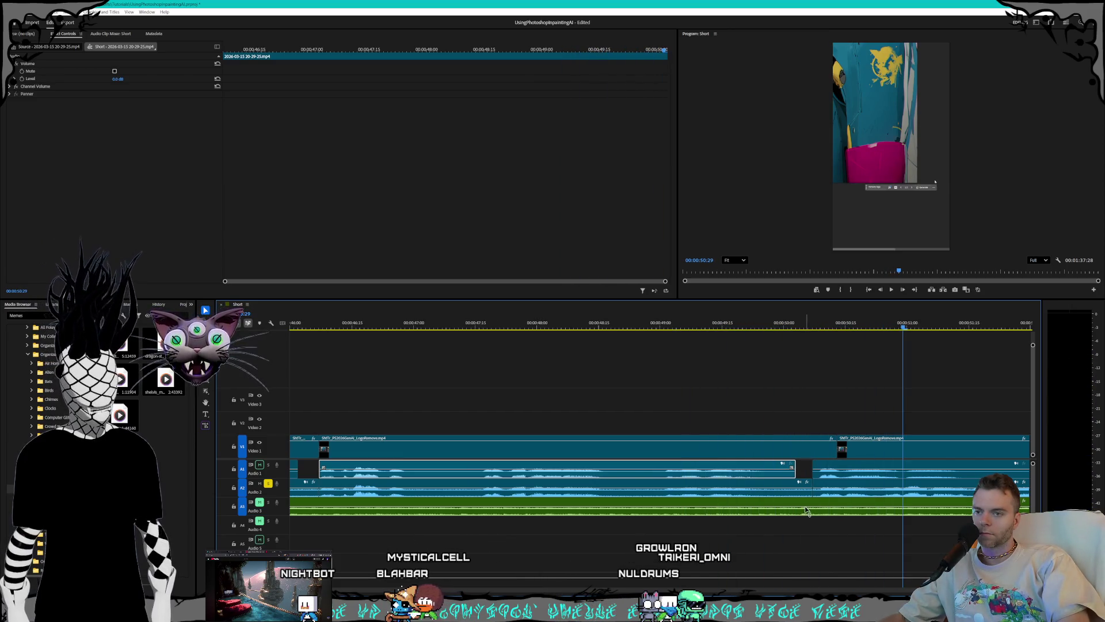
{"action": "scroll", "coordinate": [857, 498], "scroll_direction": "up", "scroll_amount": 3}
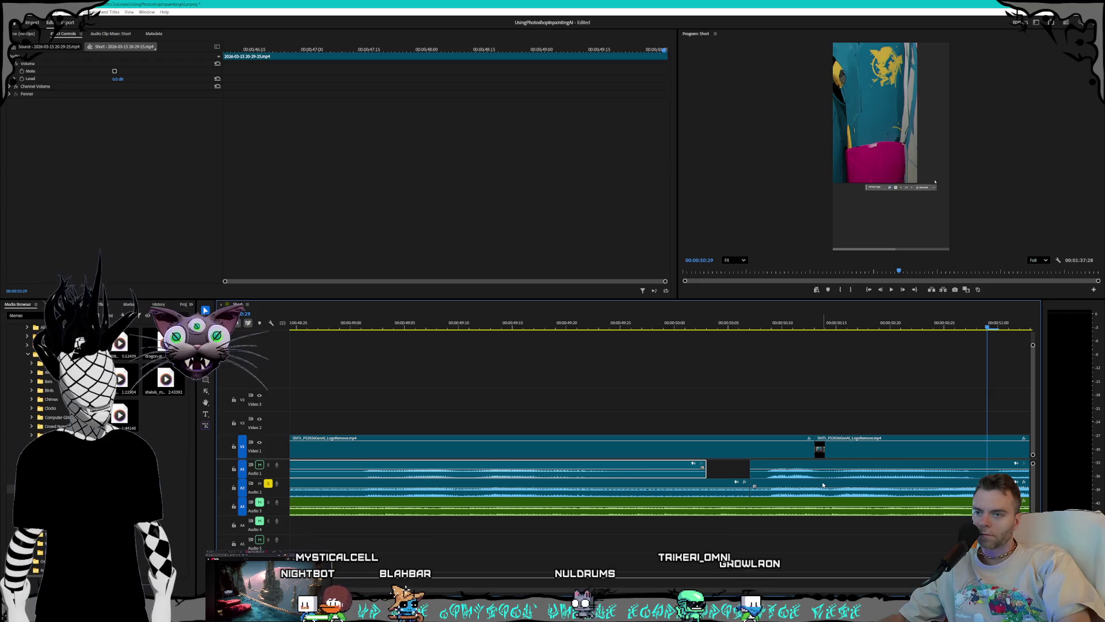
{"action": "scroll", "coordinate": [822, 485], "scroll_direction": "down", "scroll_amount": 3}
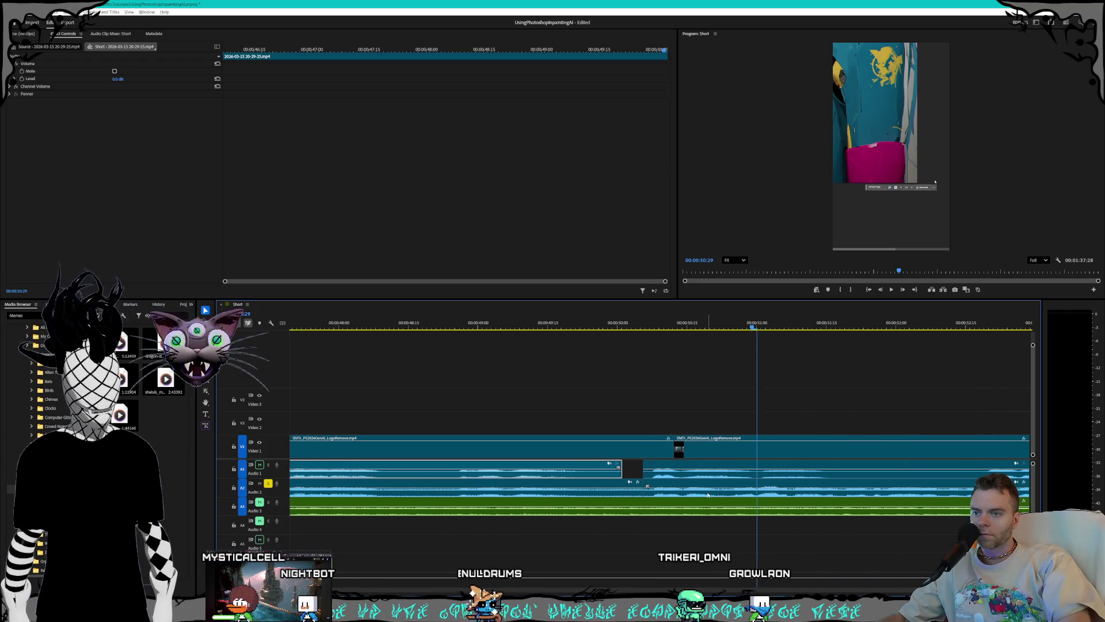
{"action": "scroll", "coordinate": [662, 486], "scroll_direction": "down", "scroll_amount": 3}
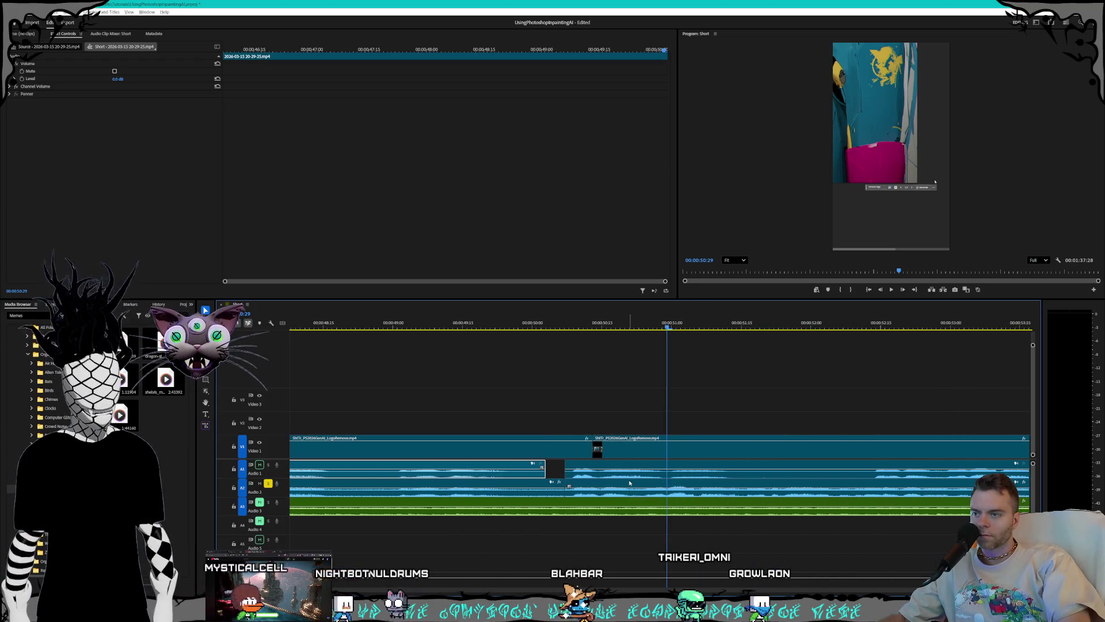
{"action": "scroll", "coordinate": [607, 483], "scroll_direction": "down", "scroll_amount": 2}
{"action": "left_click", "coordinate": [587, 478]}
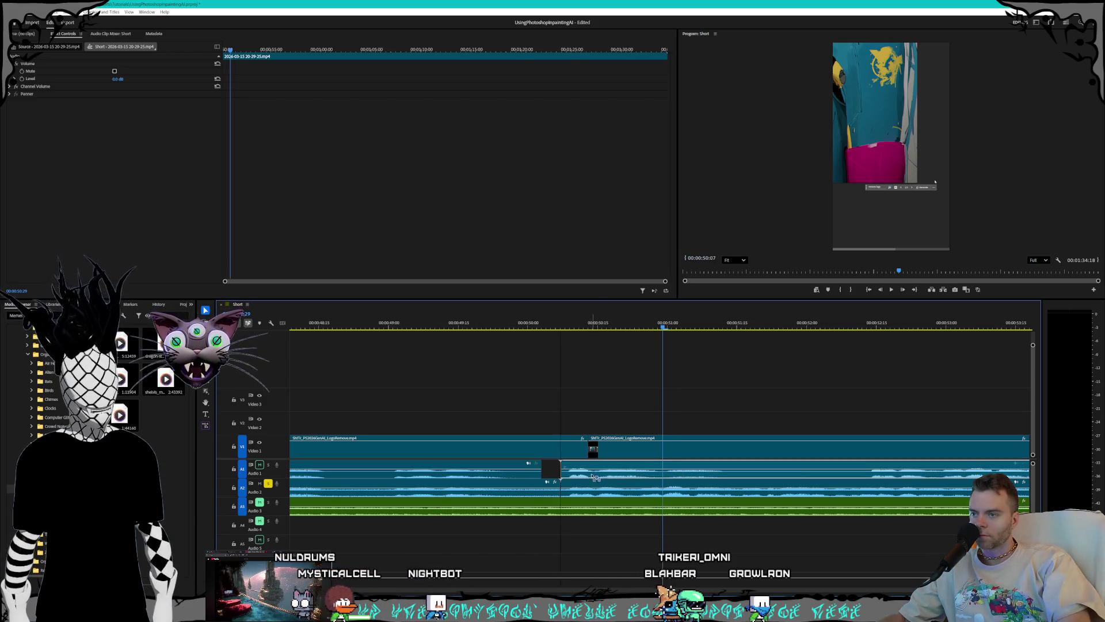
{"action": "scroll", "coordinate": [589, 481], "scroll_direction": "up", "scroll_amount": 2}
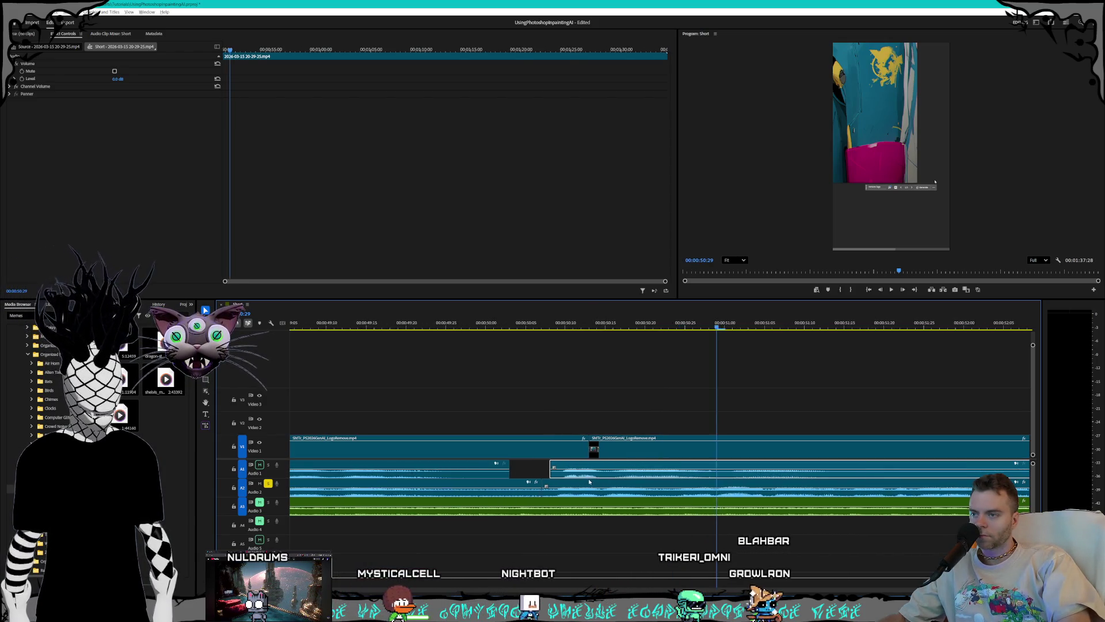
{"action": "scroll", "coordinate": [590, 481], "scroll_direction": "up", "scroll_amount": 1}
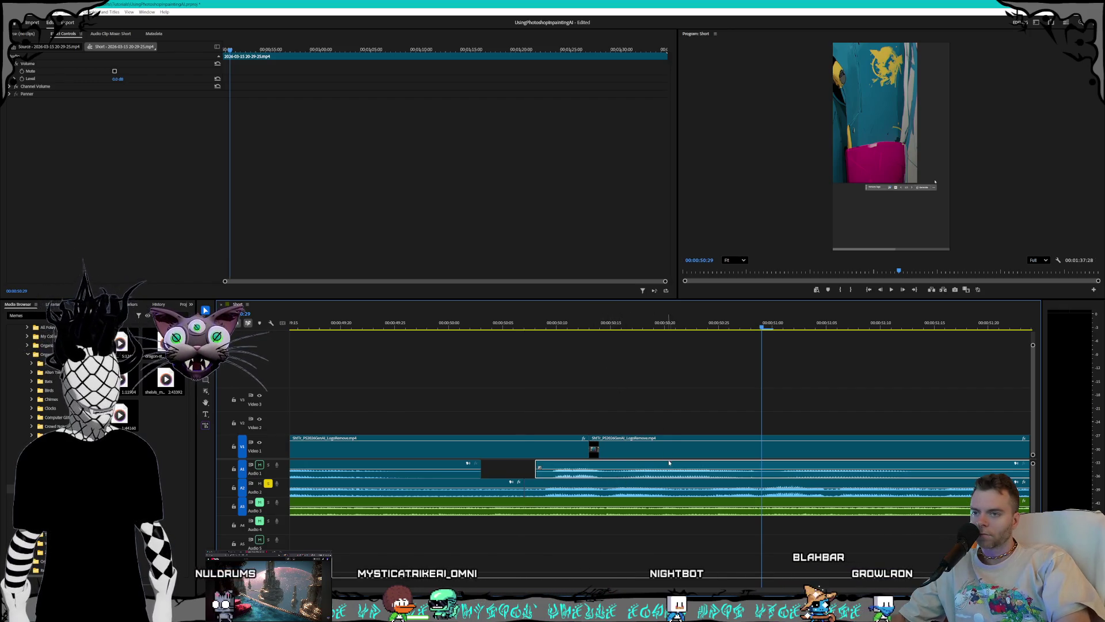
{"action": "scroll", "coordinate": [669, 462], "scroll_direction": "down", "scroll_amount": 4}
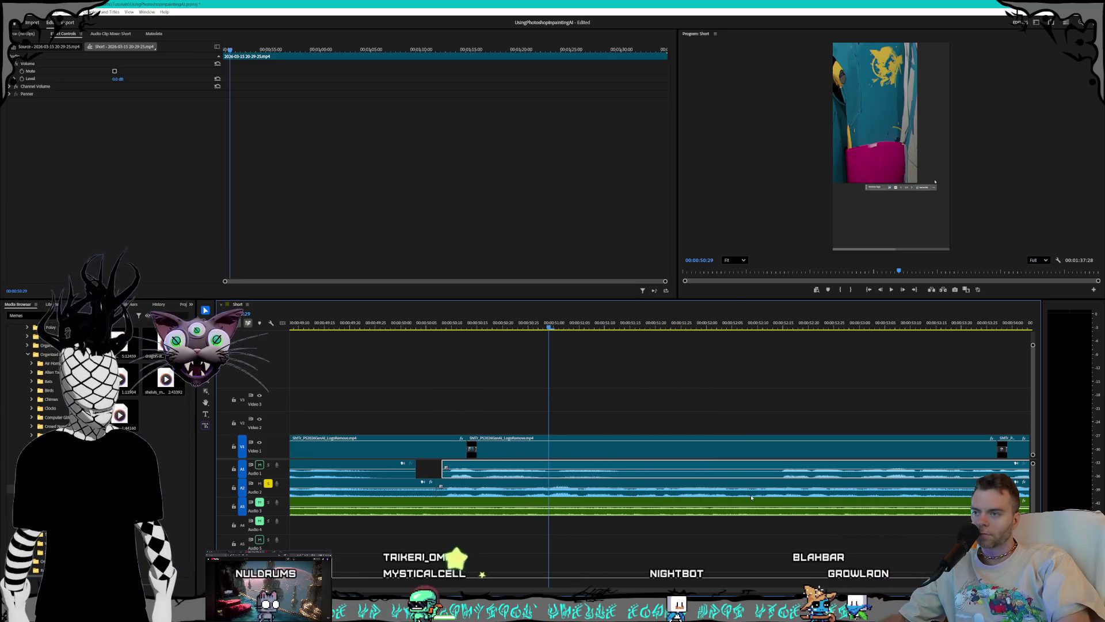
{"action": "key", "text": "space"}
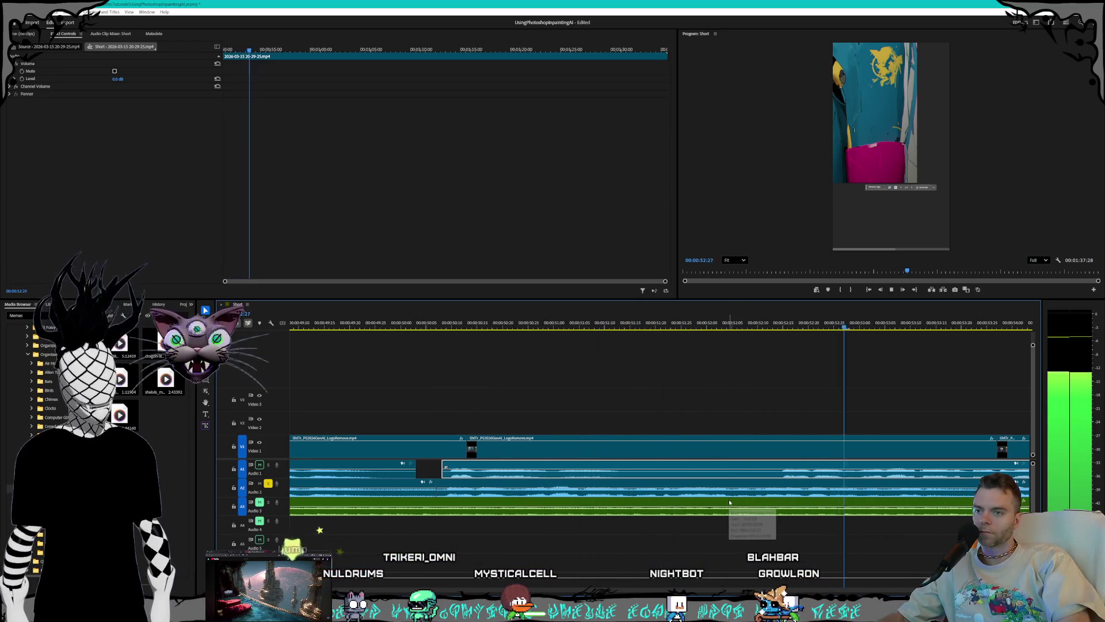
{"action": "key", "text": "space"}
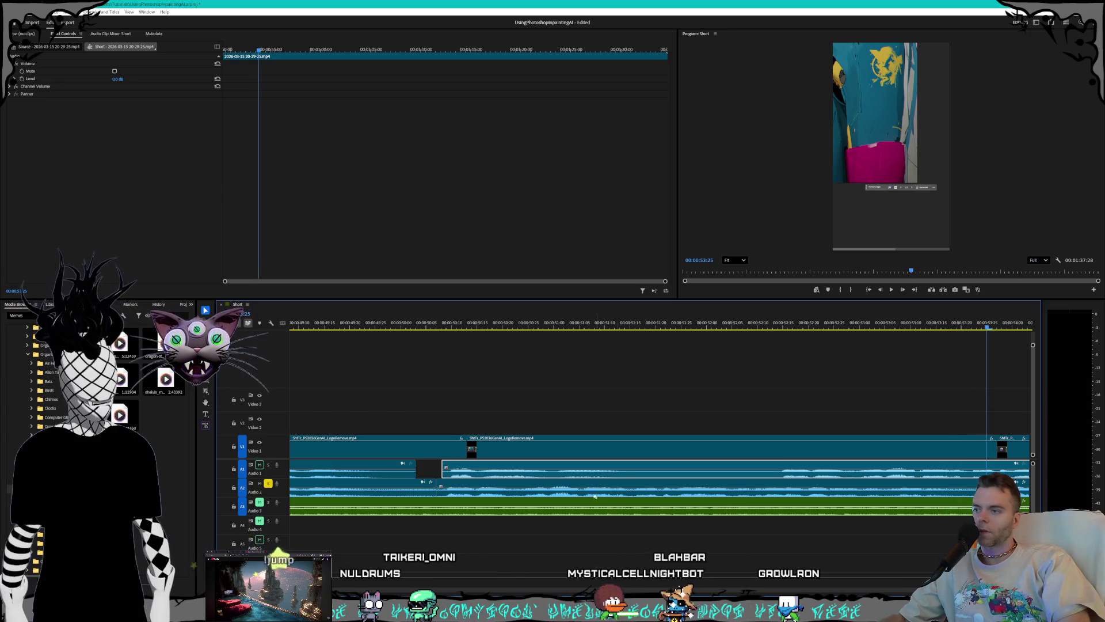
{"action": "scroll", "coordinate": [595, 497], "scroll_direction": "down", "scroll_amount": 4}
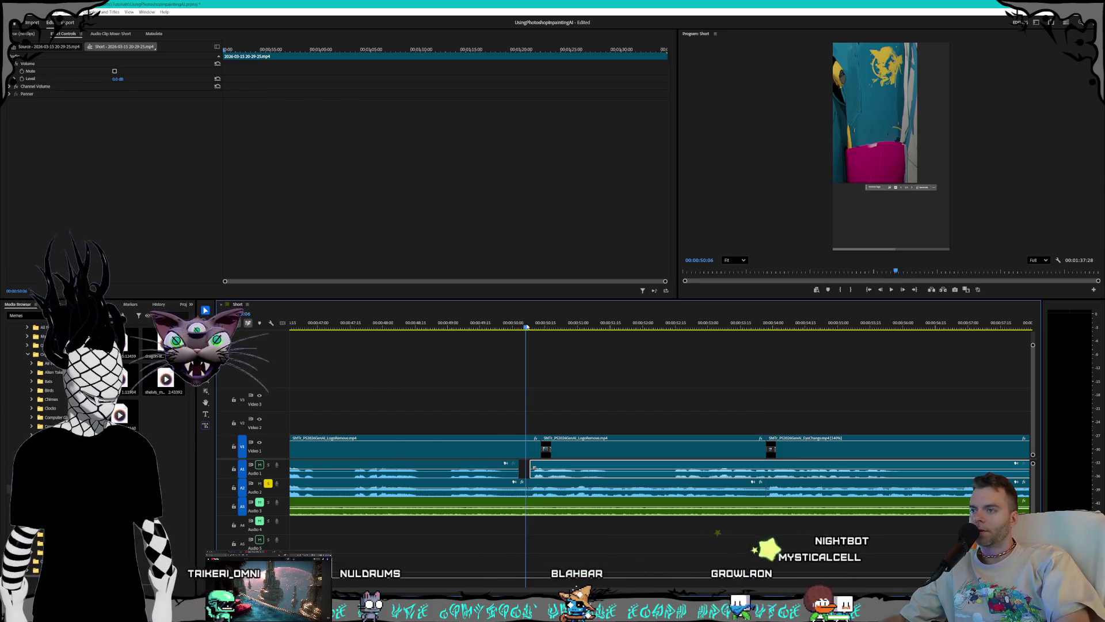
{"action": "key", "text": "space"}
{"action": "left_click_drag", "start_coordinate": [525, 327], "coordinate": [403, 327]}
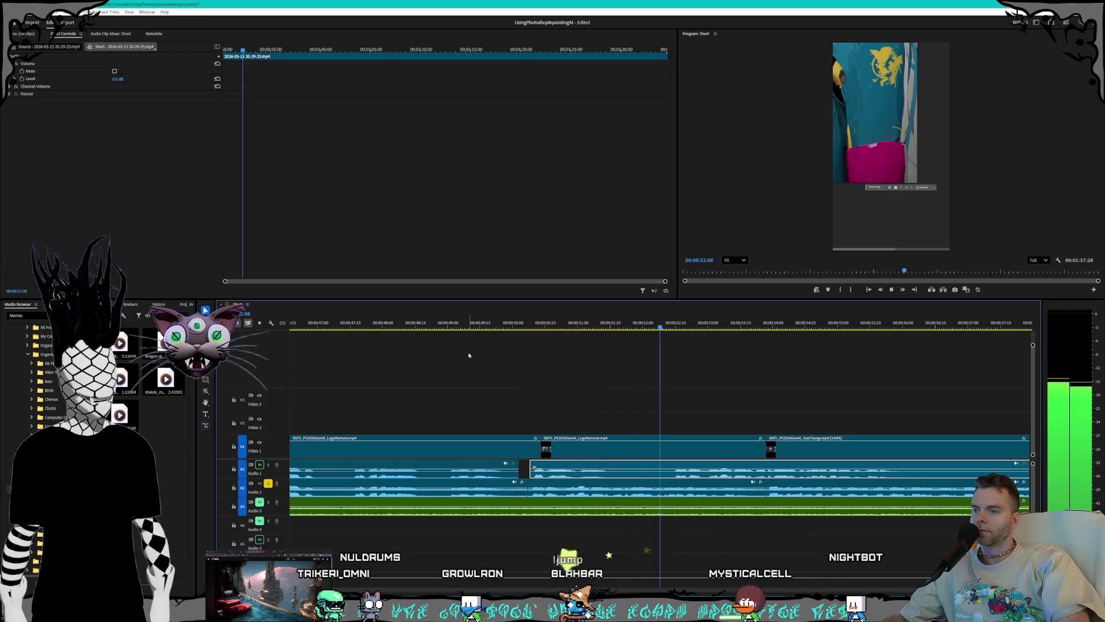
{"action": "key", "text": "Down"}
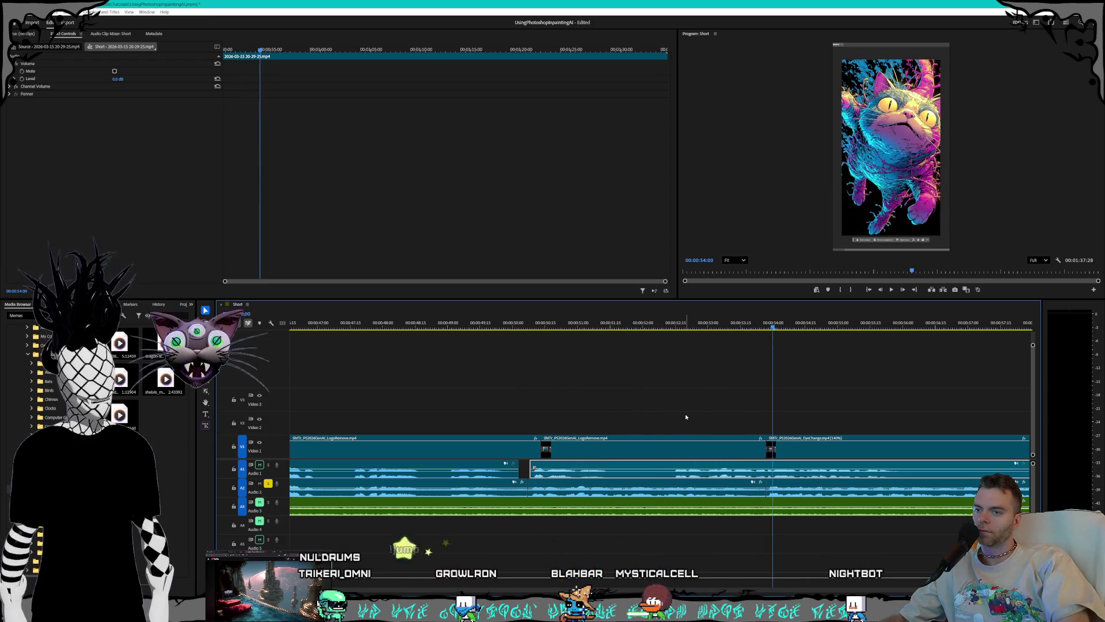
Step: Solo the stream audio, split it, and delete the unwanted piece before the cut, closing the gap
{"action": "left_click", "coordinate": [268, 465]}
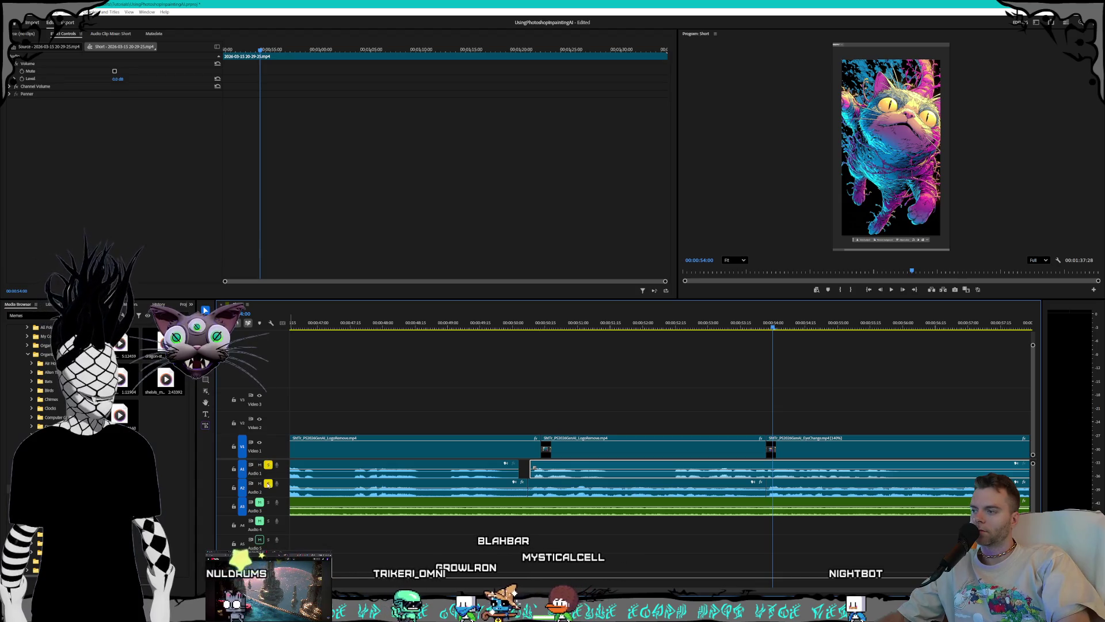
{"action": "left_click", "coordinate": [531, 323]}
{"action": "key", "text": "space"}
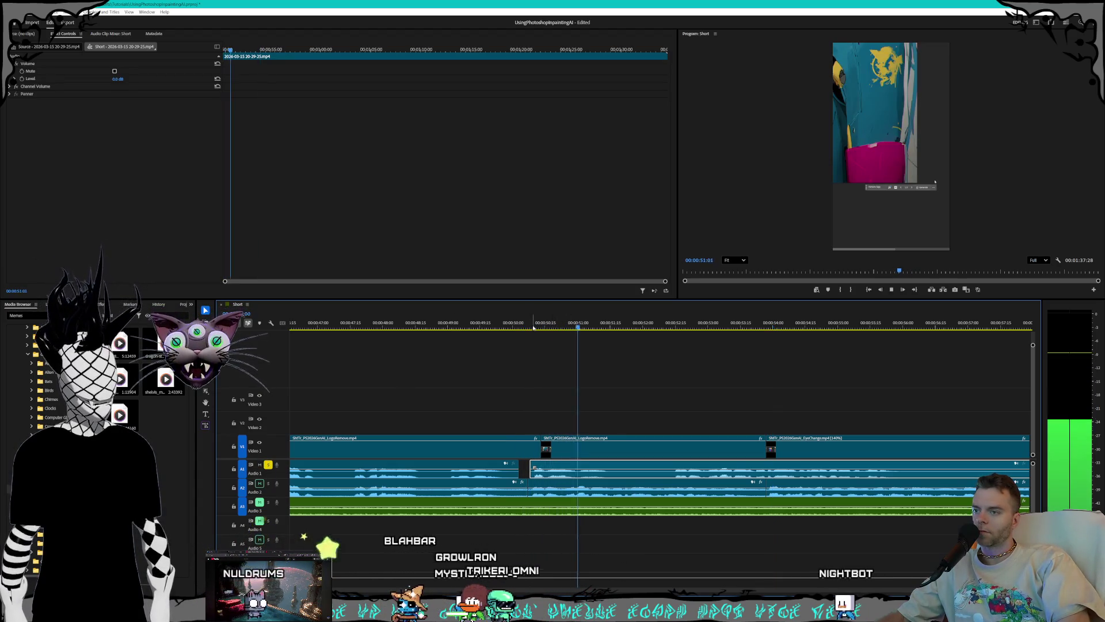
{"action": "left_click", "coordinate": [676, 476]}
{"action": "key", "text": "v"}
{"action": "left_click", "coordinate": [626, 472]}
{"action": "key", "text": "Delete"}
{"action": "left_click", "coordinate": [626, 472]}
{"action": "key", "text": "Delete"}
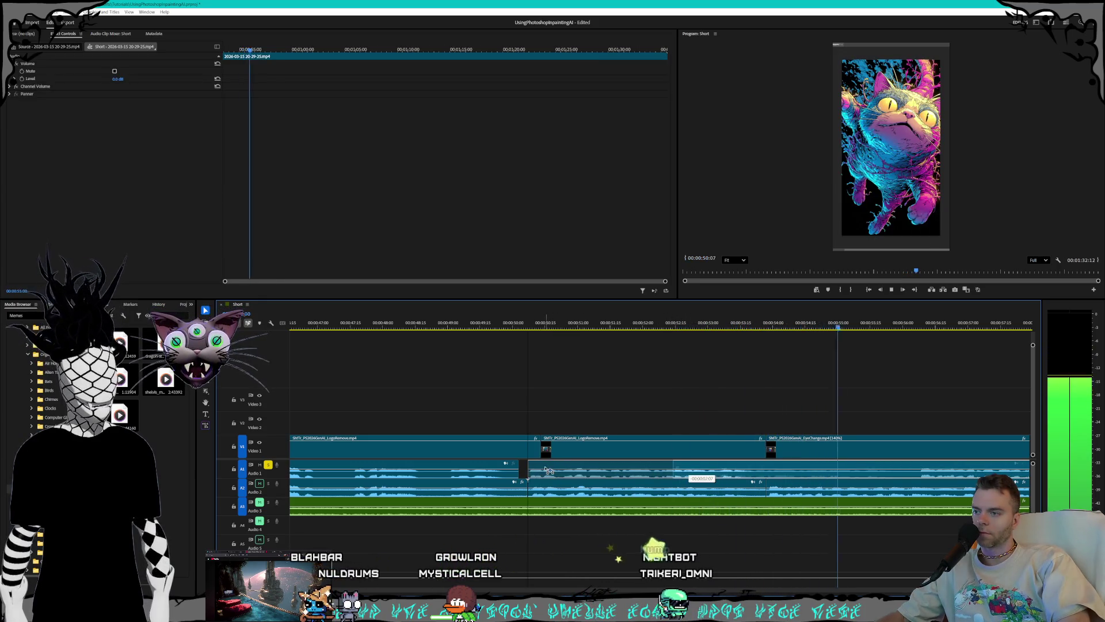
Step: Delete the left stream audio piece just after the previous edit
{"action": "left_click", "coordinate": [524, 327]}
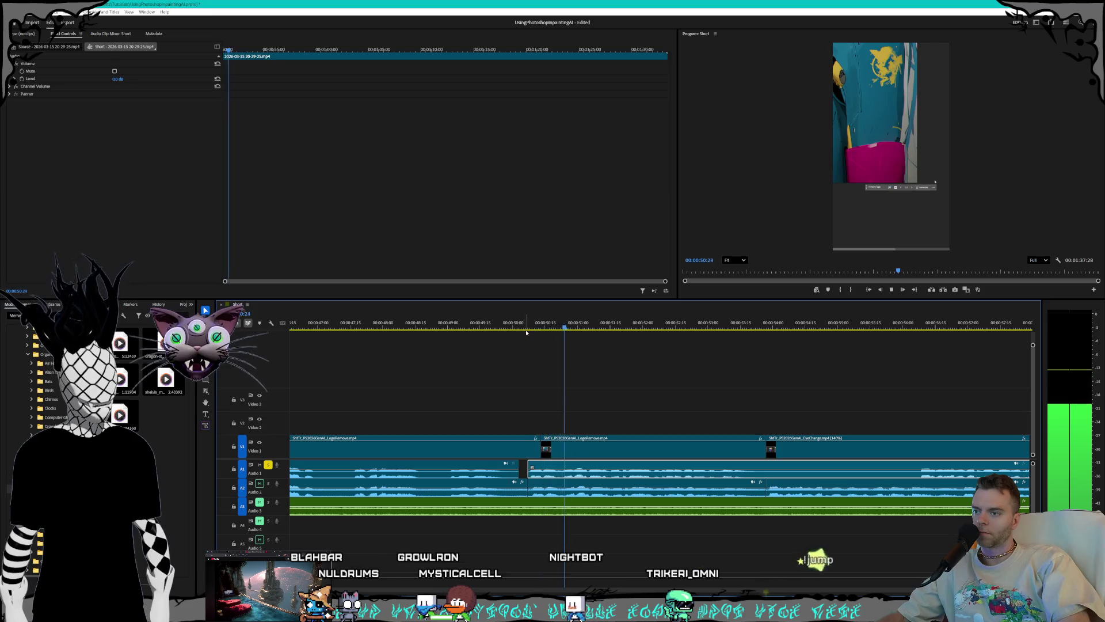
{"action": "scroll", "coordinate": [671, 485], "scroll_direction": "up", "scroll_amount": 2}
{"action": "scroll", "coordinate": [671, 485], "scroll_direction": "up", "scroll_amount": 2}
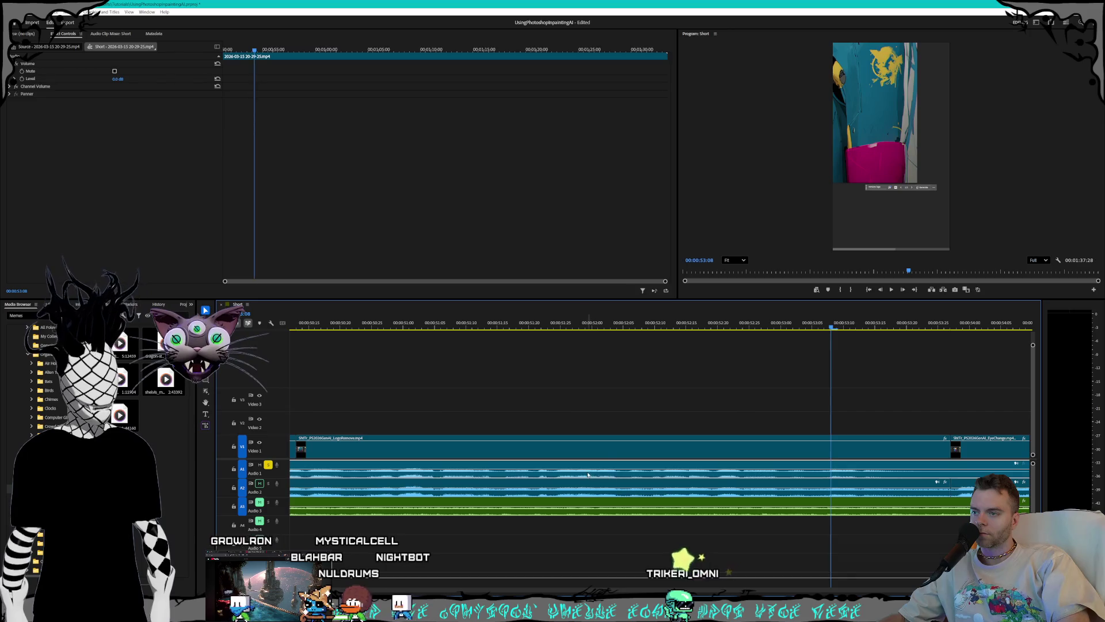
{"action": "scroll", "coordinate": [817, 477], "scroll_direction": "down", "scroll_amount": 1}
{"action": "scroll", "coordinate": [672, 482], "scroll_direction": "down", "scroll_amount": 1}
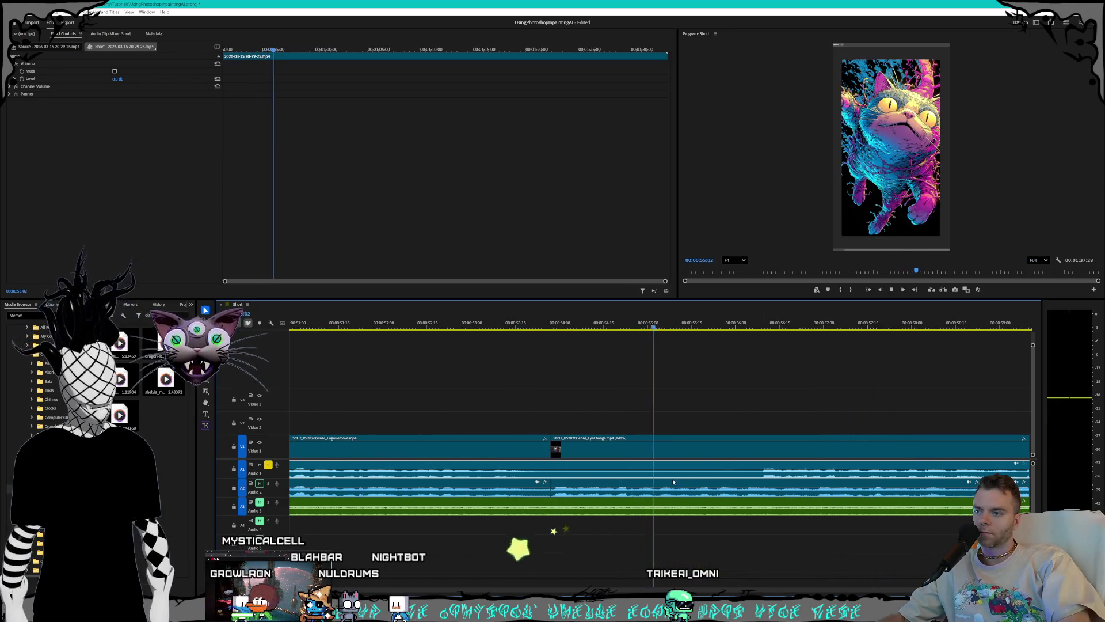
{"action": "left_click", "coordinate": [542, 473]}
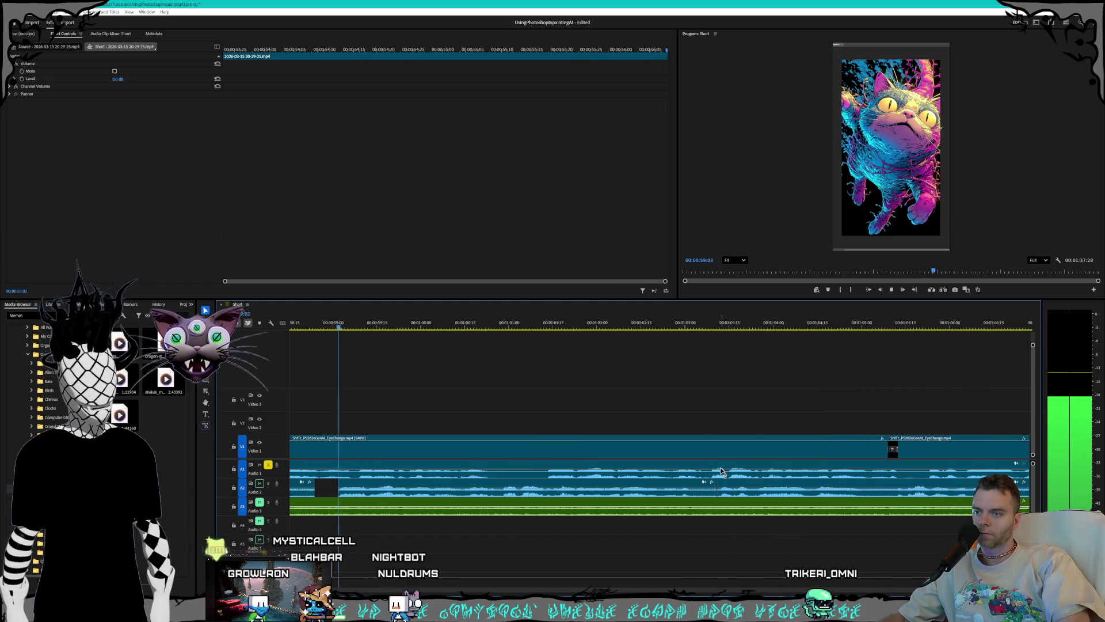
{"action": "key", "text": "space"}
{"action": "scroll", "coordinate": [454, 470], "scroll_direction": "up", "scroll_amount": 5}
{"action": "key", "text": "Delete"}
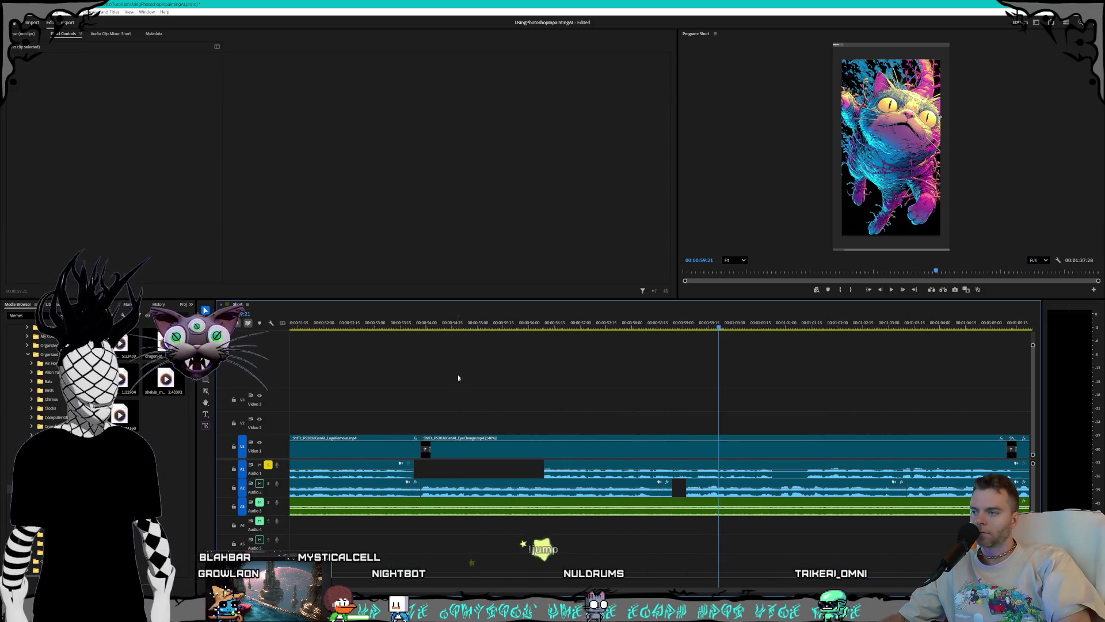
Step: Shift the stream audio clip about a second earlier to resync it and play it back
{"action": "left_click", "coordinate": [421, 323]}
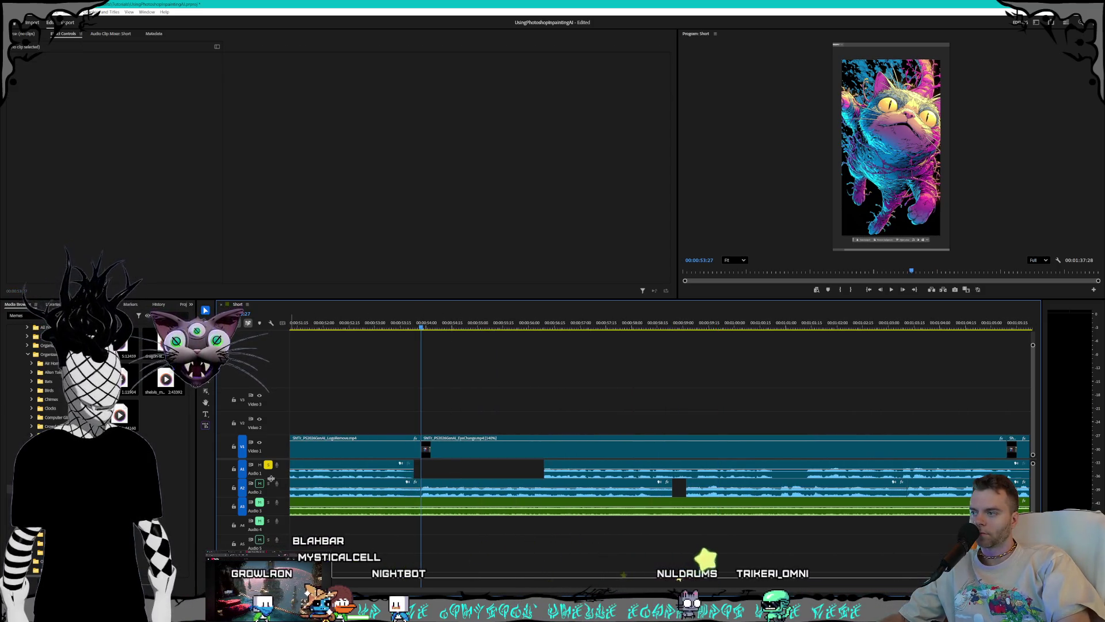
{"action": "key", "text": "space"}
{"action": "key", "text": "space"}
{"action": "left_click_drag", "start_coordinate": [581, 470], "coordinate": [459, 474]}
{"action": "scroll", "coordinate": [541, 478], "scroll_direction": "up", "scroll_amount": 5}
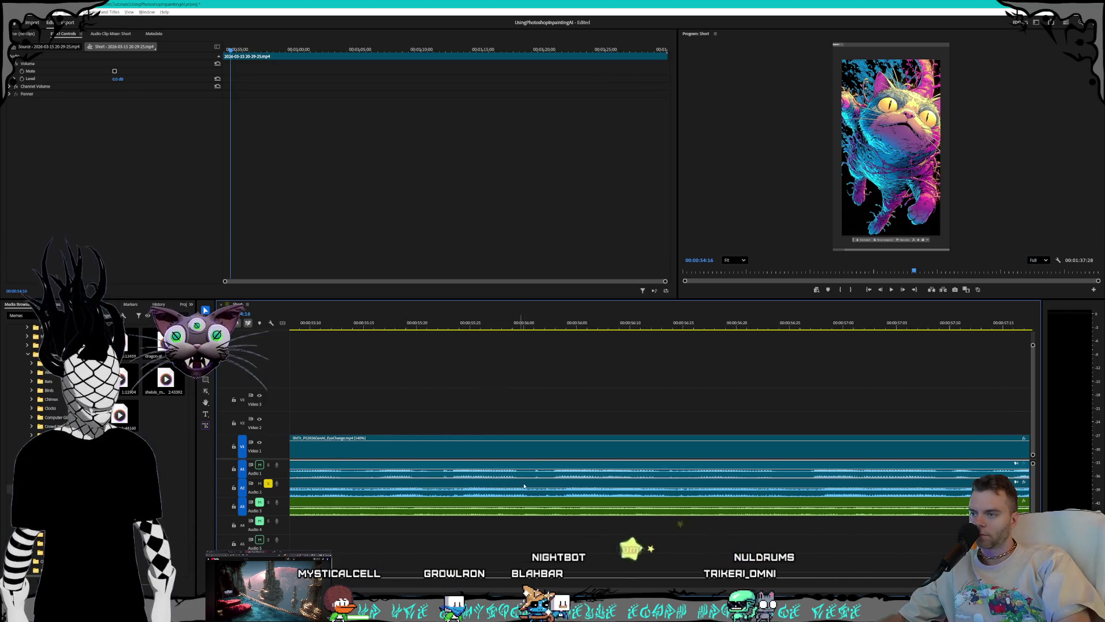
{"action": "left_click_drag", "start_coordinate": [529, 478], "coordinate": [531, 476]}
{"action": "scroll", "coordinate": [573, 496], "scroll_direction": "down", "scroll_amount": 5}
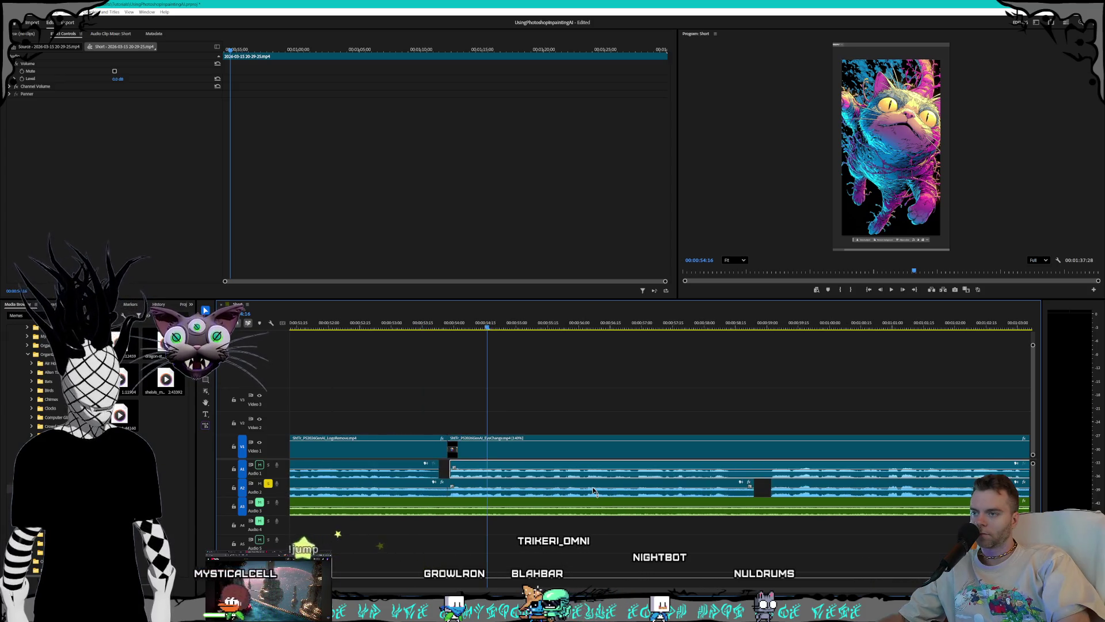
{"action": "key", "text": "space"}
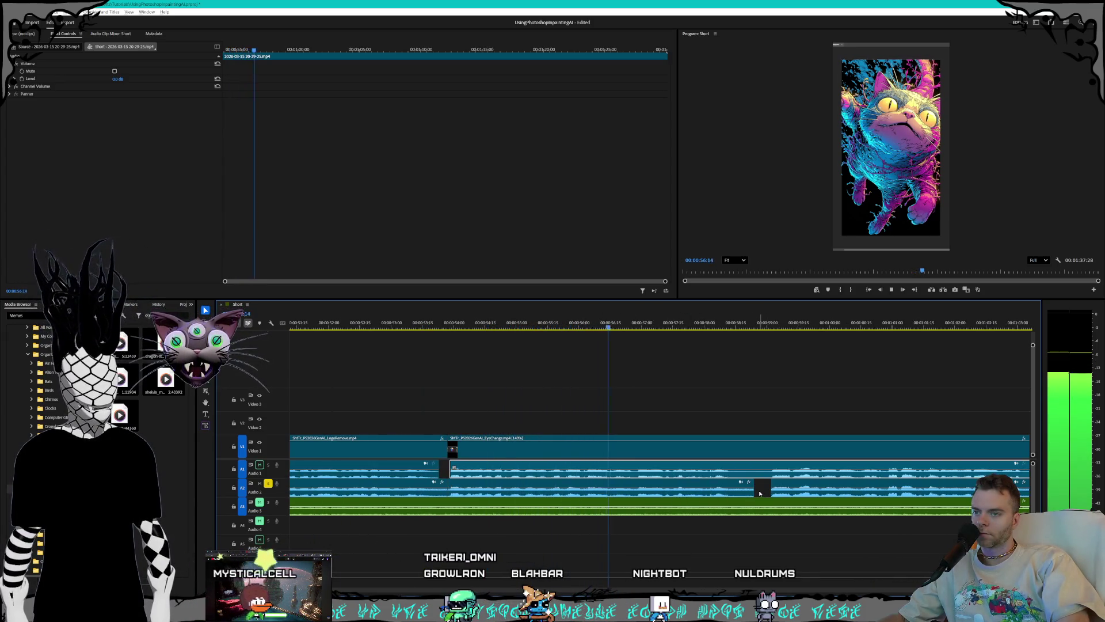
{"action": "scroll", "coordinate": [758, 490], "scroll_direction": "up", "scroll_amount": 3}
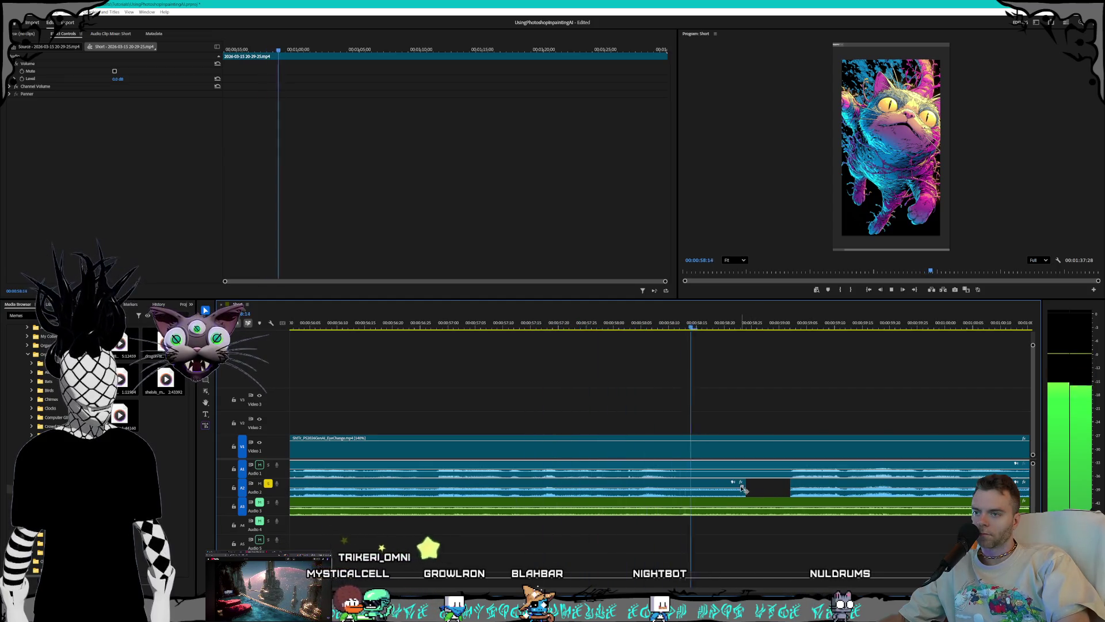
{"action": "key", "text": "space"}
Step: Cut the stream audio at the playhead, delete the short piece after it, and replay
{"action": "left_click", "coordinate": [709, 471]}
{"action": "left_click", "coordinate": [773, 477]}
{"action": "key", "text": "Delete"}
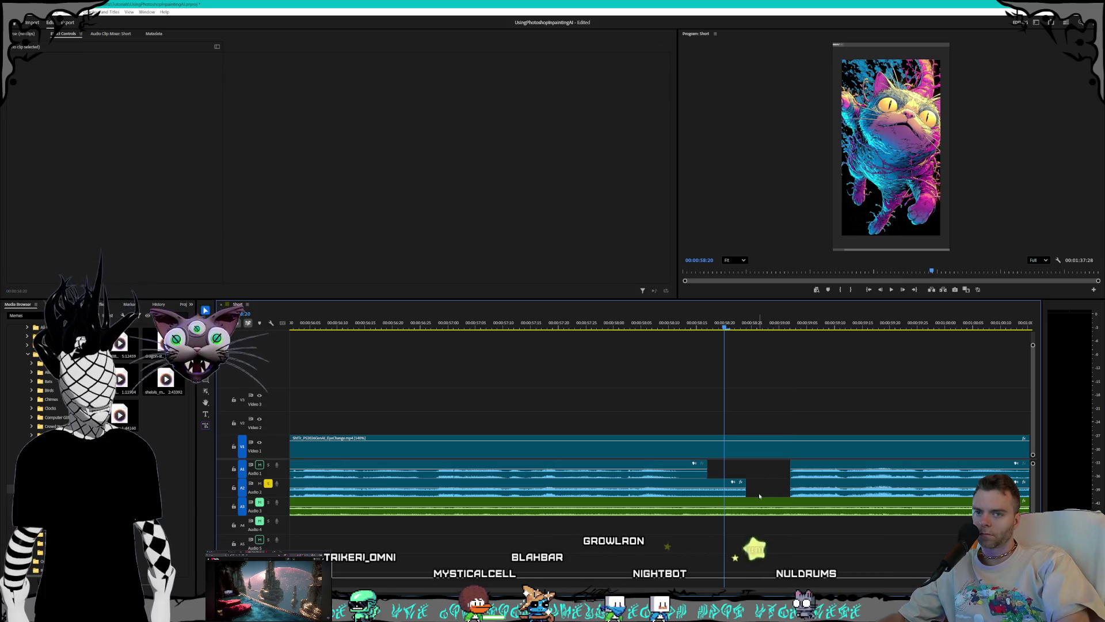
{"action": "scroll", "coordinate": [777, 489], "scroll_direction": "down", "scroll_amount": 2}
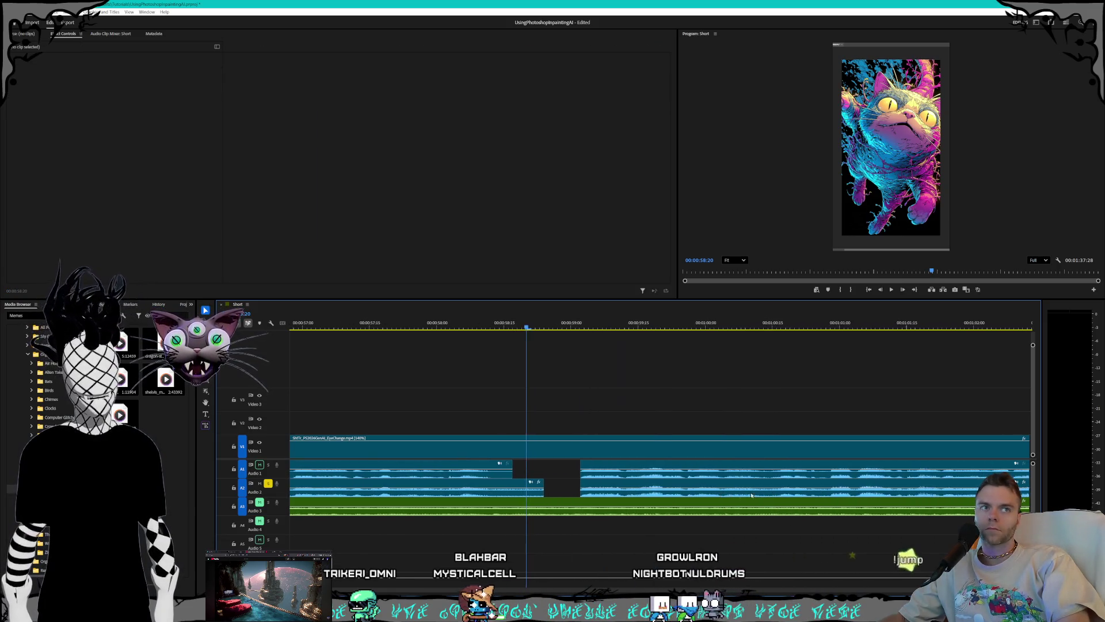
{"action": "key", "text": "space"}
{"action": "scroll", "coordinate": [750, 487], "scroll_direction": "down", "scroll_amount": 3}
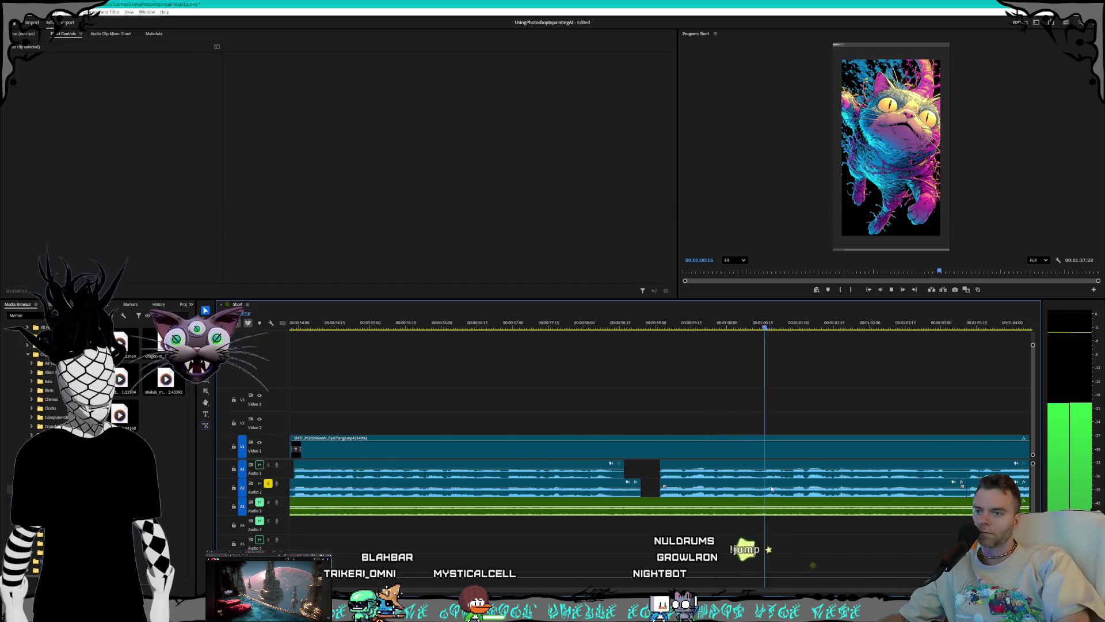
{"action": "scroll", "coordinate": [799, 499], "scroll_direction": "up", "scroll_amount": 4}
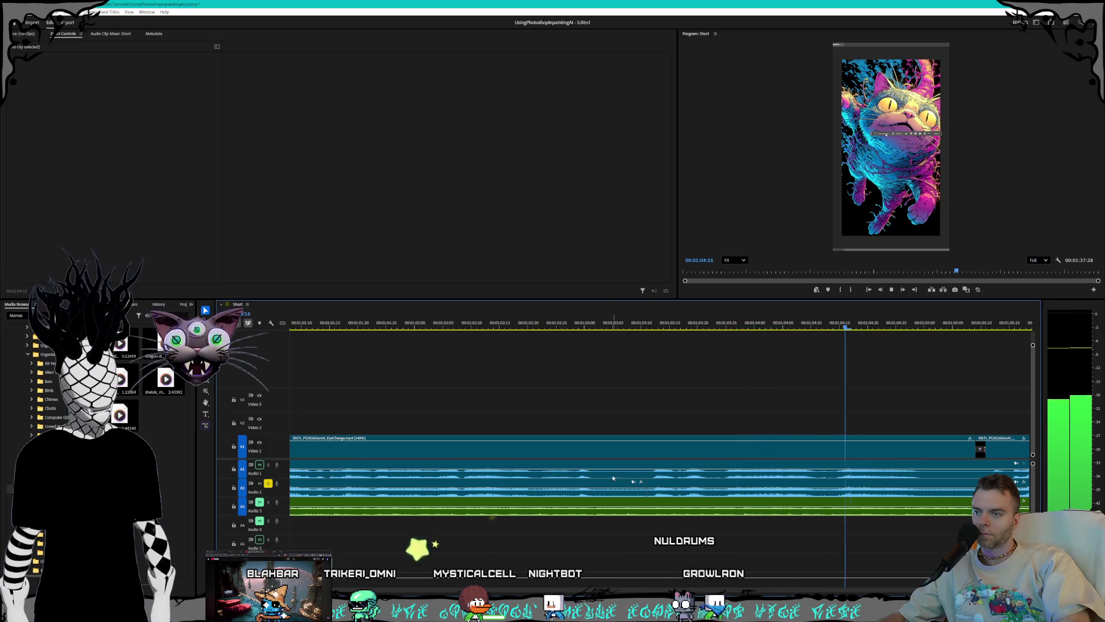
{"action": "key", "text": "space"}
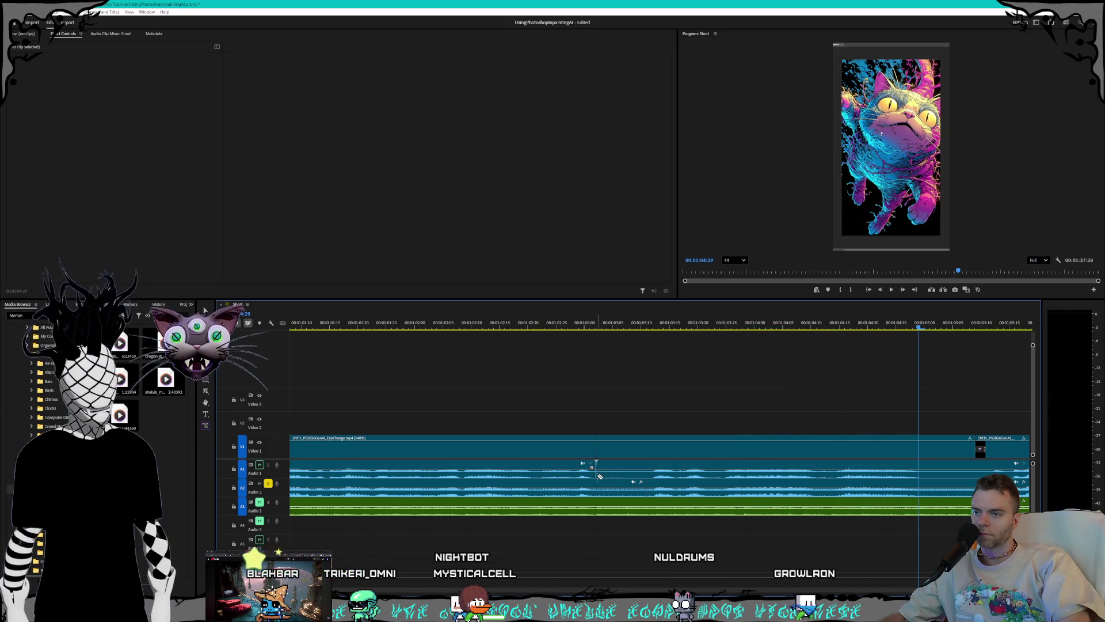
Step: Remove another short unwanted audio segment, review playback, and select the next stray stretch on Audio 1
{"action": "left_click", "coordinate": [649, 473]}
{"action": "key", "text": "Delete"}
{"action": "key", "text": "space"}
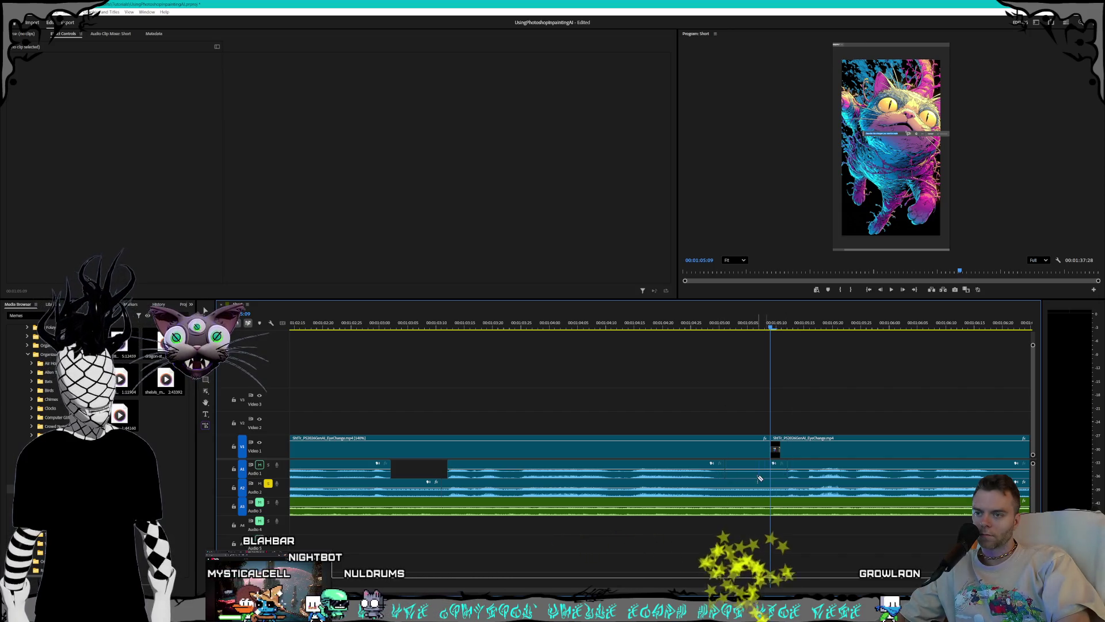
{"action": "key", "text": "space"}
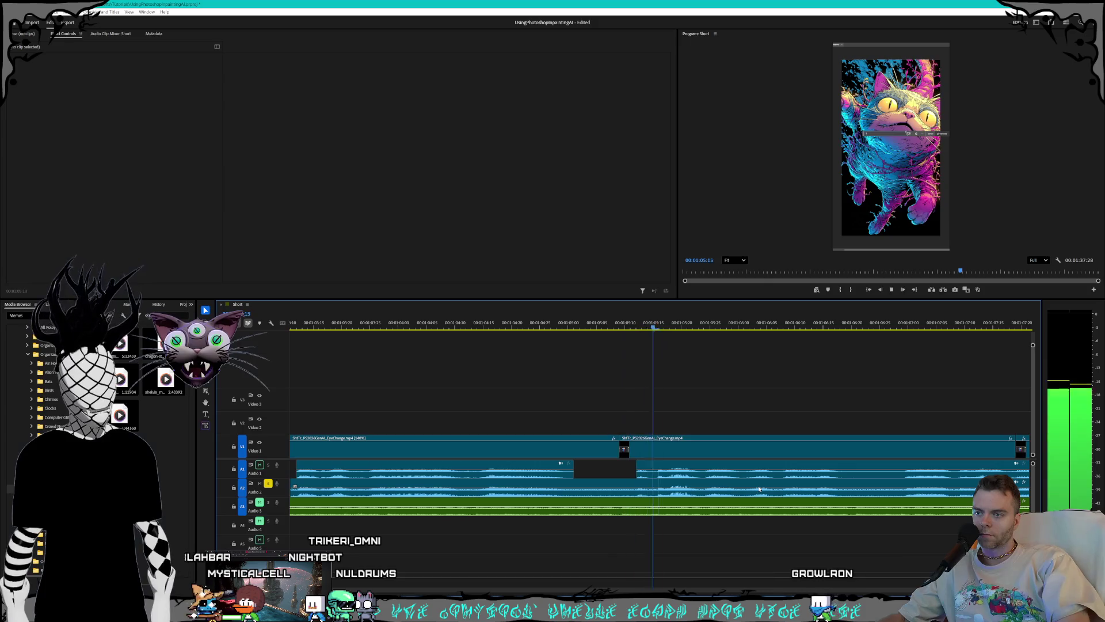
{"action": "key", "text": "space"}
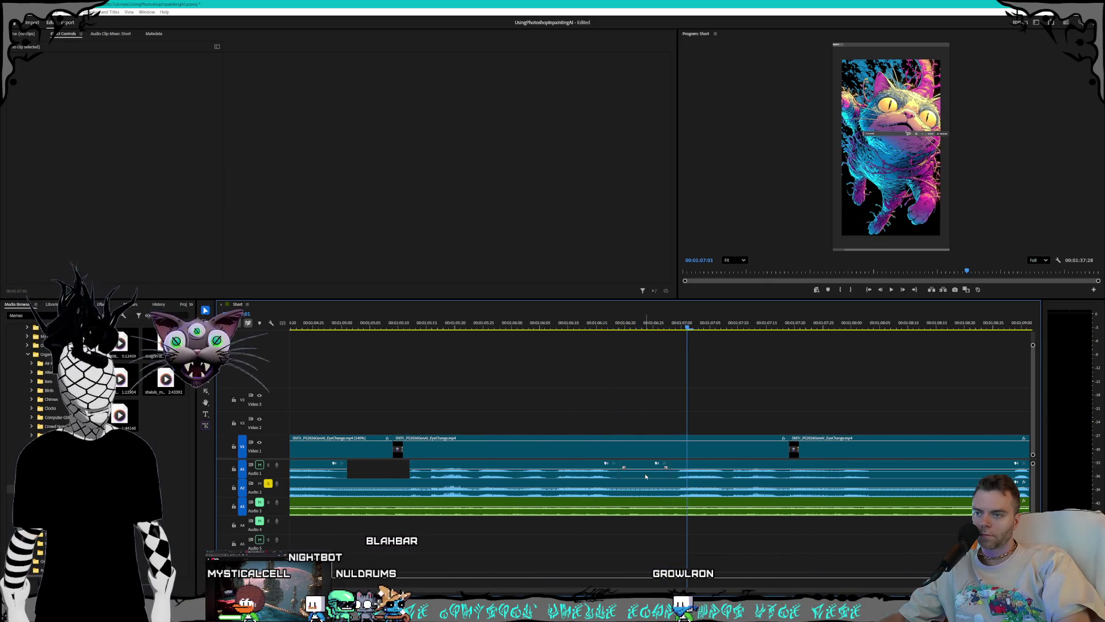
{"action": "key", "text": "space"}
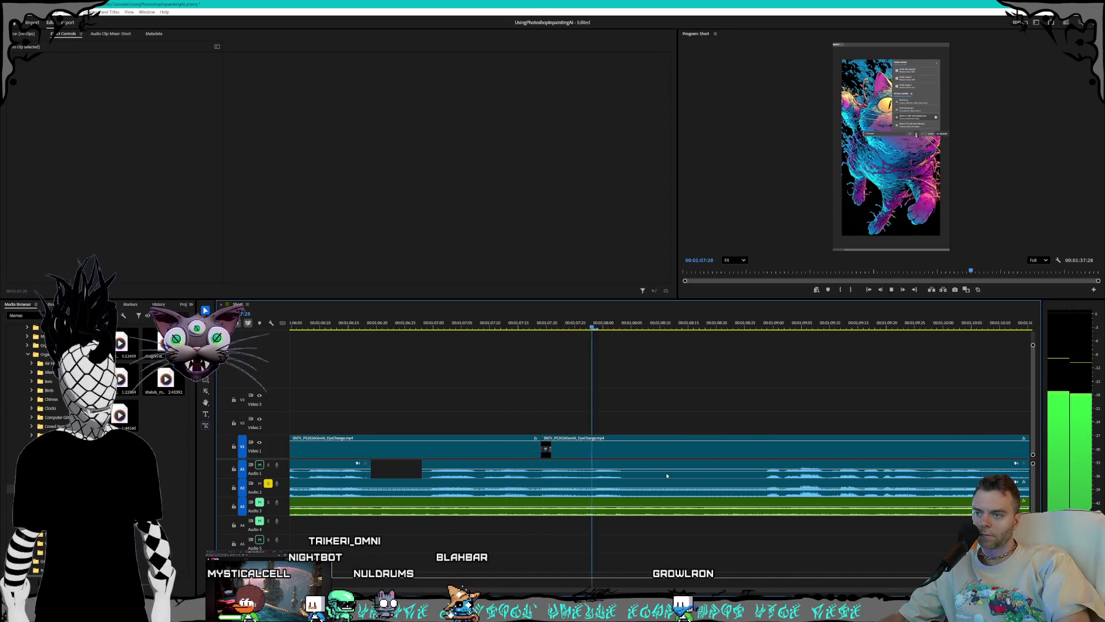
{"action": "key", "text": "space"}
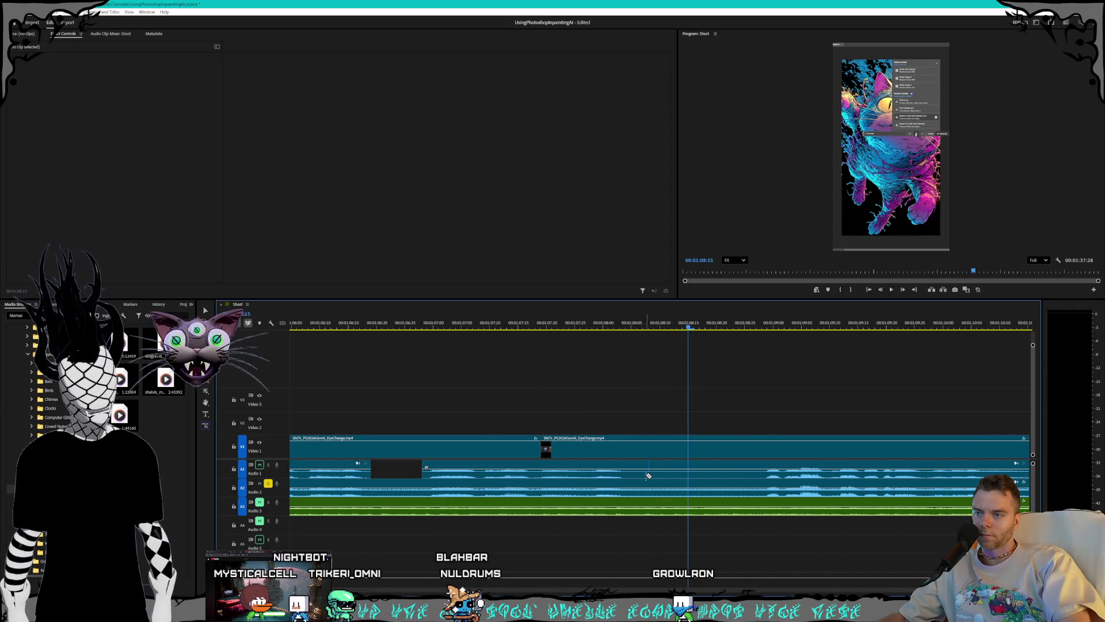
{"action": "key", "text": "v"}
{"action": "left_click", "coordinate": [743, 472]}
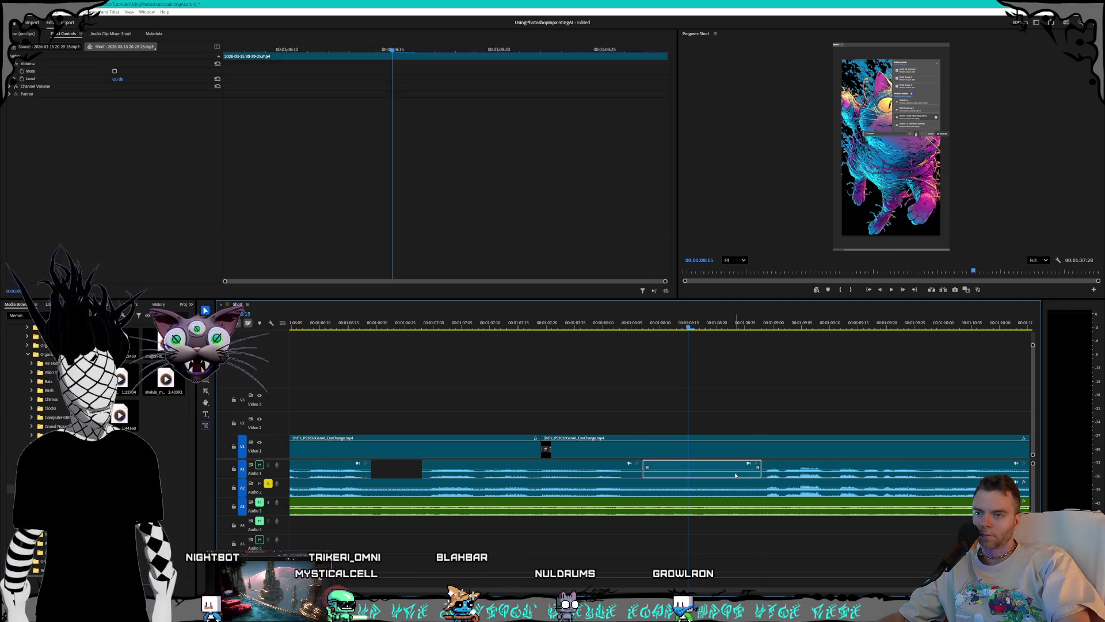
Step: Delete the selected Audio 1 segments and the leftover stream-audio stretch after them
{"action": "key", "text": "Delete"}
{"action": "key", "text": "space"}
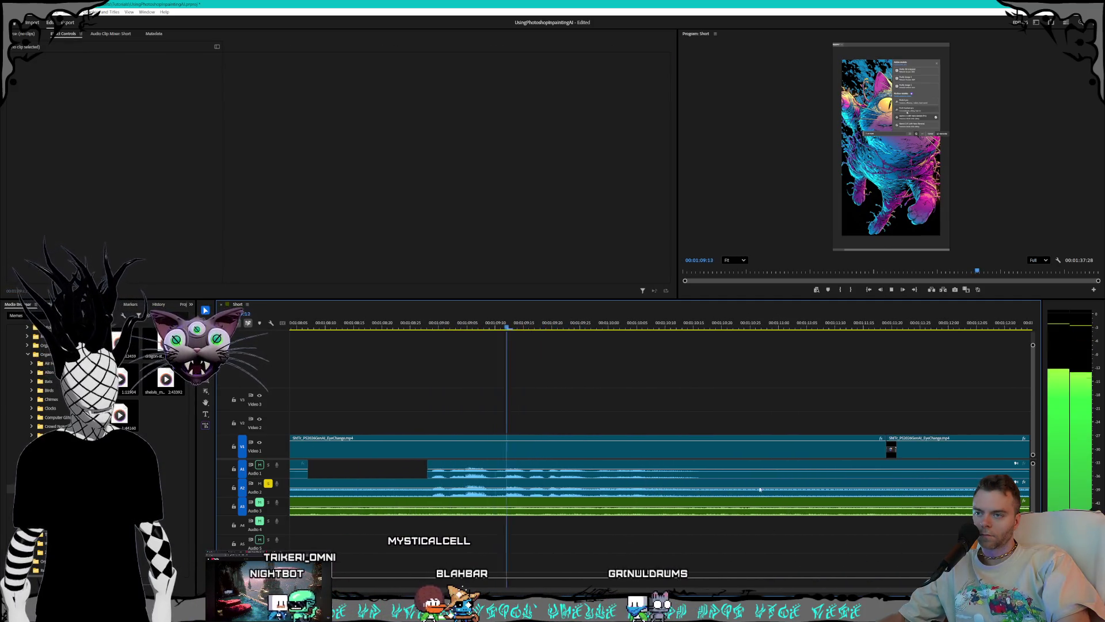
{"action": "key", "text": "space"}
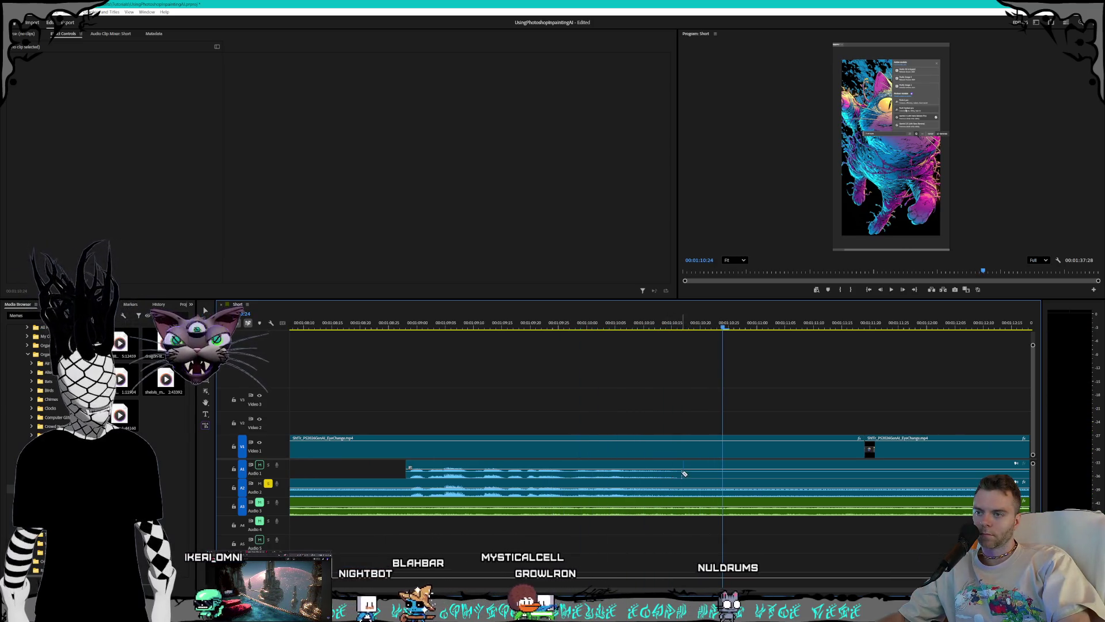
{"action": "scroll", "coordinate": [776, 496], "scroll_direction": "down", "scroll_amount": 5}
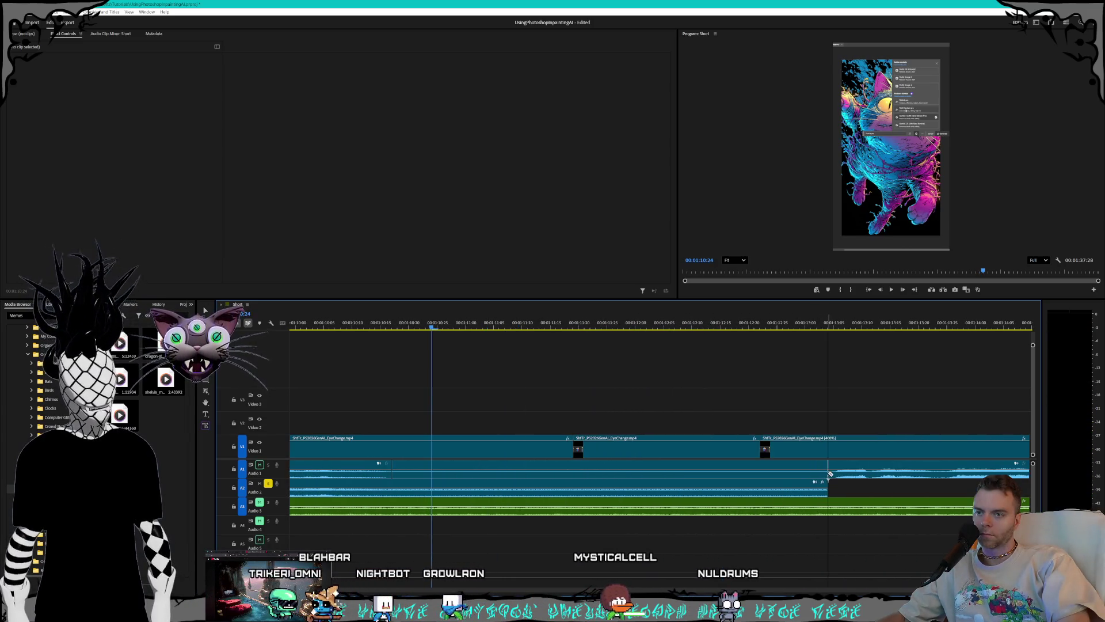
{"action": "left_click", "coordinate": [751, 474]}
{"action": "key", "text": "Delete"}
{"action": "scroll", "coordinate": [742, 489], "scroll_direction": "down", "scroll_amount": 5}
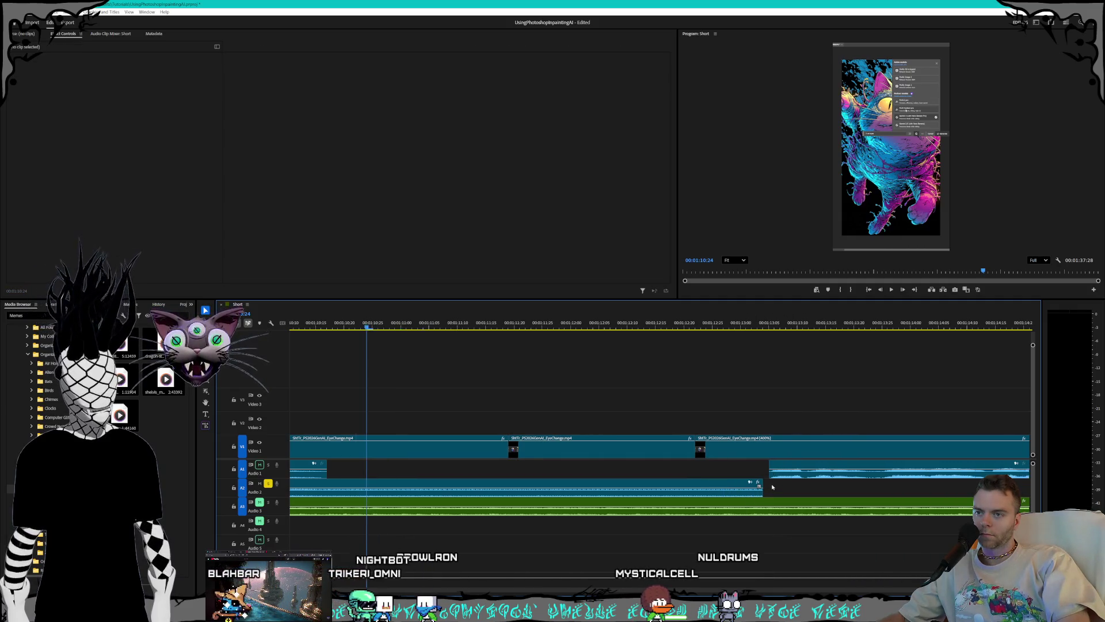
{"action": "scroll", "coordinate": [740, 494], "scroll_direction": "down", "scroll_amount": 5}
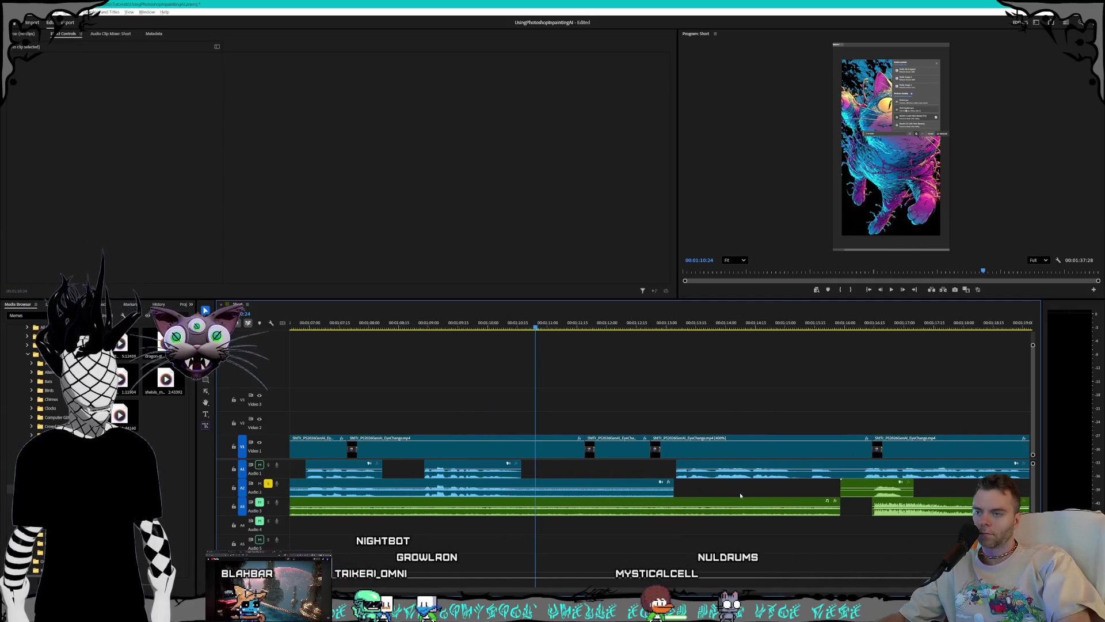
{"action": "scroll", "coordinate": [728, 496], "scroll_direction": "down", "scroll_amount": 4}
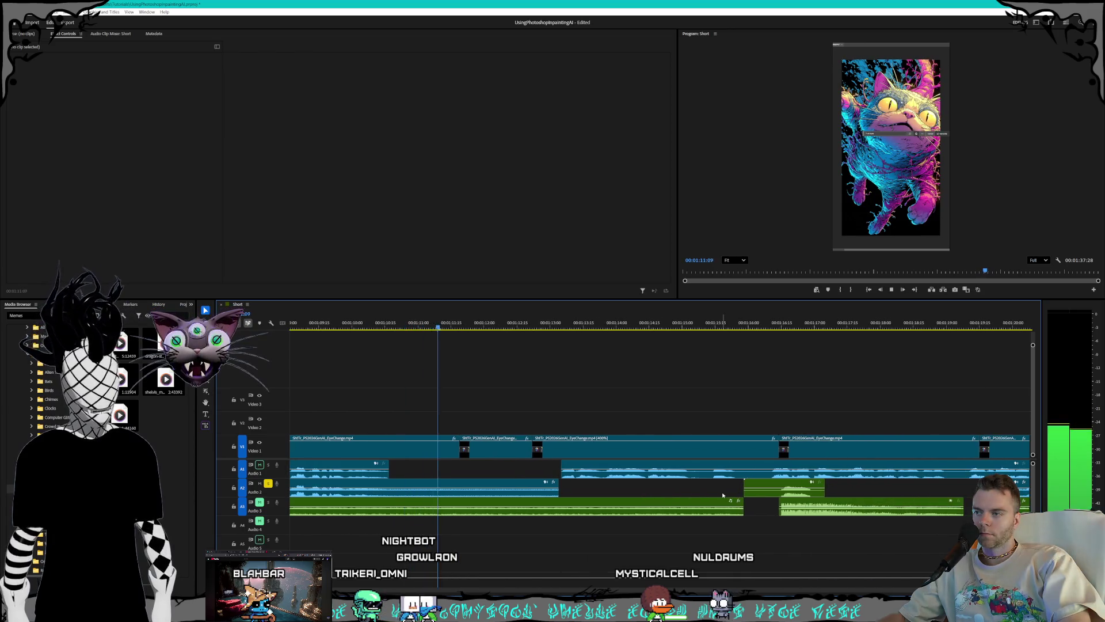
{"action": "key", "text": "space"}
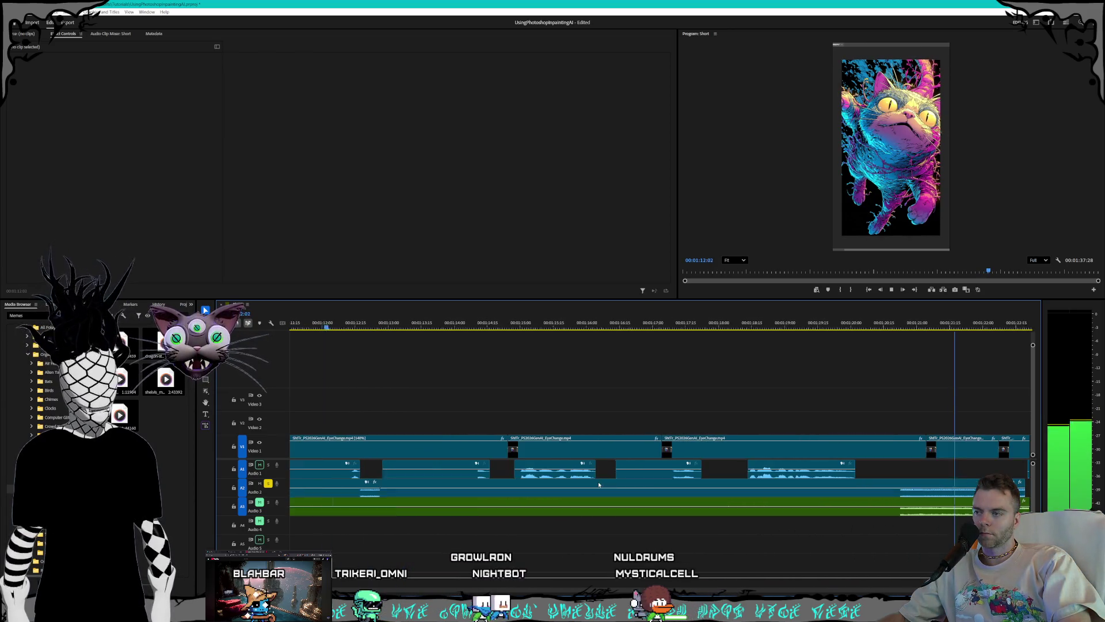
{"action": "scroll", "coordinate": [664, 490], "scroll_direction": "down", "scroll_amount": 5}
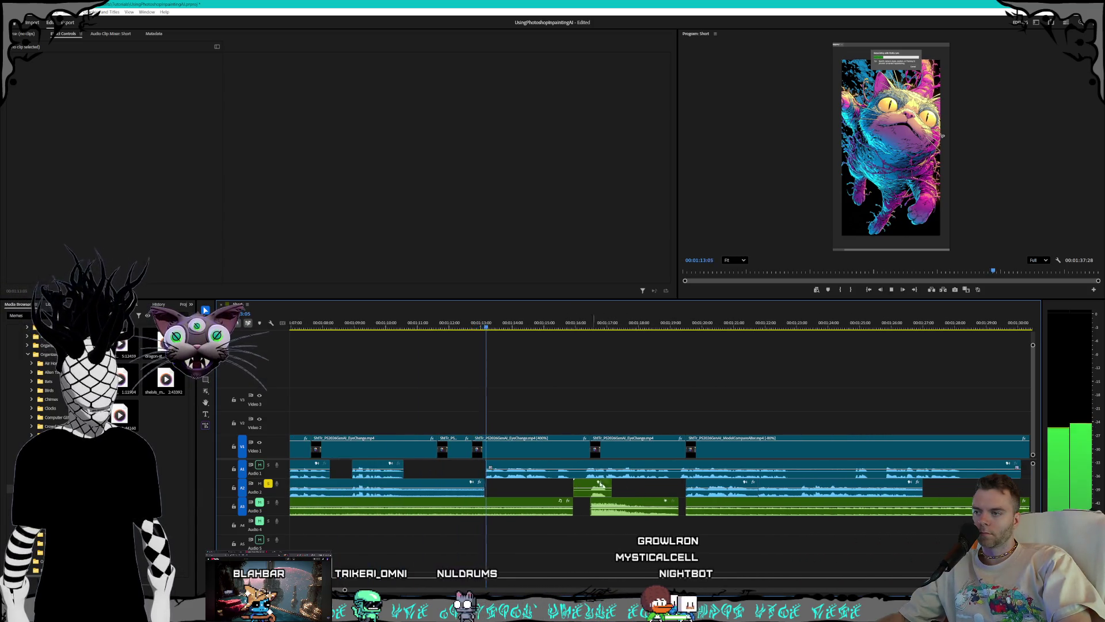
Step: Slide the next Audio 1 clip right to snap to the 01:19:15 video cut, then play it back
{"action": "left_click_drag", "start_coordinate": [518, 476], "coordinate": [576, 475]}
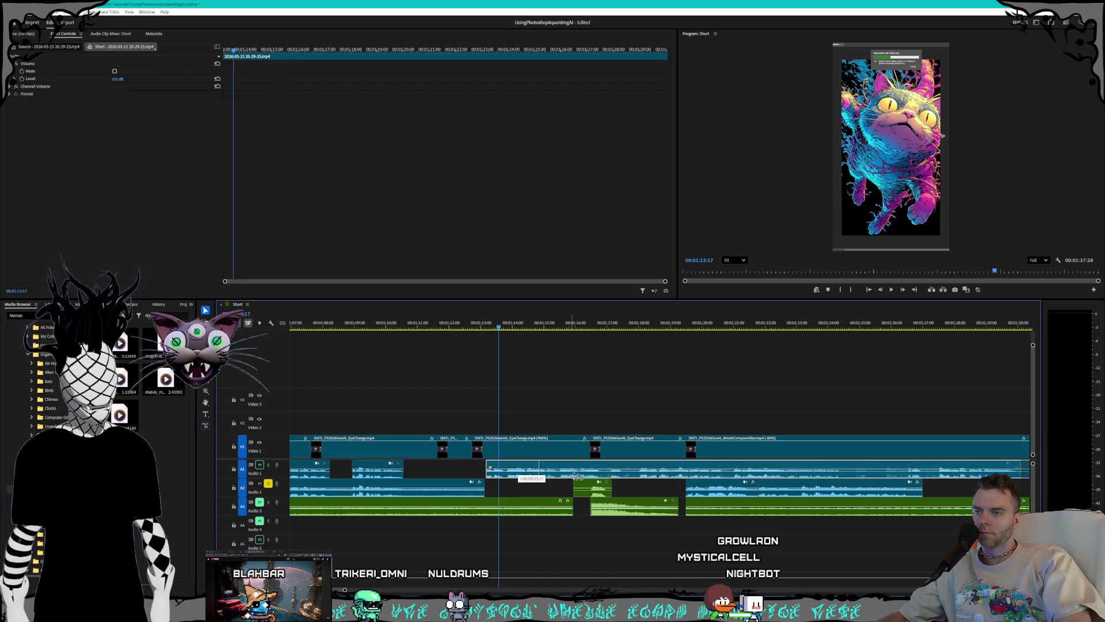
{"action": "left_click_drag", "start_coordinate": [726, 481], "coordinate": [728, 481]}
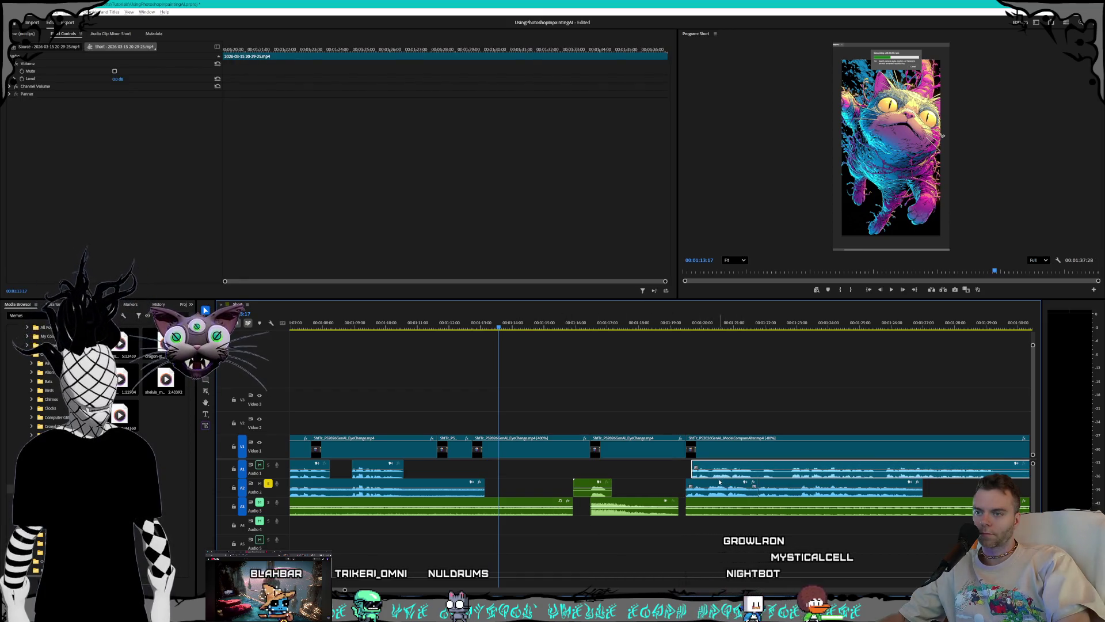
{"action": "scroll", "coordinate": [731, 482], "scroll_direction": "up", "scroll_amount": 4}
{"action": "scroll", "coordinate": [735, 481], "scroll_direction": "down", "scroll_amount": 5}
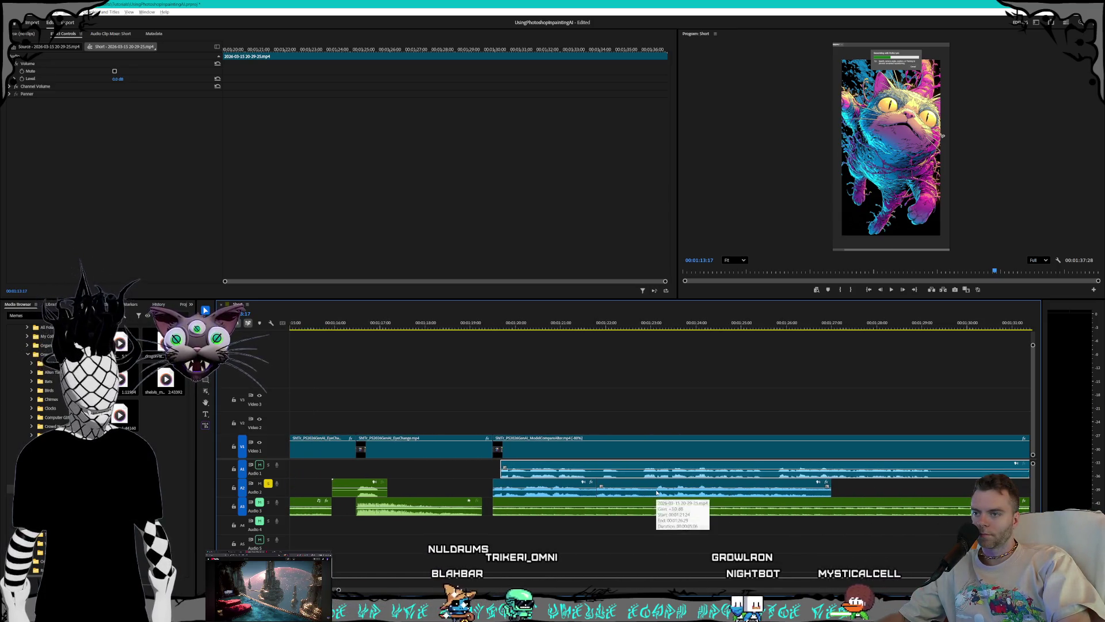
{"action": "scroll", "coordinate": [604, 472], "scroll_direction": "up", "scroll_amount": 2}
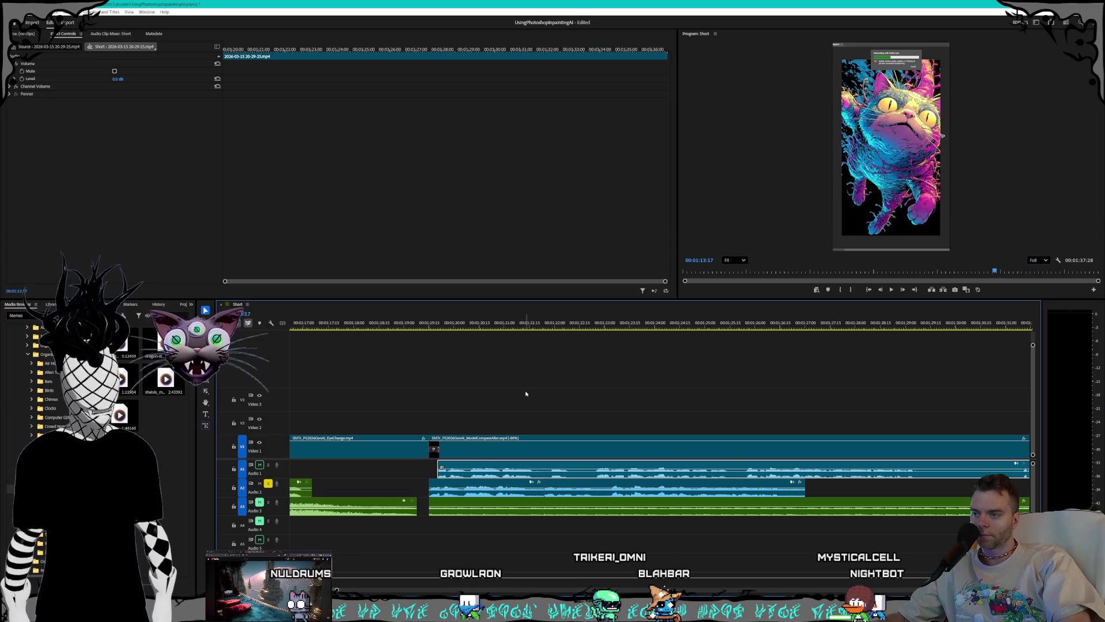
{"action": "left_click", "coordinate": [433, 326]}
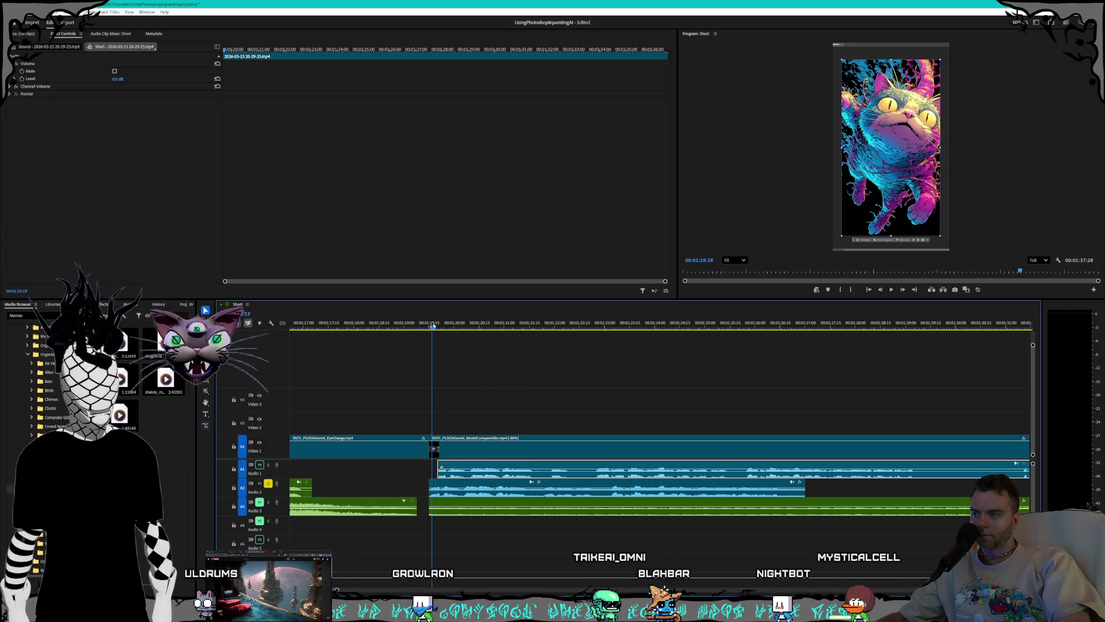
{"action": "key", "text": "space"}
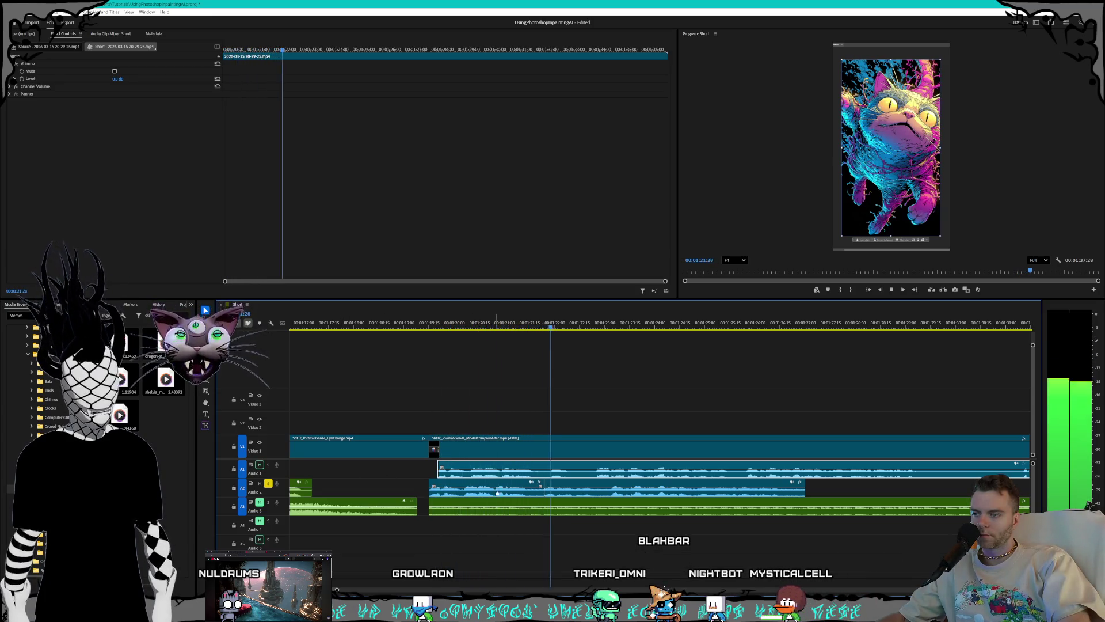
{"action": "key", "text": "space"}
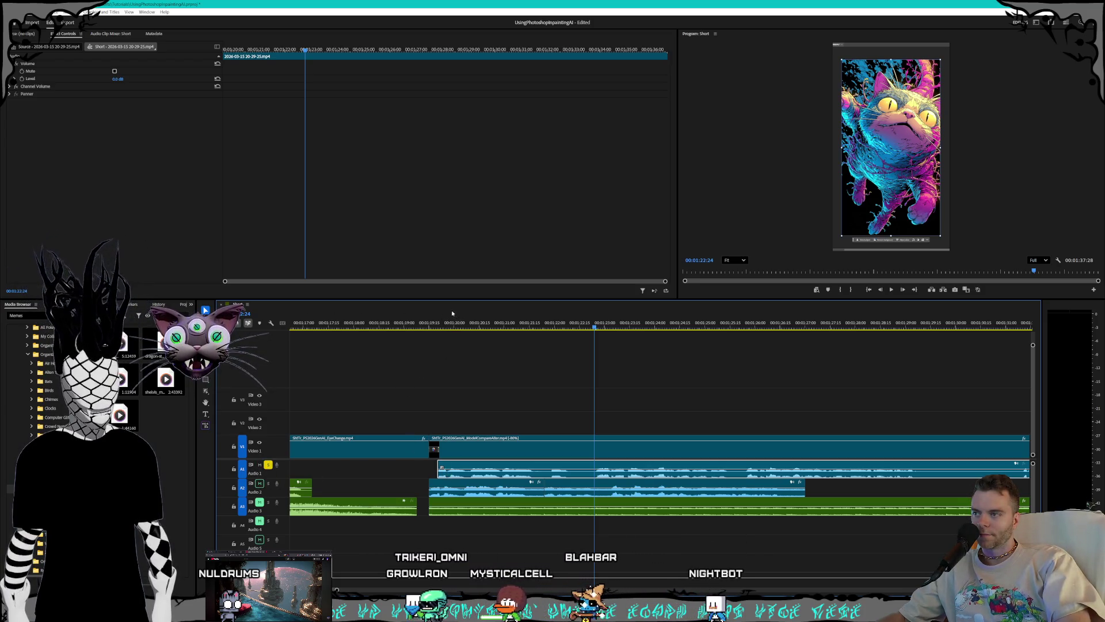
Step: Play back the stretch from about 01:19 to 01:24 to review the audio sync
{"action": "left_click", "coordinate": [446, 345]}
{"action": "left_click", "coordinate": [434, 327]}
{"action": "key", "text": "space"}
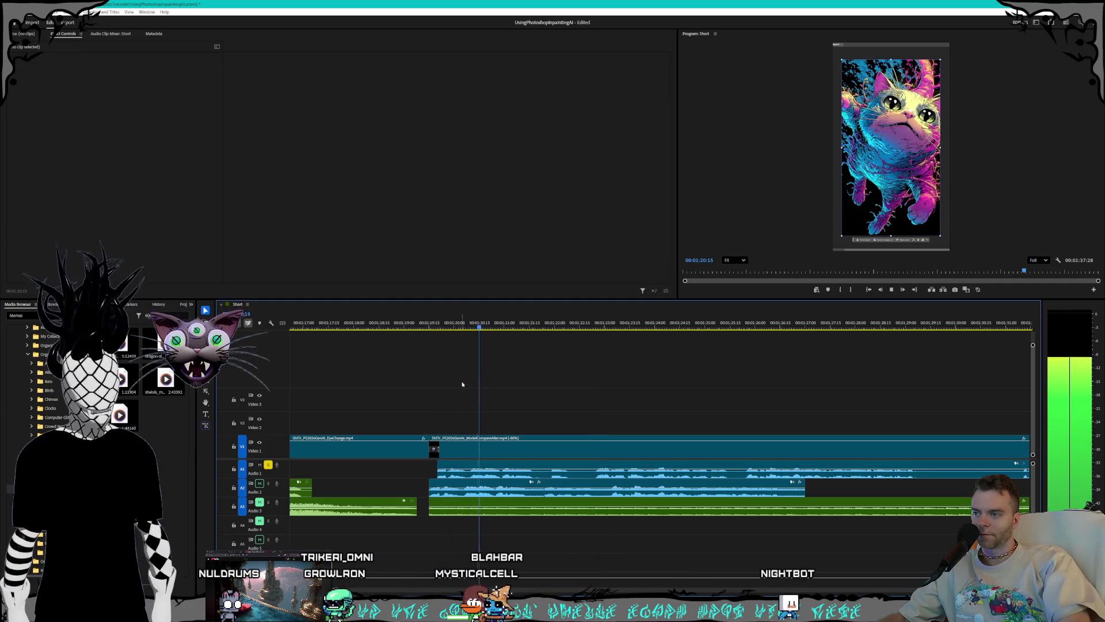
{"action": "key", "text": "space"}
{"action": "key", "text": "space"}
{"action": "key", "text": "space"}
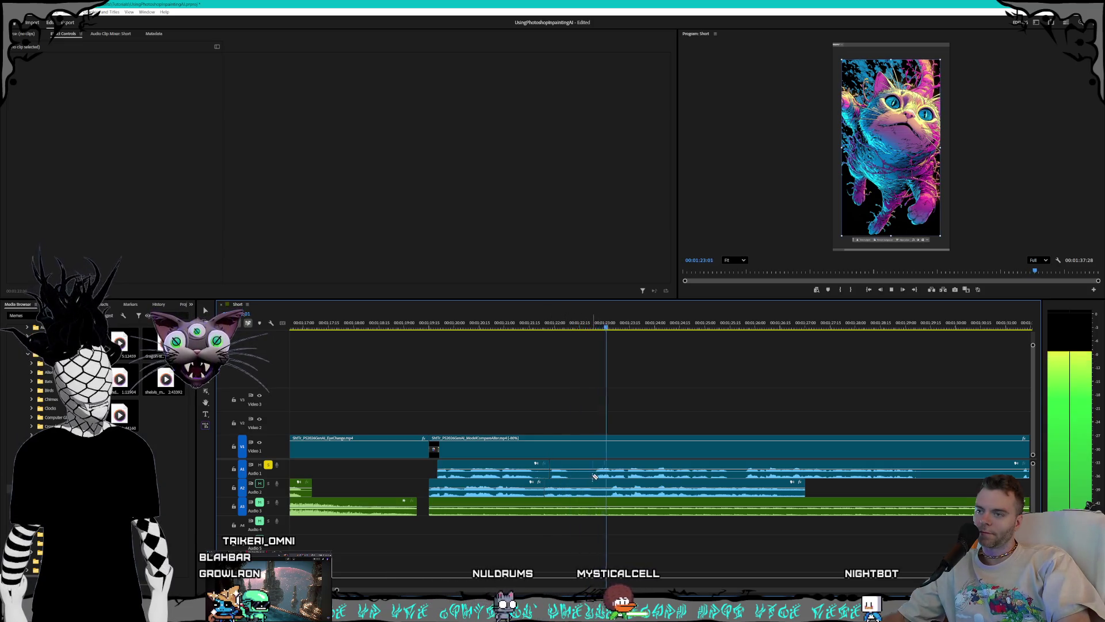
{"action": "key", "text": "space"}
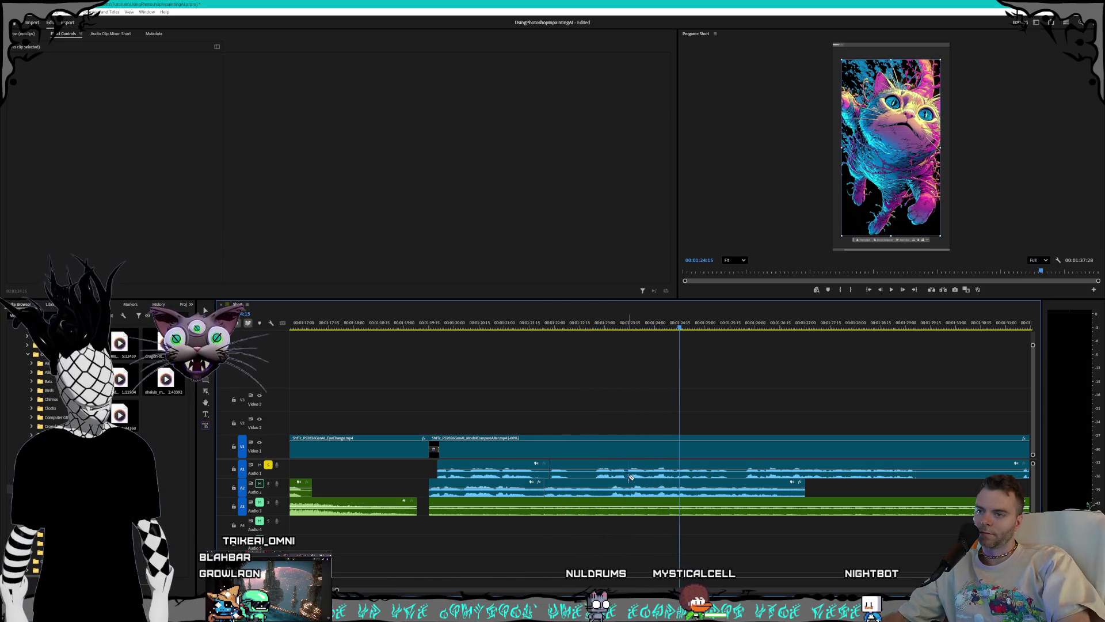
{"action": "key", "text": "space"}
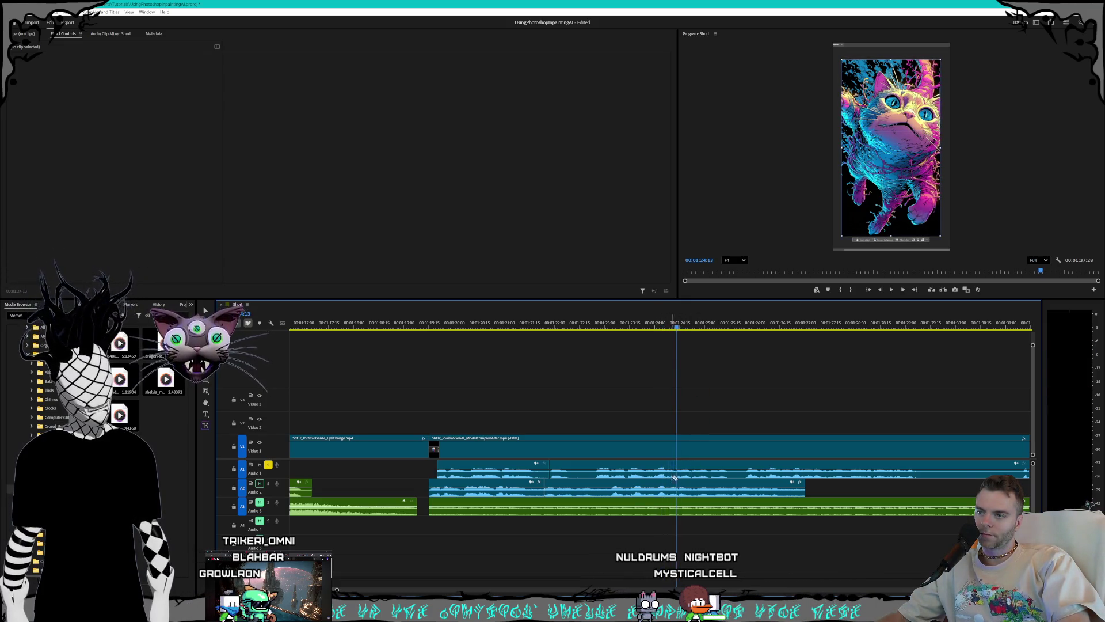
{"action": "key", "text": "="}
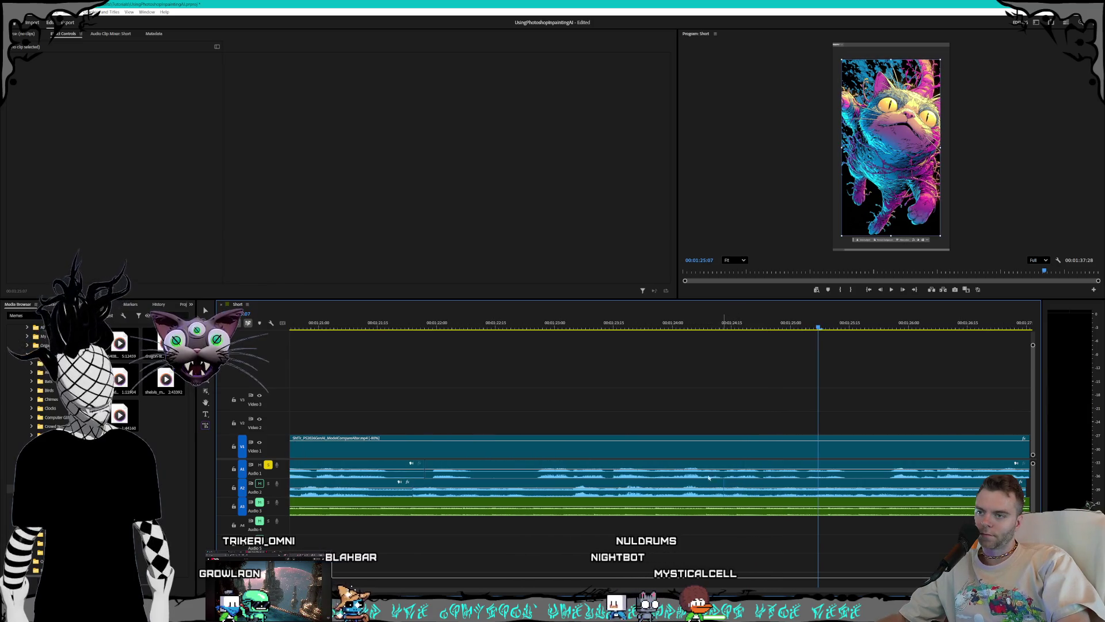
{"action": "left_click", "coordinate": [671, 326]}
{"action": "key", "text": "space"}
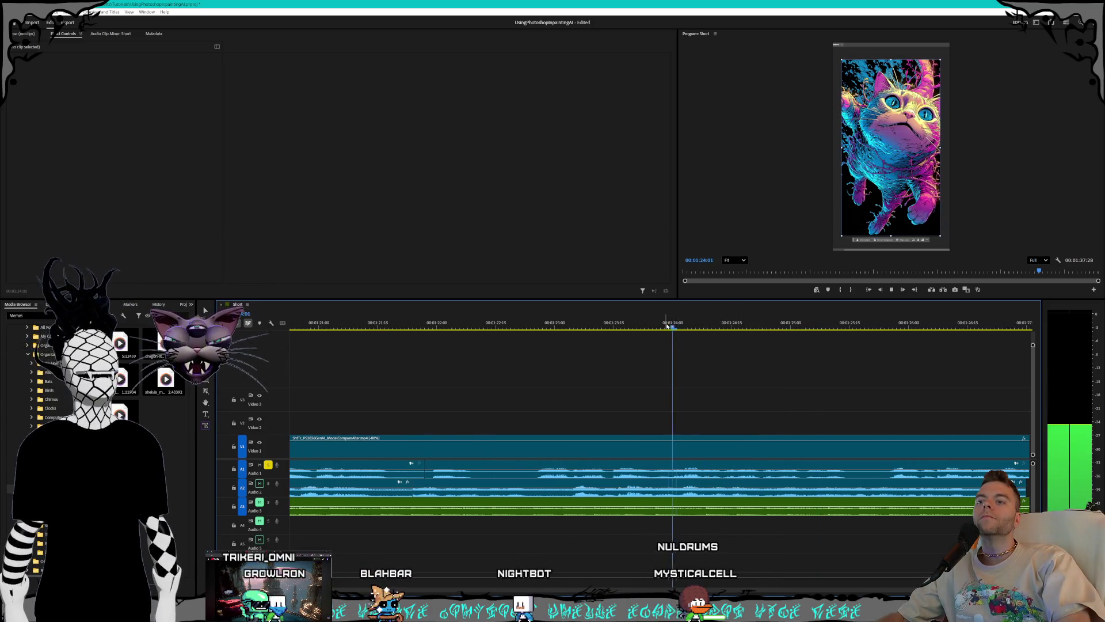
{"action": "left_click", "coordinate": [644, 330]}
{"action": "key", "text": "space"}
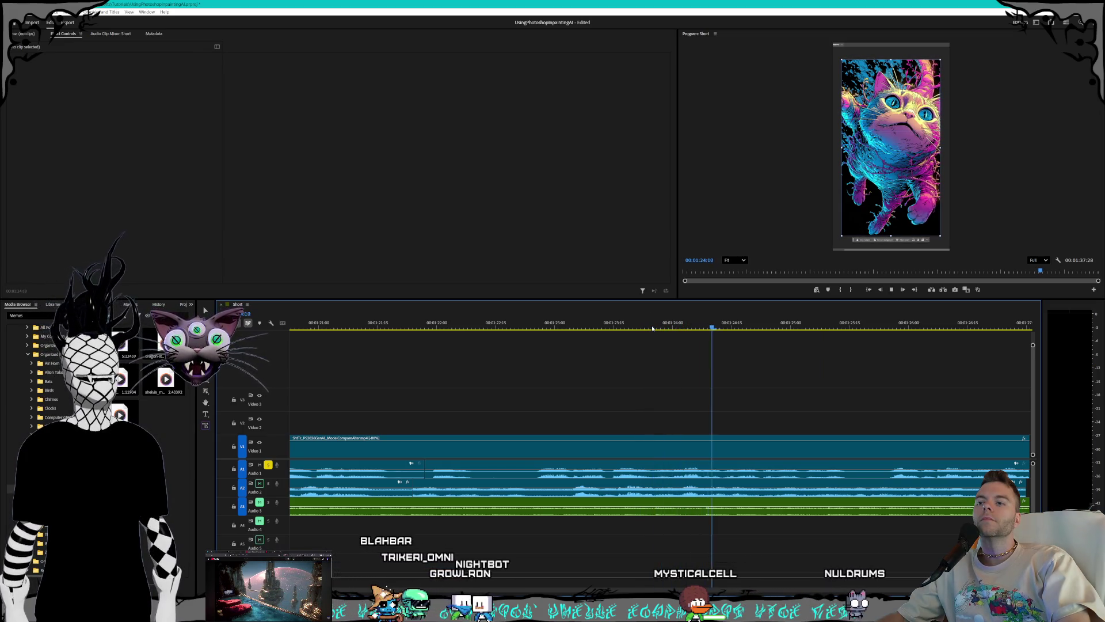
Step: Delete a stretch of Audio 1, extend the following clip back over the gap, then return to 01:19:15
{"action": "left_click", "coordinate": [638, 475]}
{"action": "key", "text": "Delete"}
{"action": "left_click", "coordinate": [516, 474]}
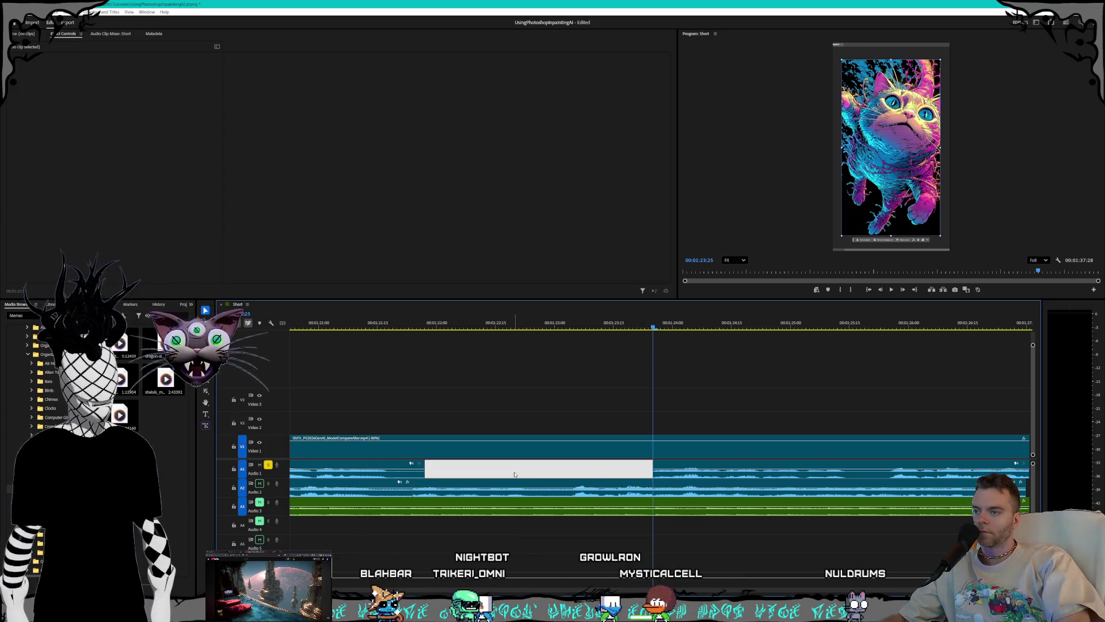
{"action": "left_click", "coordinate": [691, 475]}
{"action": "left_click_drag", "start_coordinate": [610, 477], "coordinate": [426, 476]}
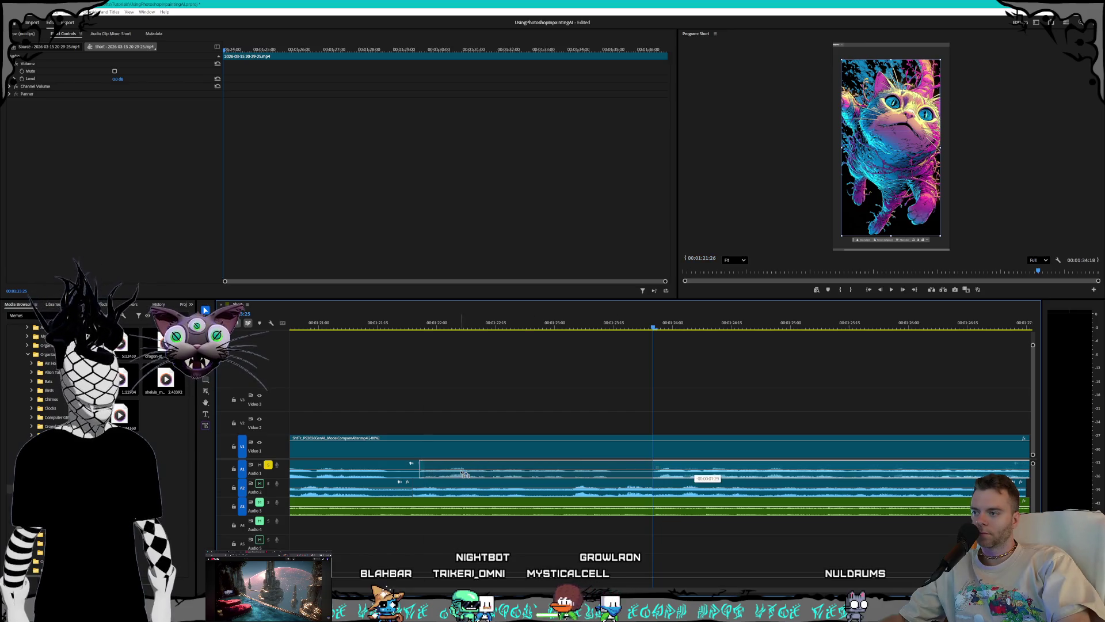
{"action": "key", "text": "minus"}
{"action": "key", "text": "minus"}
{"action": "key", "text": "minus"}
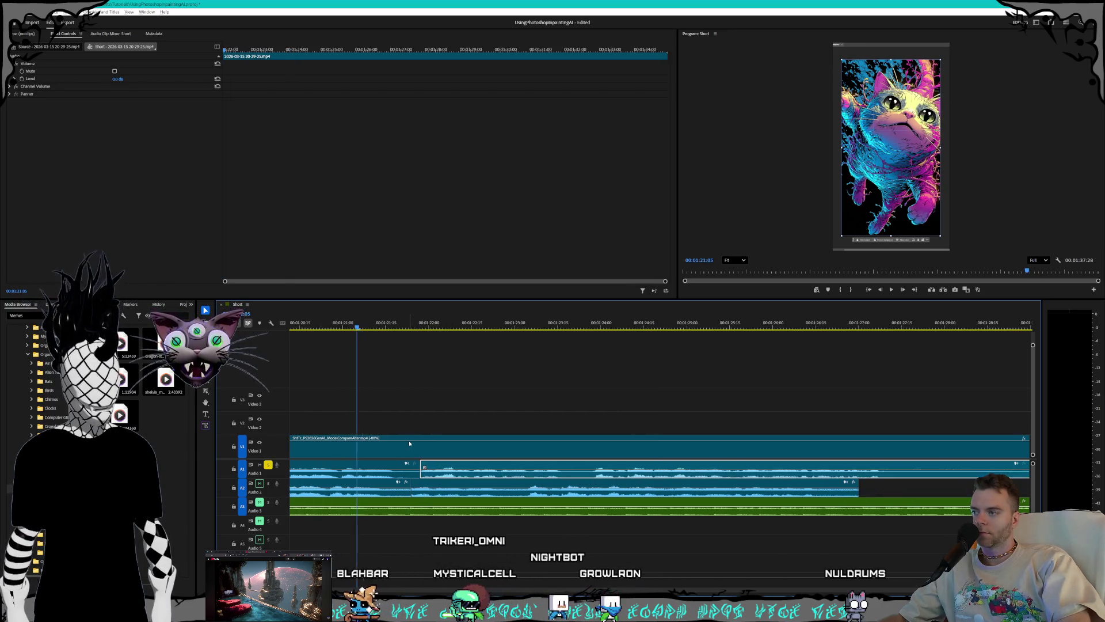
{"action": "left_click", "coordinate": [392, 325]}
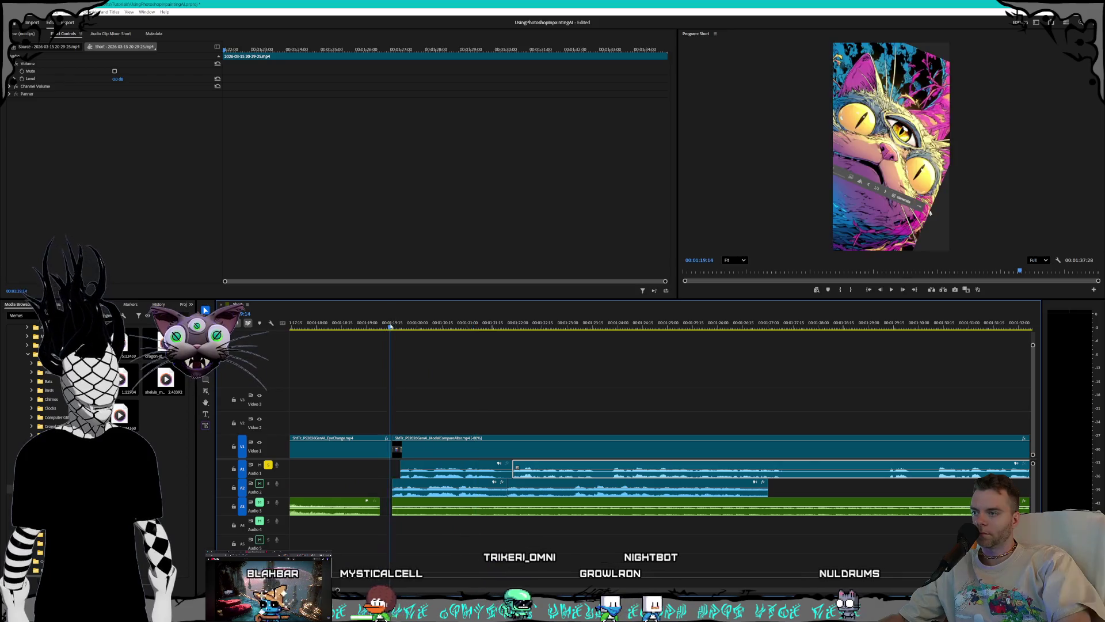
Step: Nudge the Audio 2 clip four frames earlier and play the edit to check sync
{"action": "scroll", "coordinate": [436, 487], "scroll_direction": "up", "scroll_amount": 3}
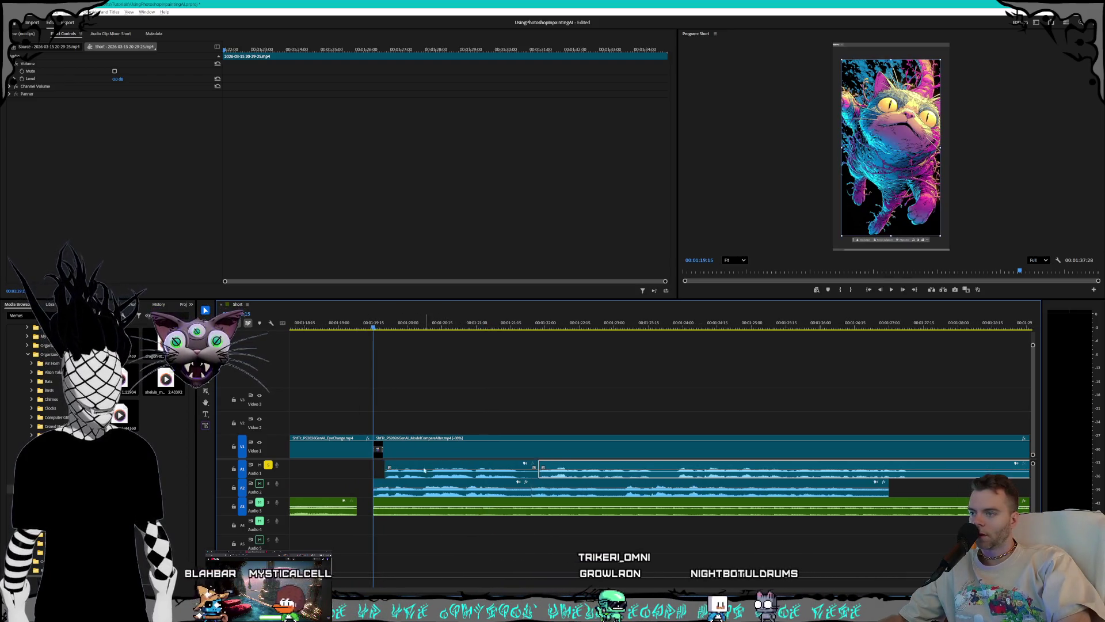
{"action": "left_click_drag", "start_coordinate": [461, 484], "coordinate": [462, 469]}
{"action": "left_click", "coordinate": [592, 473]}
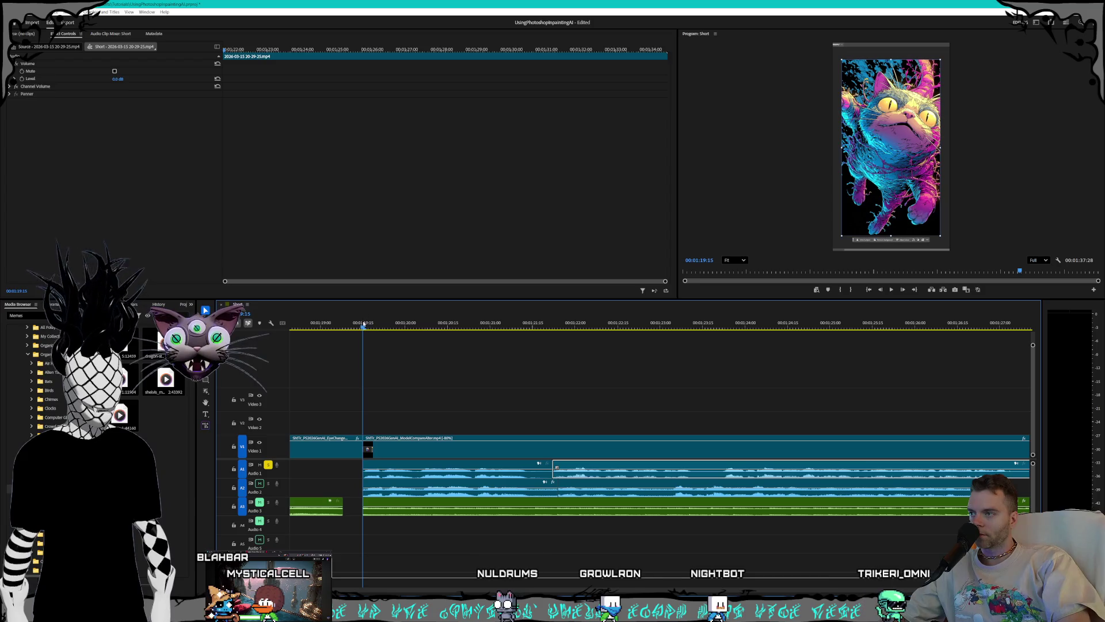
{"action": "key", "text": "space"}
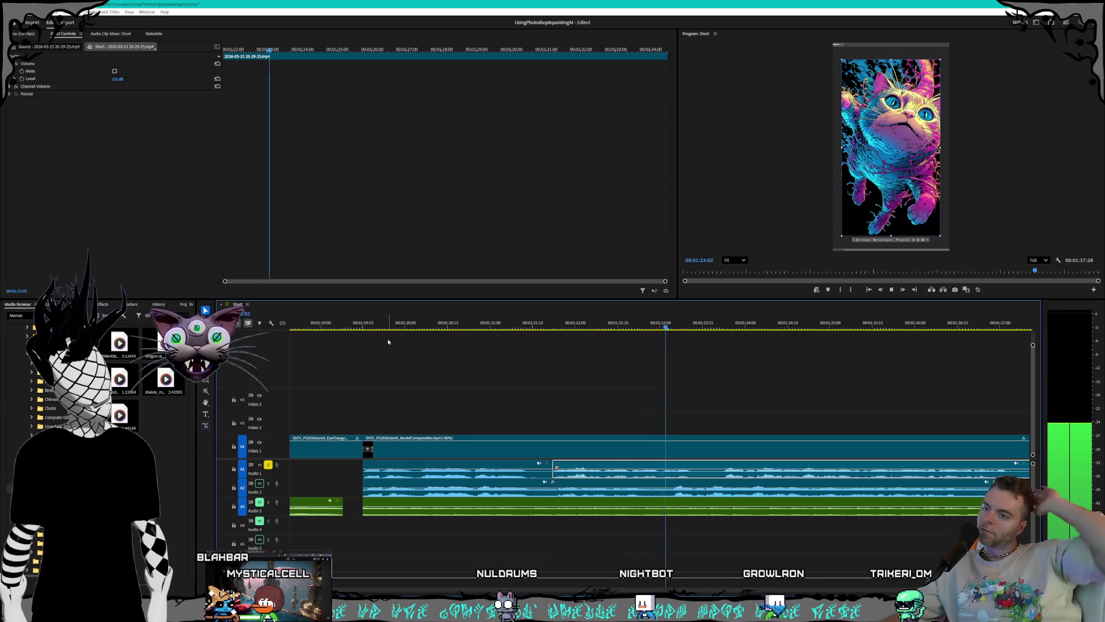
{"action": "key", "text": "equal"}
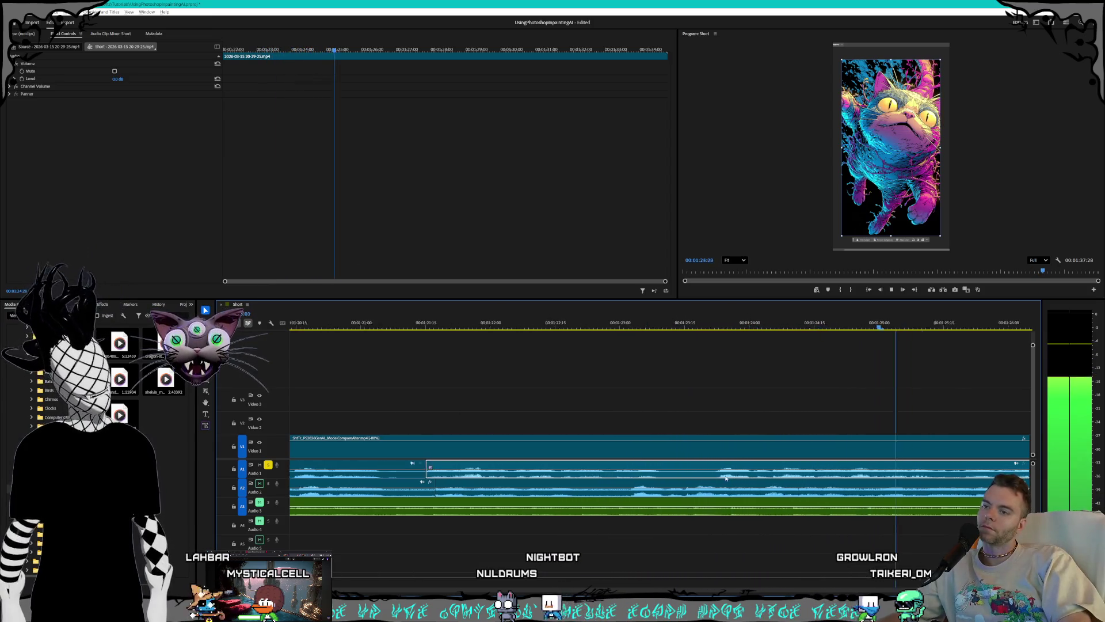
{"action": "key", "text": "space"}
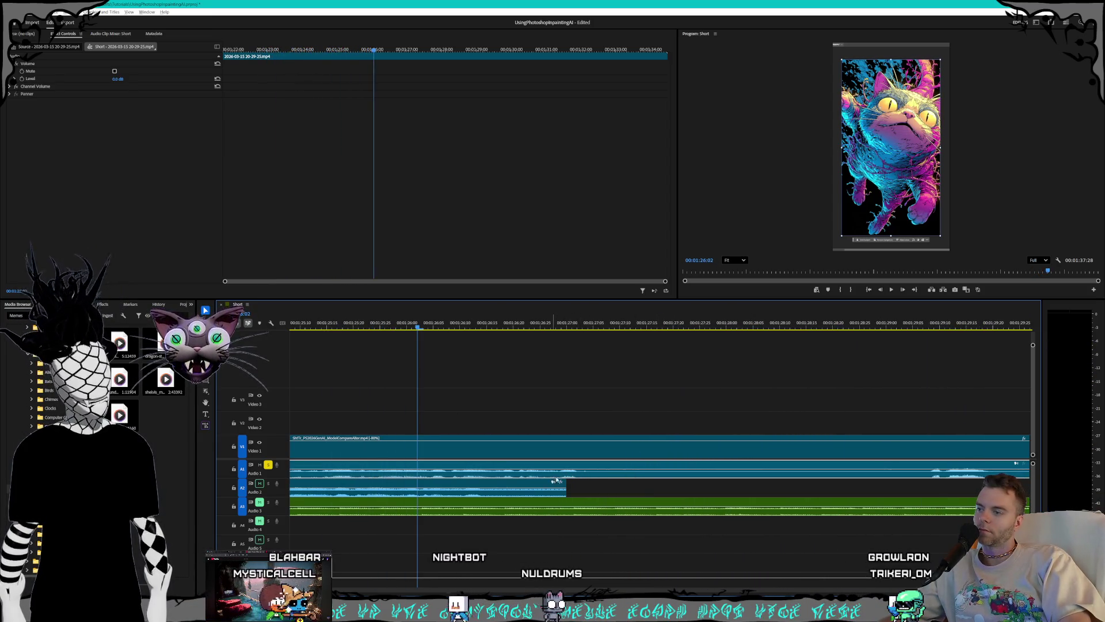
{"action": "scroll", "coordinate": [552, 479], "scroll_direction": "up", "scroll_amount": 10}
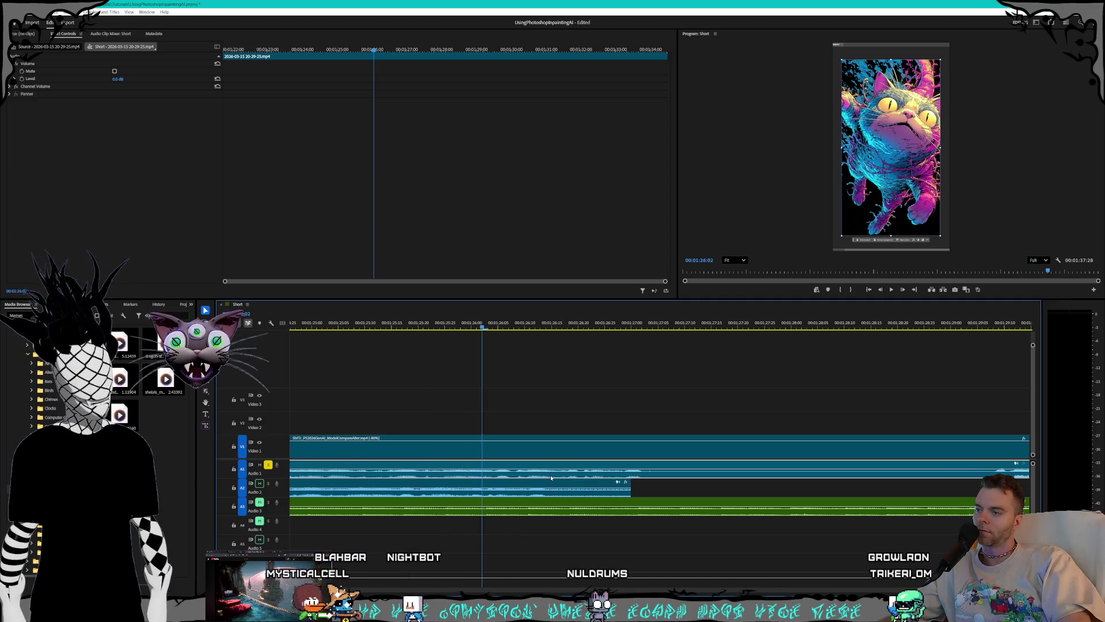
Step: Delete the first unwanted Audio 1 stretch and replay from about 01:23
{"action": "left_click", "coordinate": [444, 467]}
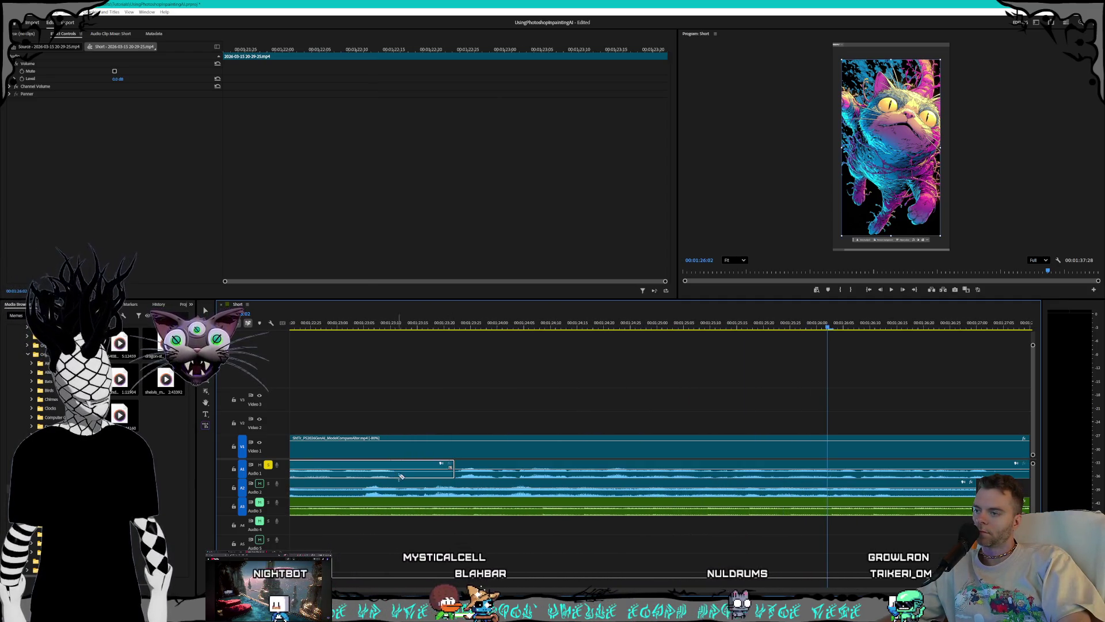
{"action": "key", "text": "Delete"}
{"action": "scroll", "coordinate": [451, 476], "scroll_direction": "down", "scroll_amount": 5}
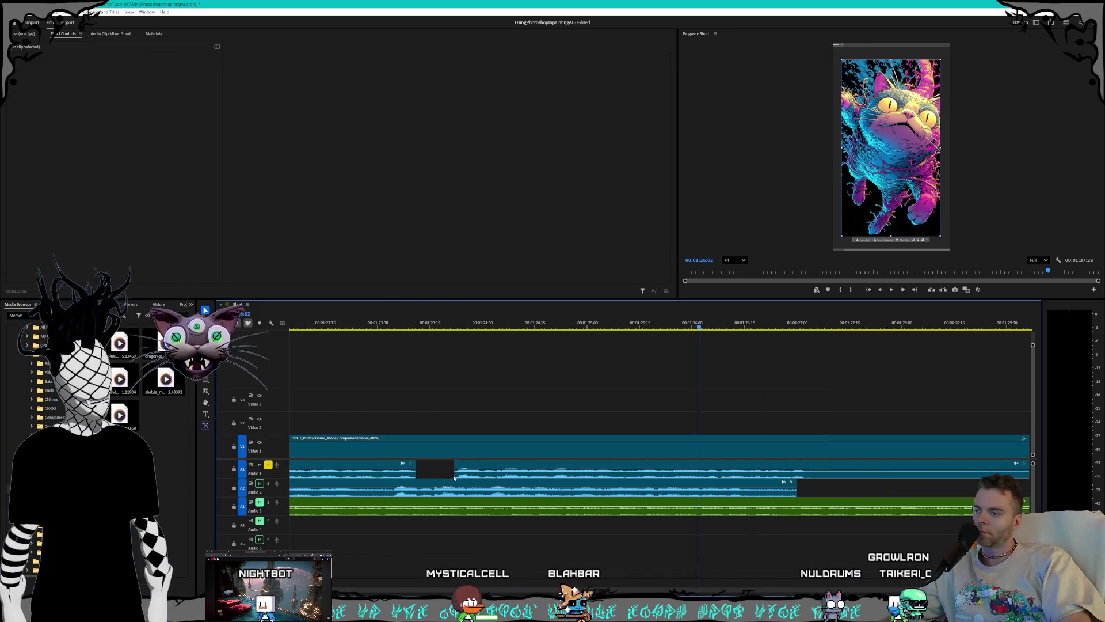
{"action": "scroll", "coordinate": [452, 476], "scroll_direction": "down", "scroll_amount": 2}
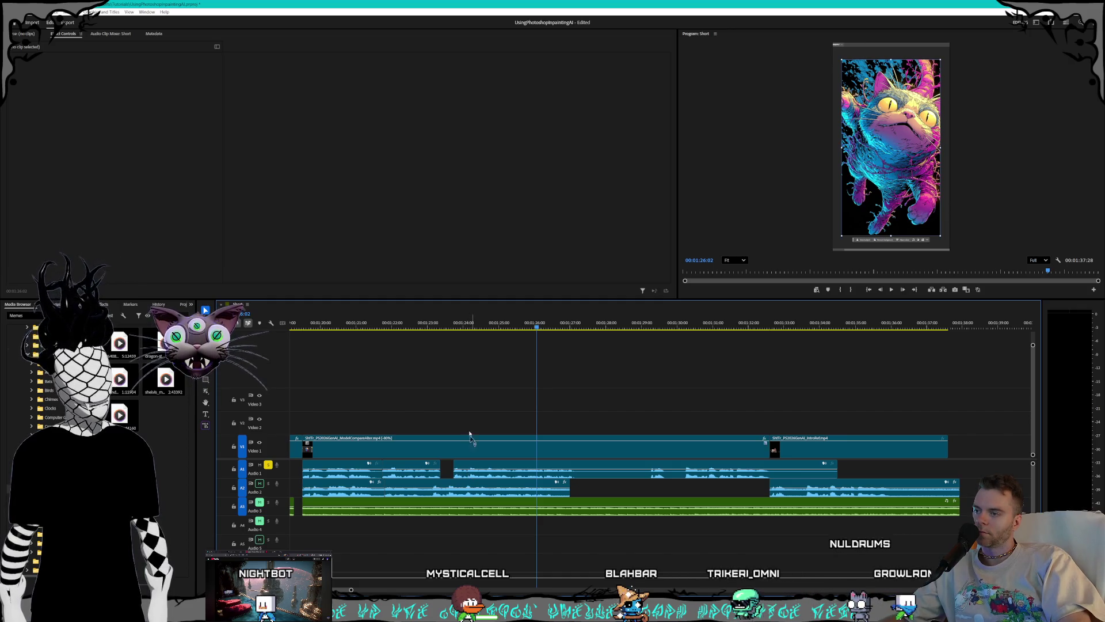
{"action": "left_click", "coordinate": [452, 324]}
{"action": "key", "text": "space"}
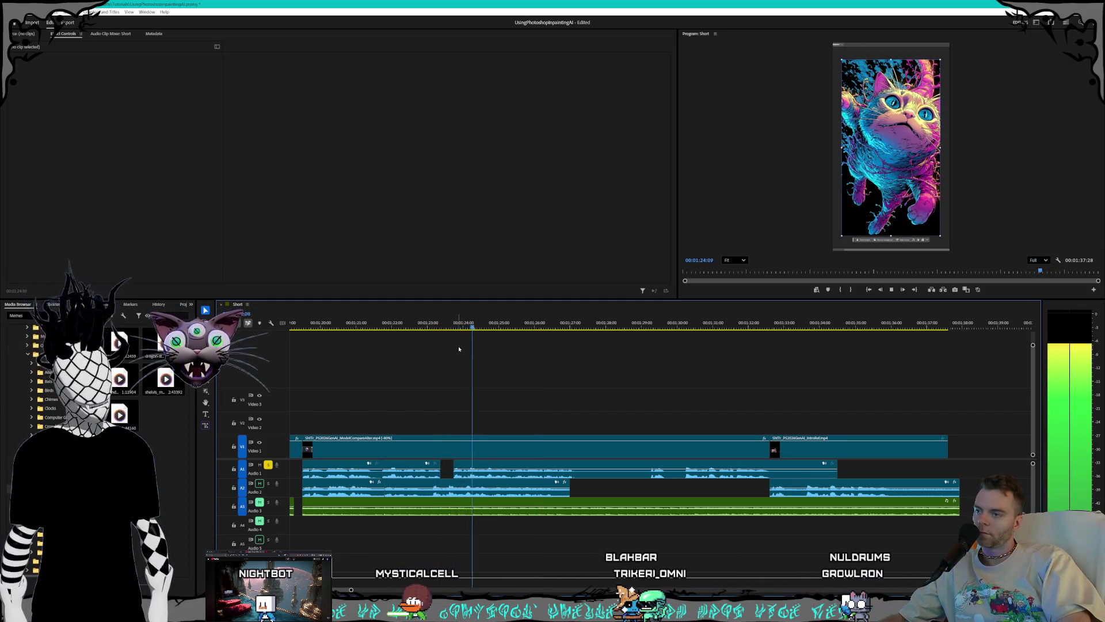
{"action": "scroll", "coordinate": [577, 473], "scroll_direction": "up", "scroll_amount": 1}
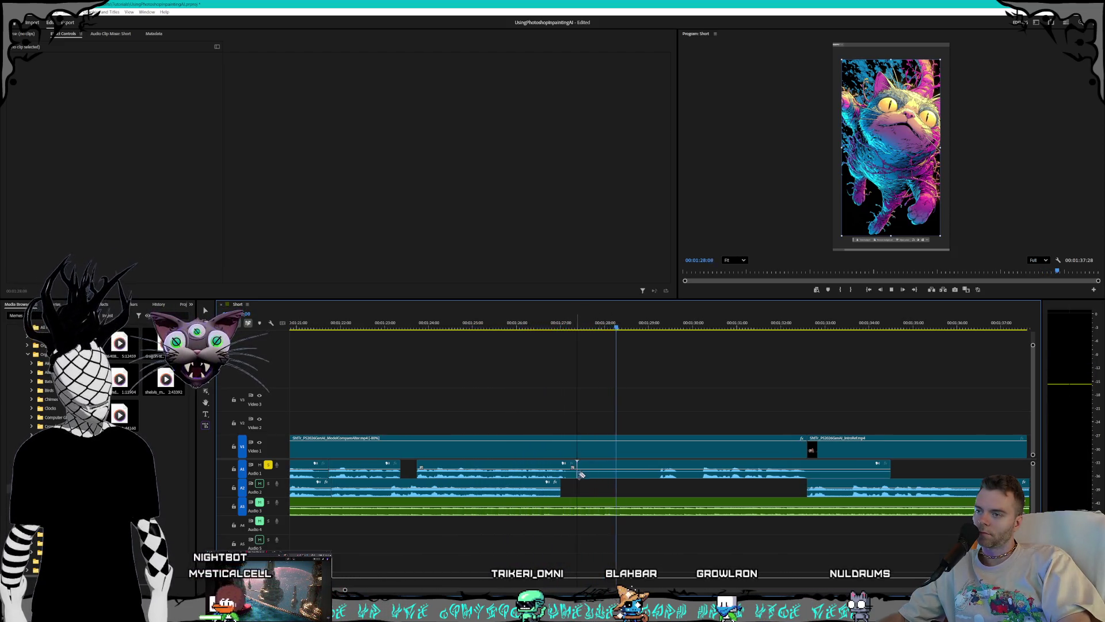
Step: Razor-split Audio 1, remove the unwanted piece, and move the rest under the second video clip
{"action": "left_click", "coordinate": [661, 475]}
{"action": "key", "text": "v"}
{"action": "left_click", "coordinate": [610, 474]}
{"action": "key", "text": "Delete"}
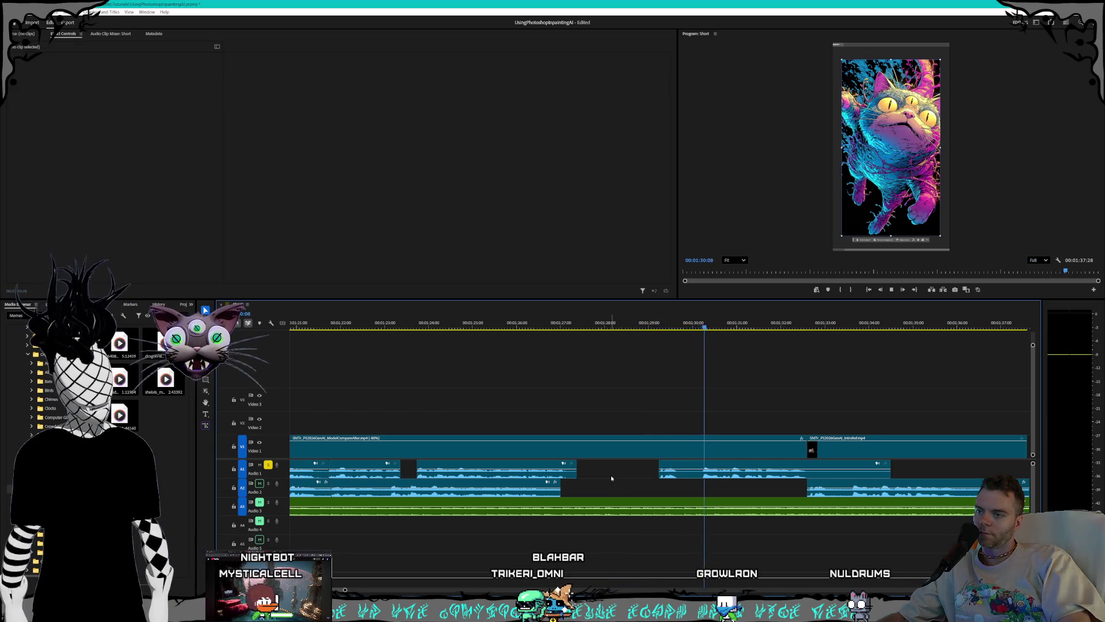
{"action": "left_click", "coordinate": [688, 478]}
{"action": "left_click_drag", "start_coordinate": [688, 478], "coordinate": [836, 479]}
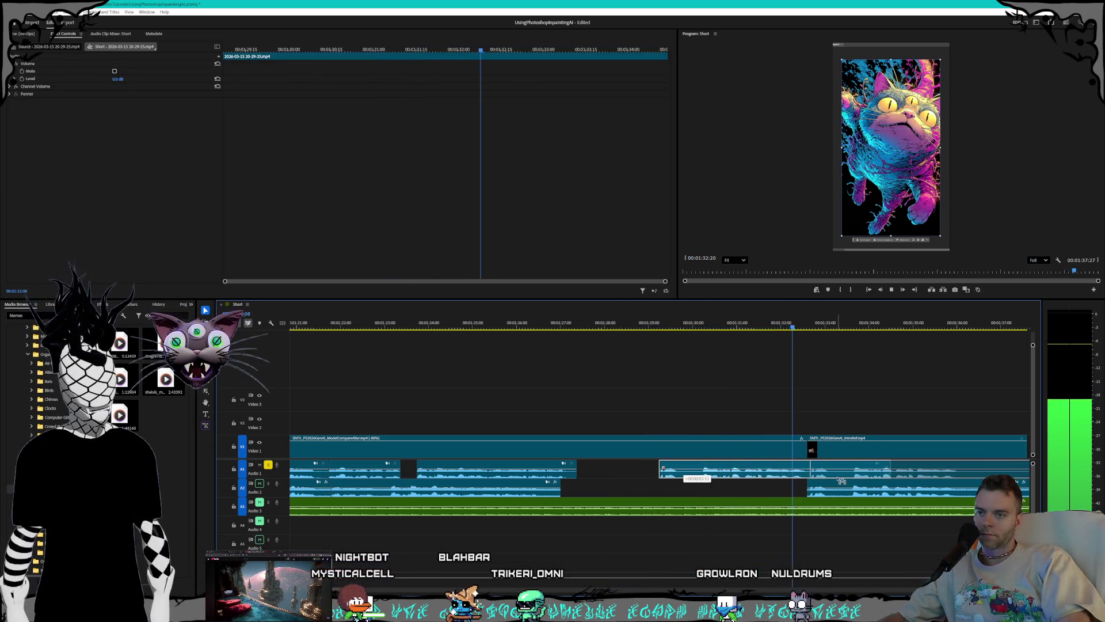
{"action": "key", "text": "space"}
Step: Marquee-select every clip on Audio 2 and delete them
{"action": "scroll", "coordinate": [733, 481], "scroll_direction": "down", "scroll_amount": 8}
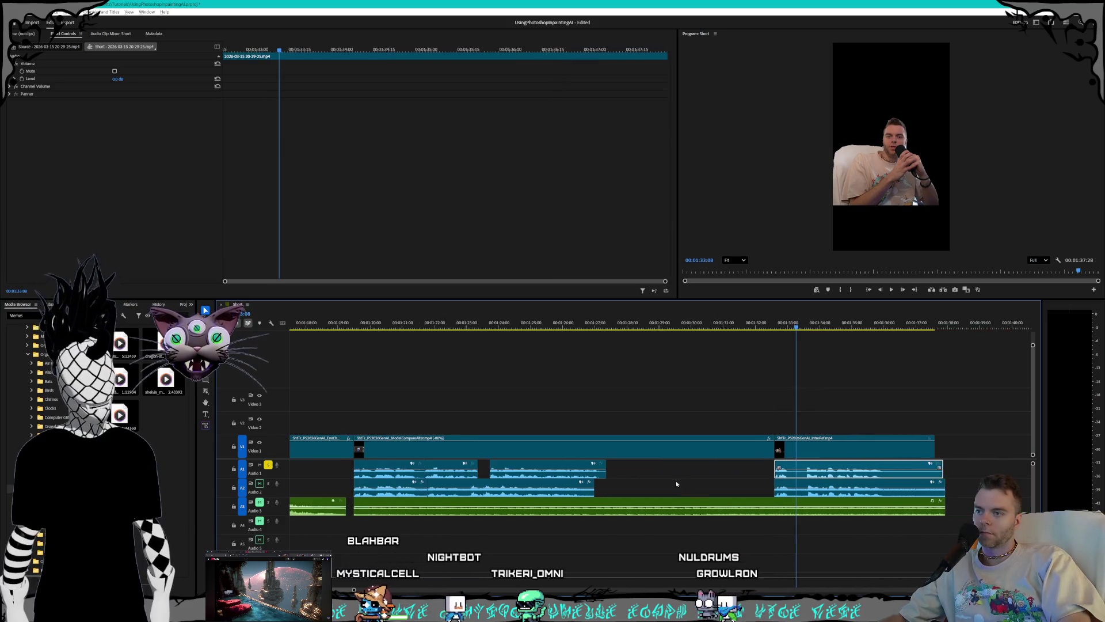
{"action": "scroll", "coordinate": [538, 483], "scroll_direction": "up", "scroll_amount": 2}
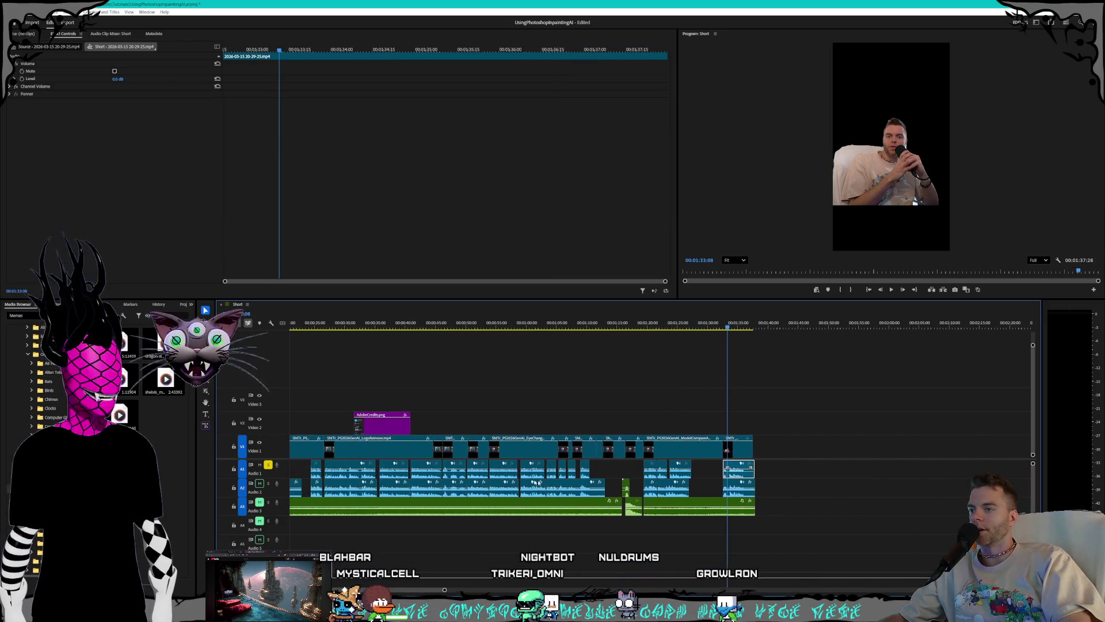
{"action": "left_click", "coordinate": [792, 496]}
{"action": "scroll", "coordinate": [522, 497], "scroll_direction": "up", "scroll_amount": 3}
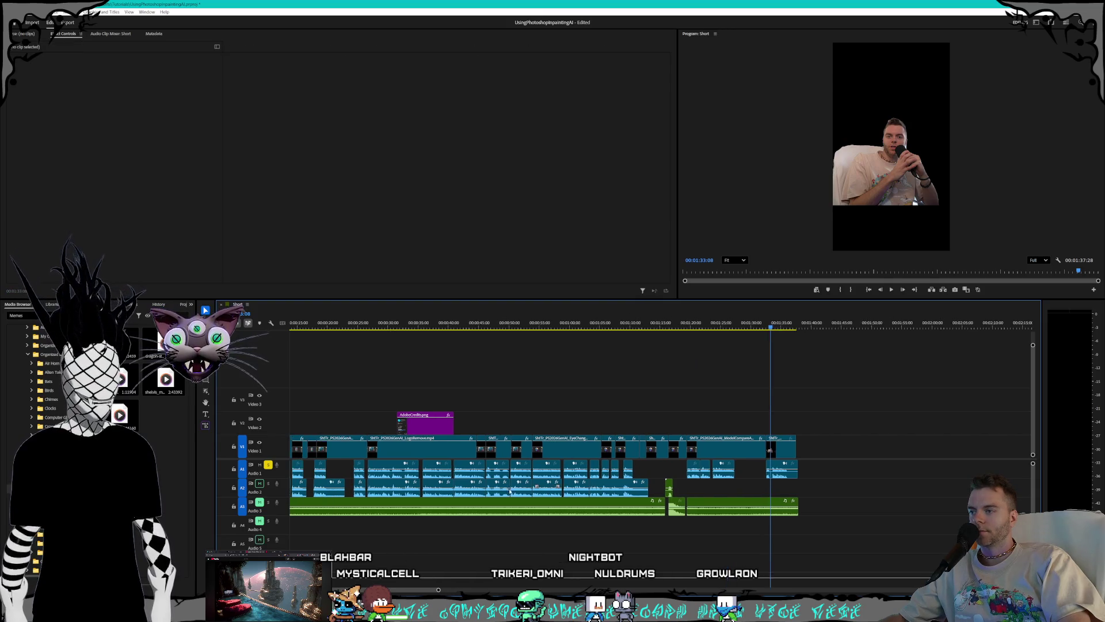
{"action": "left_click_drag", "start_coordinate": [728, 495], "coordinate": [331, 482]}
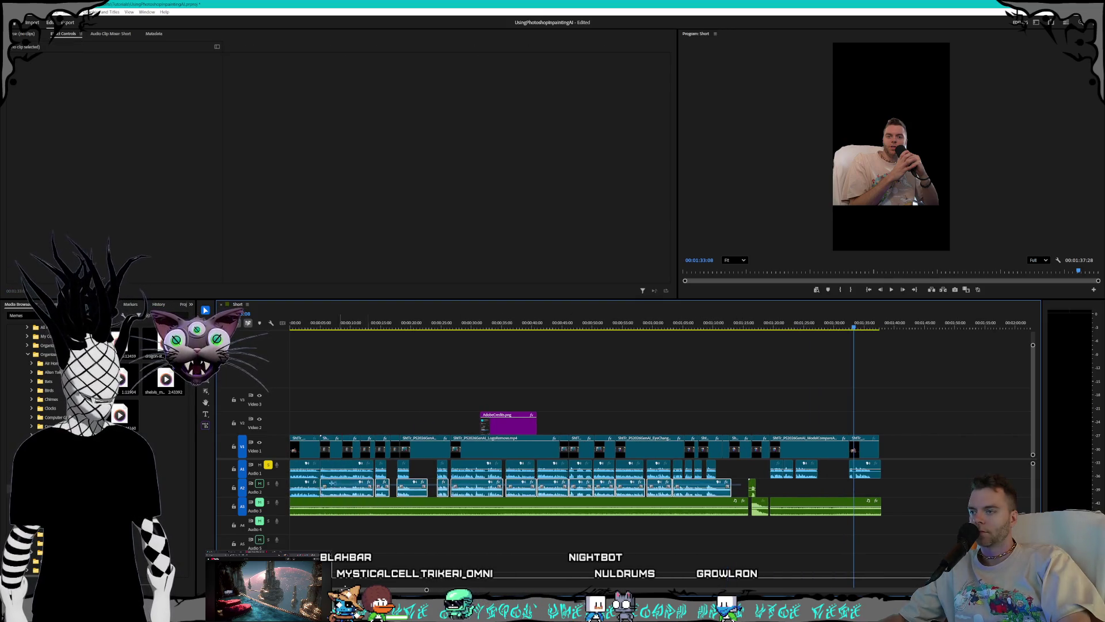
{"action": "key", "text": "Delete"}
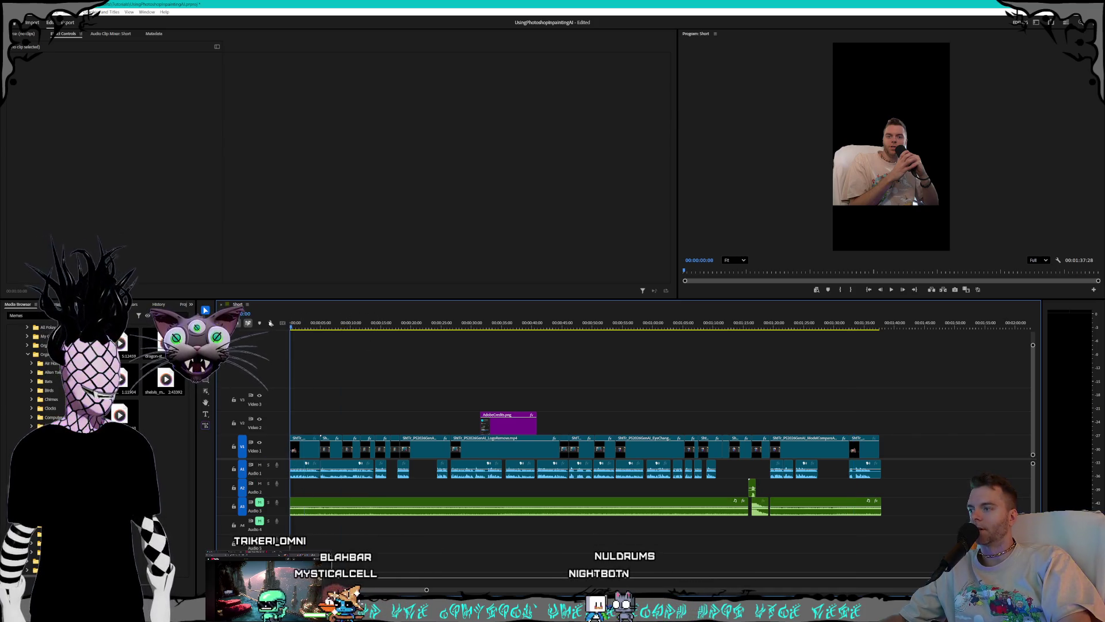
Step: Play the sequence from the start and select the Midnight Pressure music clips on Audio 3
{"action": "key", "text": "space"}
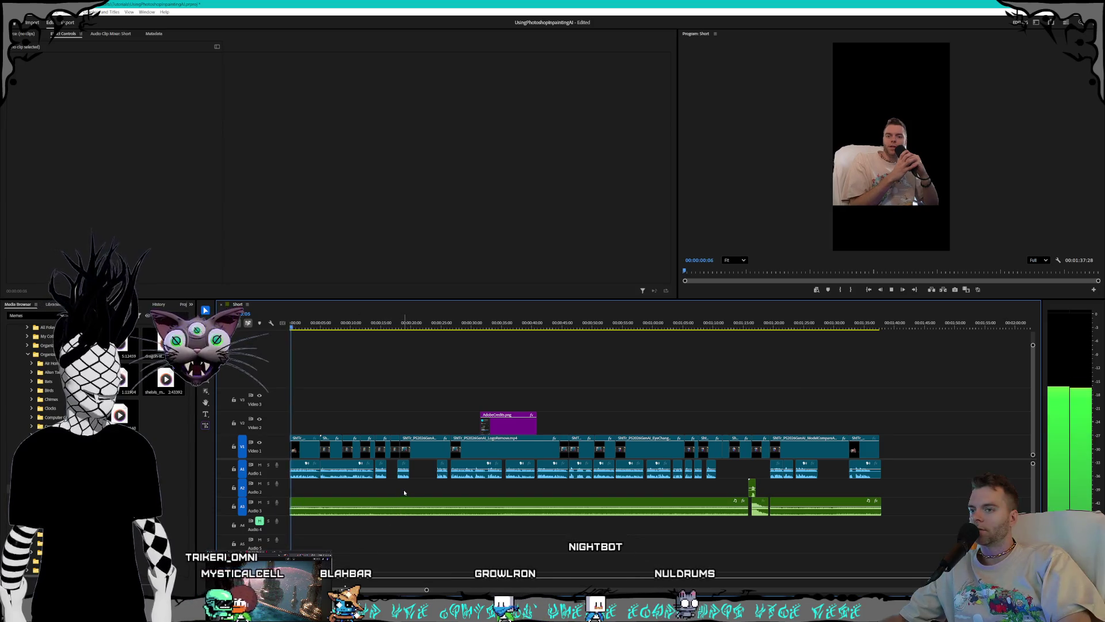
{"action": "left_click_drag", "start_coordinate": [821, 527], "coordinate": [596, 496]}
{"action": "left_click", "coordinate": [427, 509]}
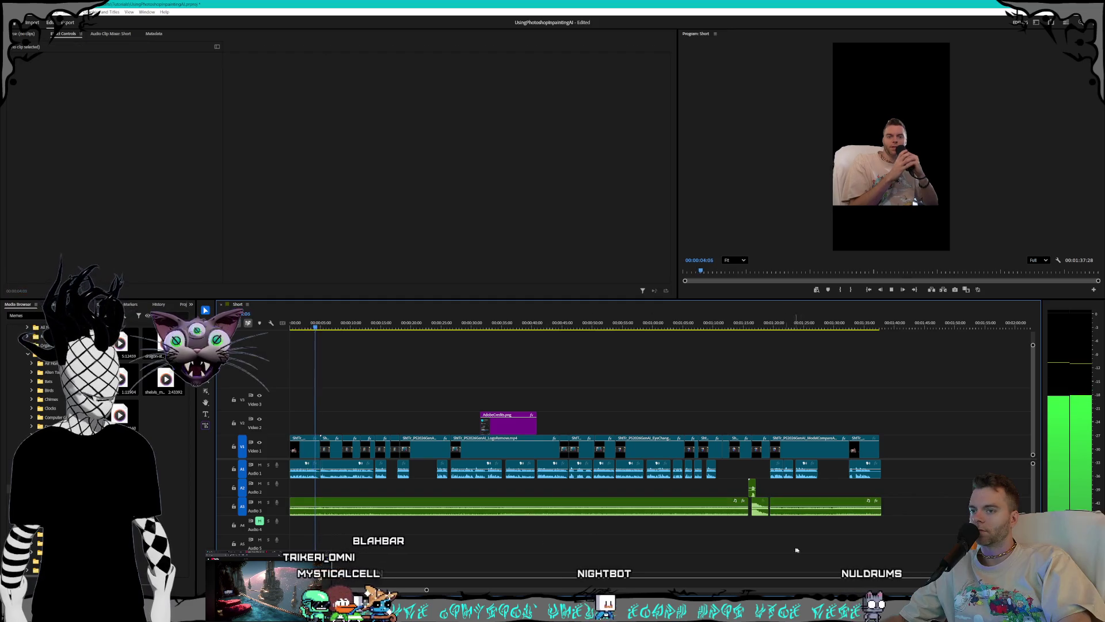
{"action": "left_click_drag", "start_coordinate": [811, 529], "coordinate": [554, 502]}
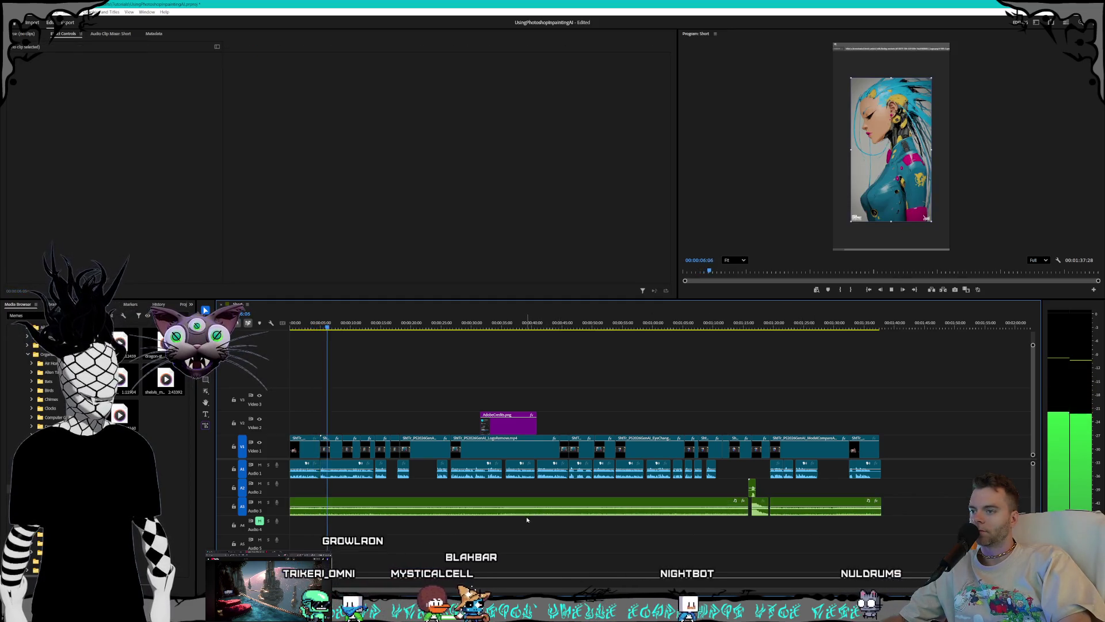
Step: Apply -4 dB Audio Gain to two Midnight Pressure music clips on Audio 3
{"action": "left_click", "coordinate": [830, 515]}
{"action": "right_click", "coordinate": [829, 515]}
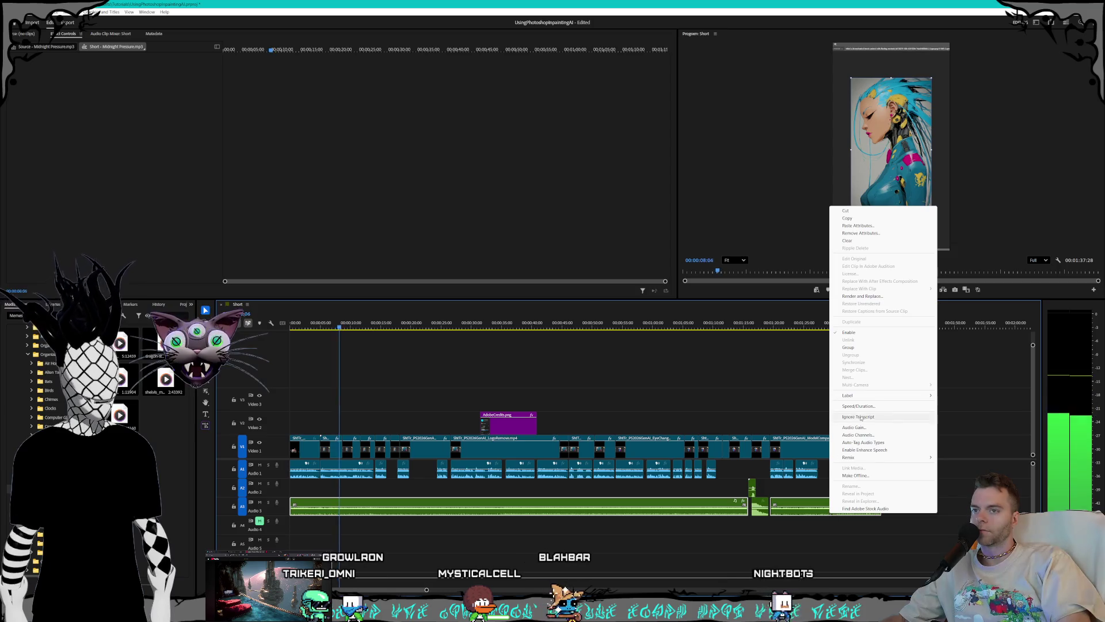
{"action": "left_click", "coordinate": [856, 433]}
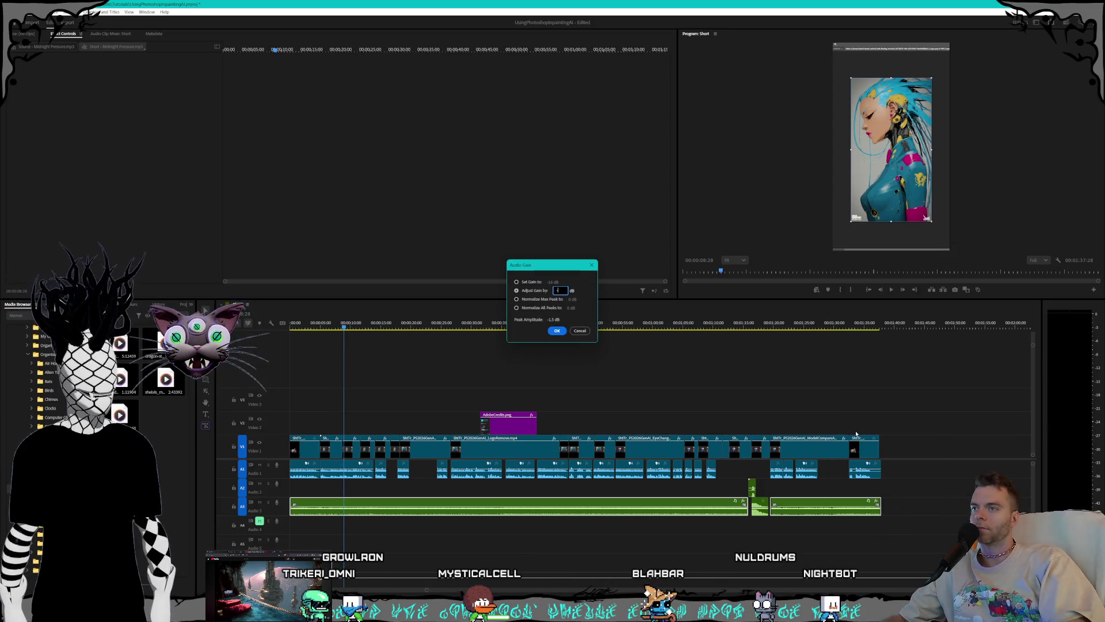
{"action": "key", "text": "Return"}
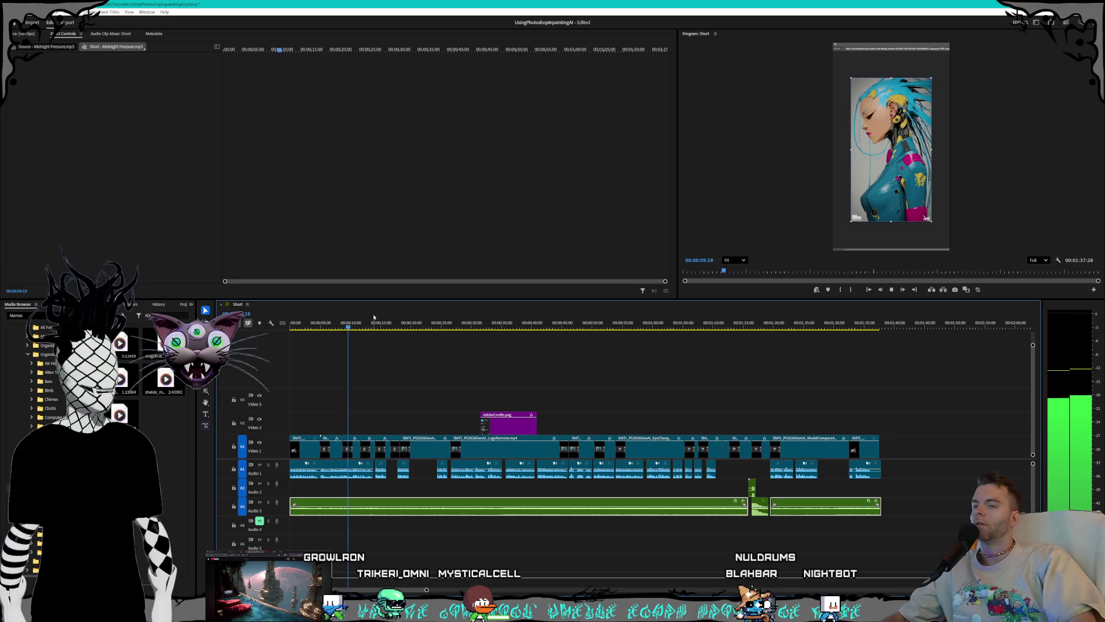
{"action": "right_click", "coordinate": [800, 511]}
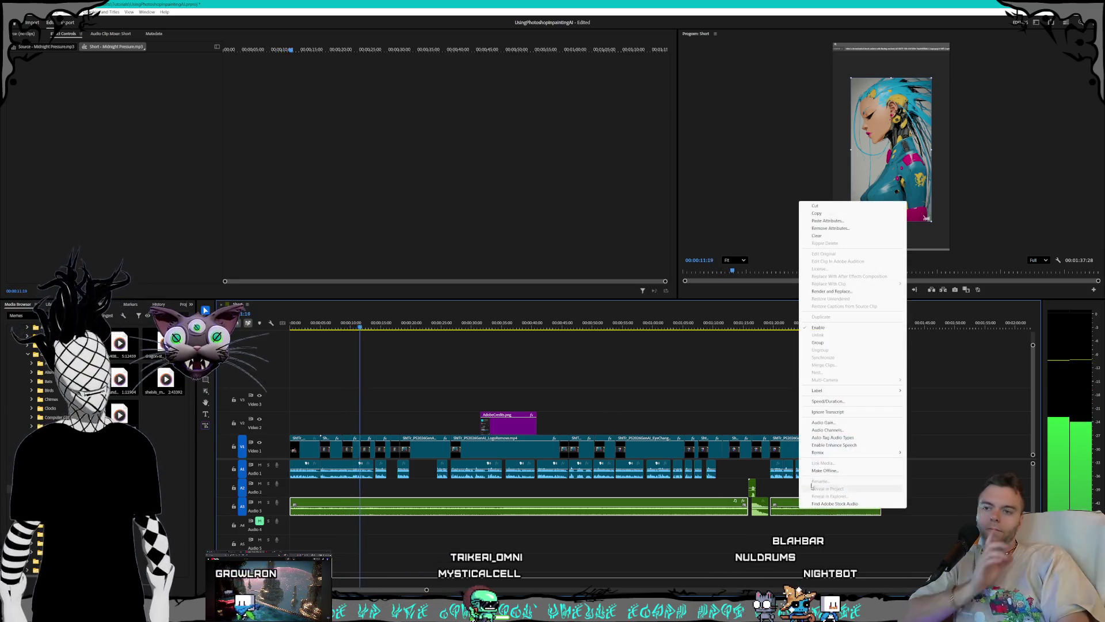
{"action": "left_click", "coordinate": [827, 434]}
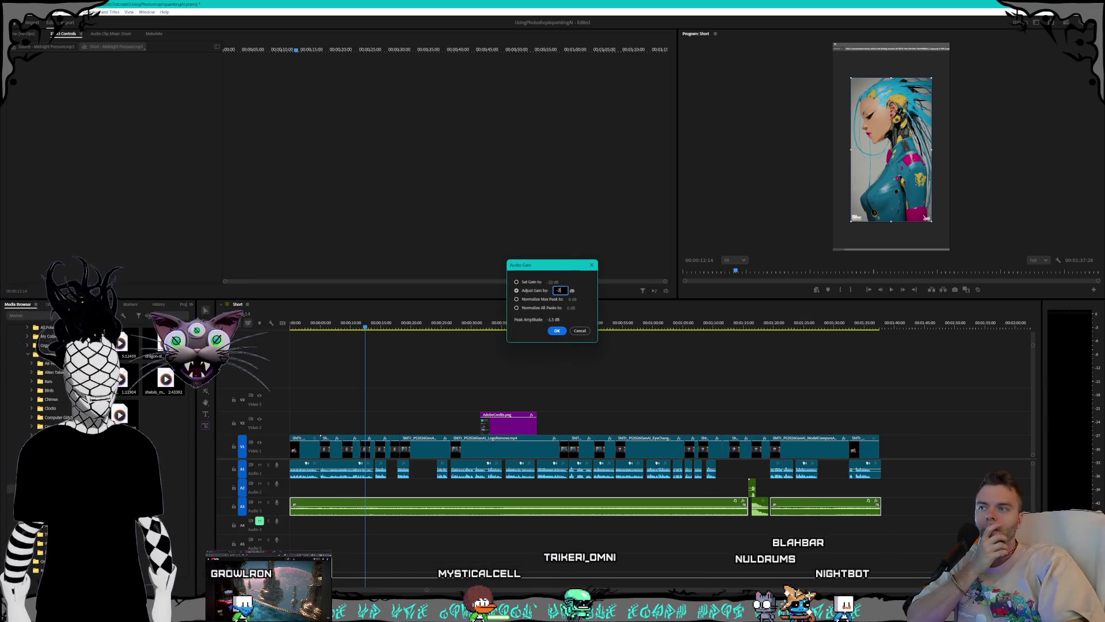
{"action": "key", "text": "Return"}
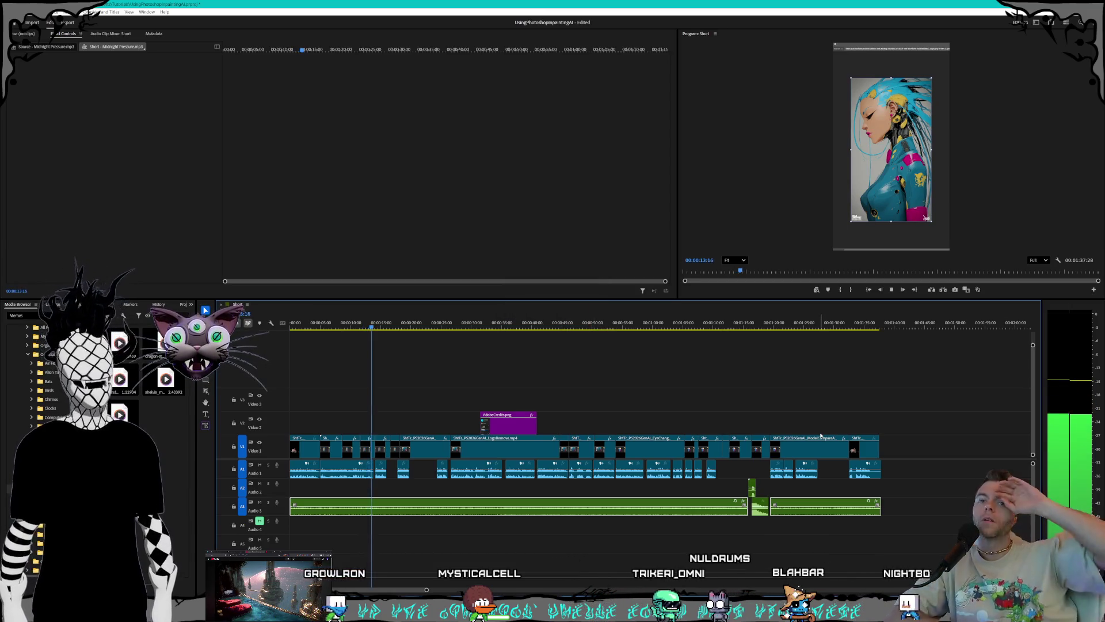
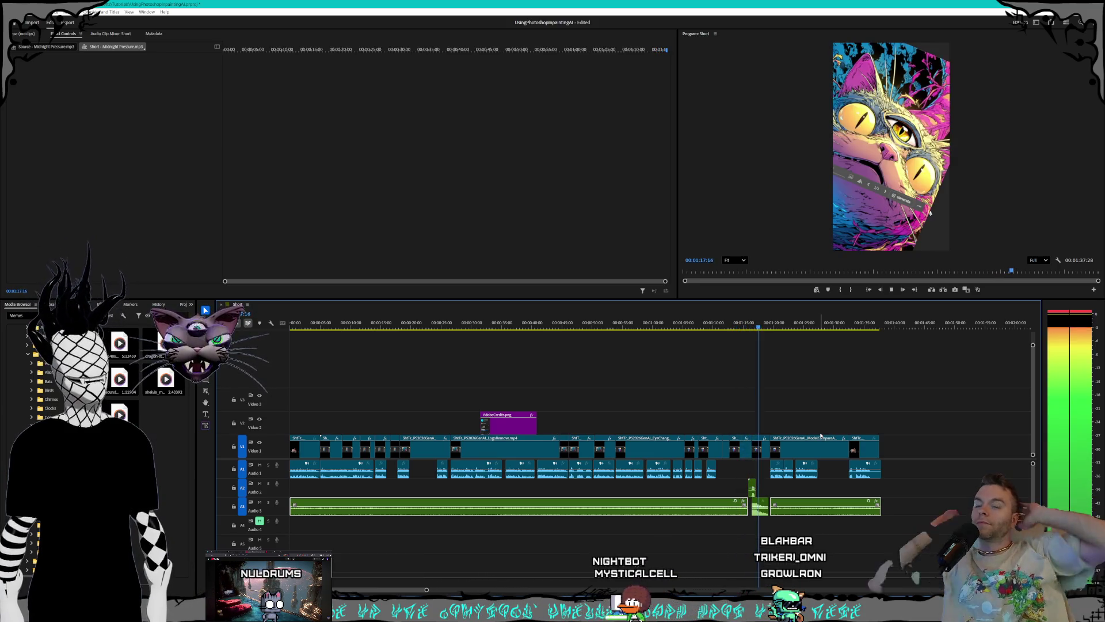
Step: Lower the thud sound effect's gain by -6 dB and play it back to check
{"action": "key", "text": "space"}
{"action": "right_click", "coordinate": [763, 506]}
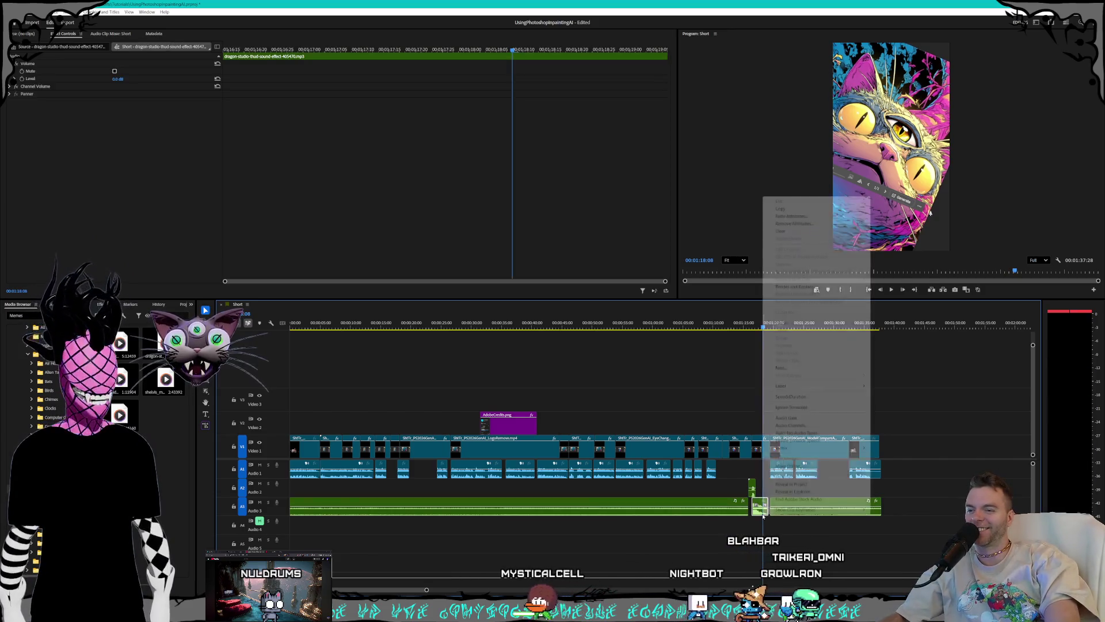
{"action": "left_click", "coordinate": [786, 417]}
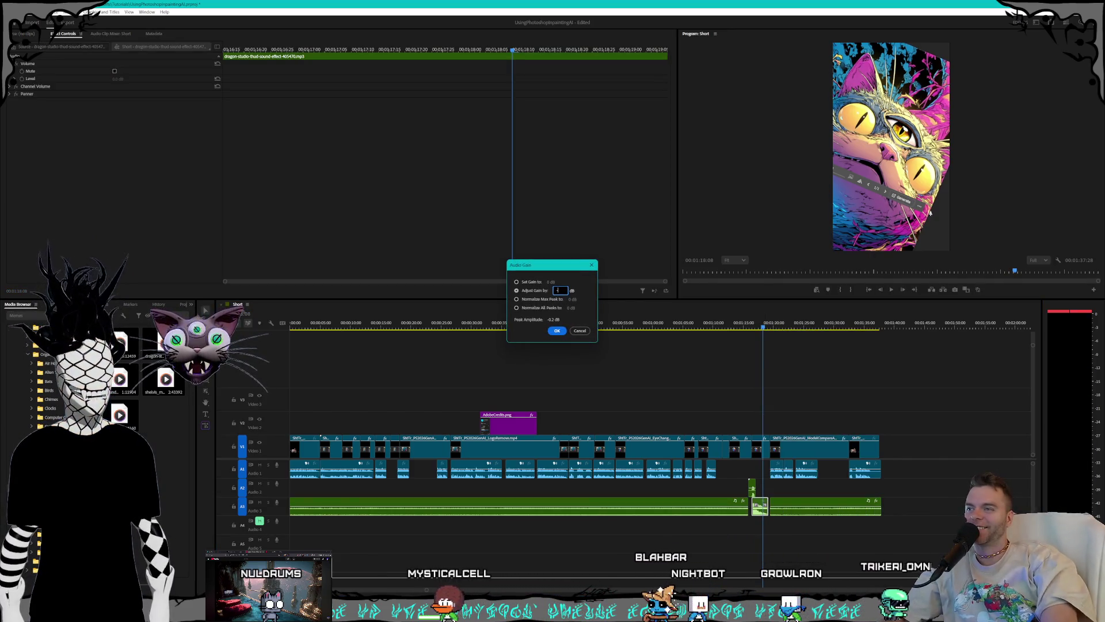
{"action": "key", "text": "Return"}
{"action": "left_click", "coordinate": [743, 326]}
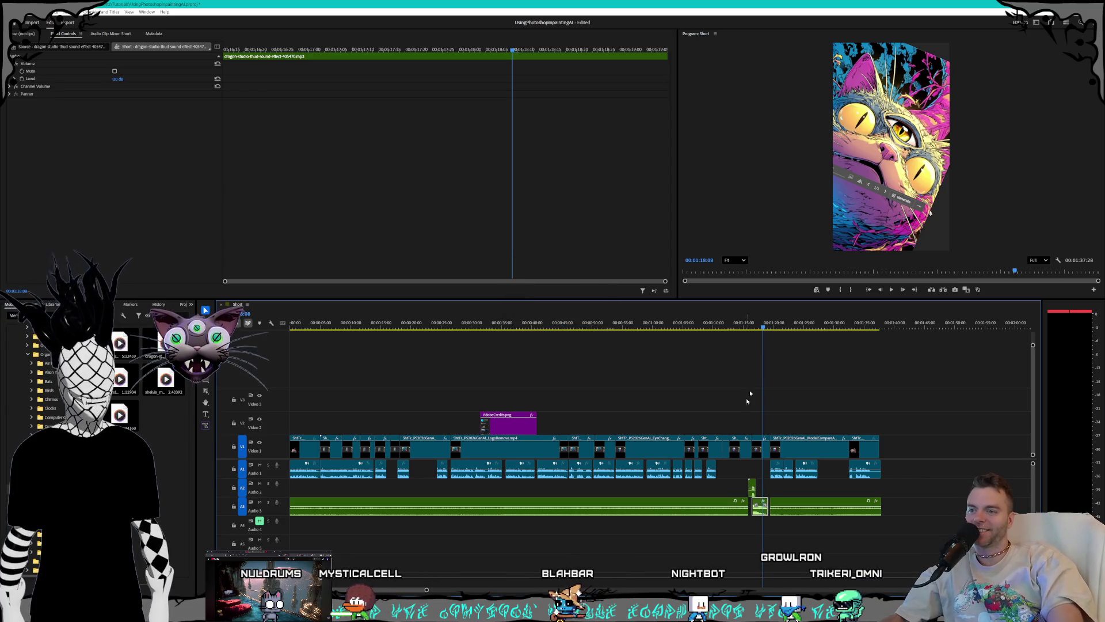
{"action": "key", "text": "space"}
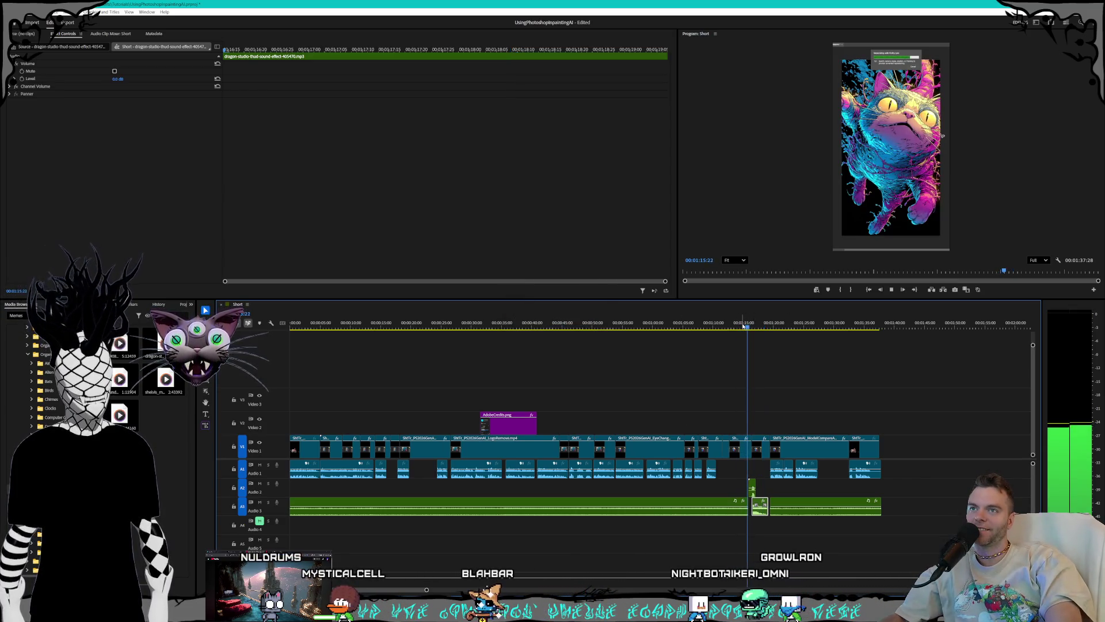
{"action": "key", "text": "space"}
Step: Trim the bruh sound effect on Audio 2 to start at the cat-image cut, then preview it
{"action": "scroll", "coordinate": [766, 496], "scroll_direction": "up", "scroll_amount": 1}
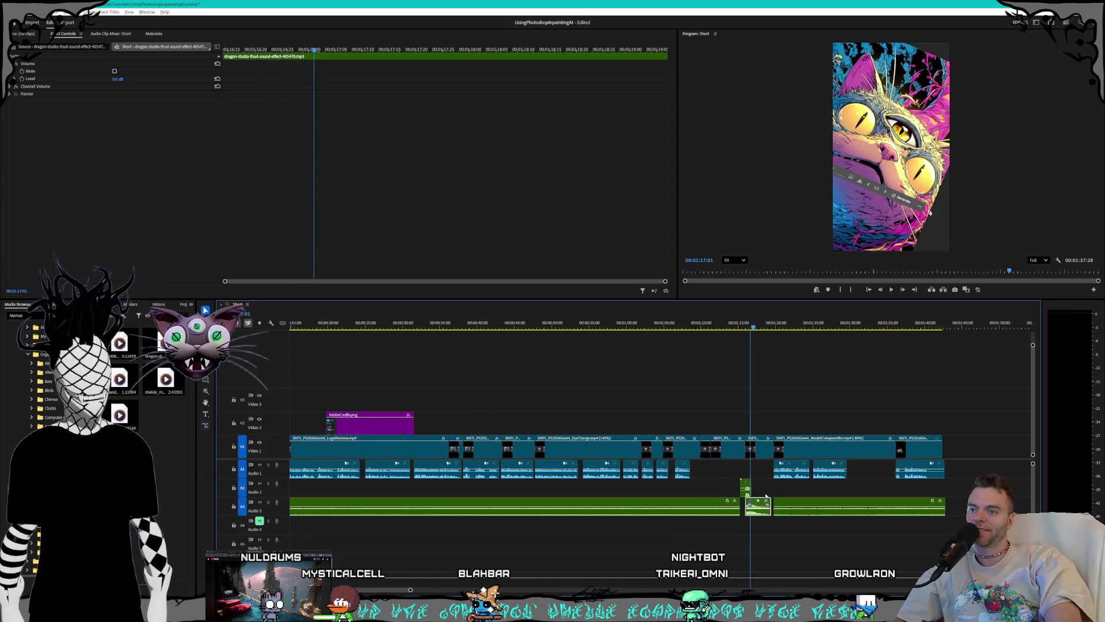
{"action": "scroll", "coordinate": [766, 496], "scroll_direction": "up", "scroll_amount": 8}
{"action": "left_click", "coordinate": [719, 506]}
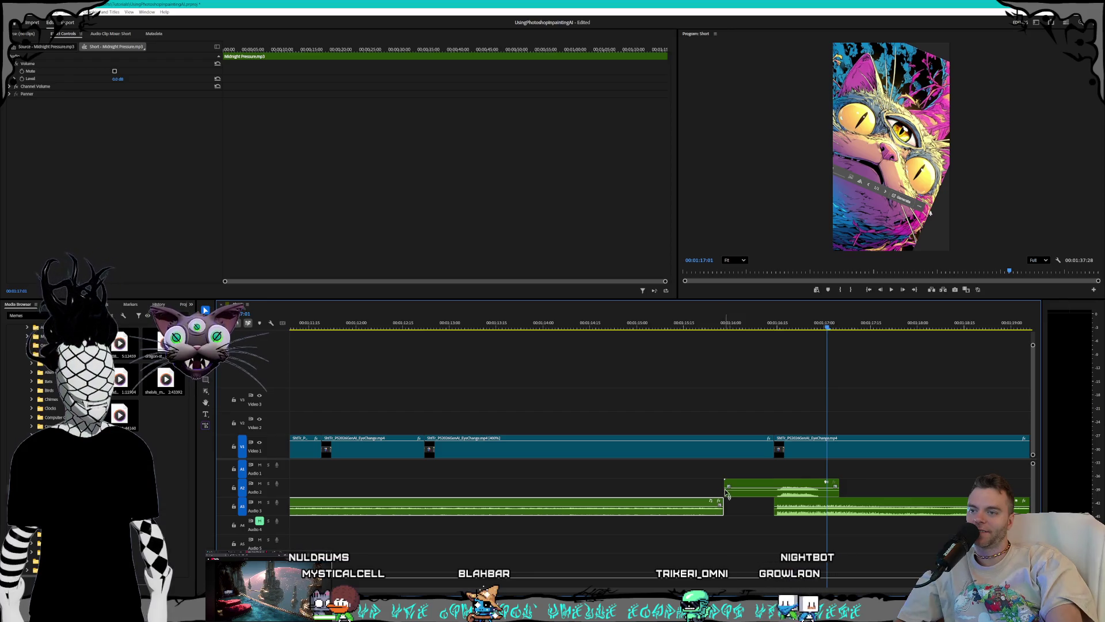
{"action": "left_click", "coordinate": [728, 489]}
{"action": "mouse_move", "coordinate": [728, 490]}
{"action": "left_mouse_down"}
{"action": "mouse_move", "coordinate": [774, 490]}
{"action": "mouse_move", "coordinate": [774, 510]}
{"action": "left_mouse_up"}
{"action": "left_click", "coordinate": [628, 325]}
{"action": "key", "text": "space"}
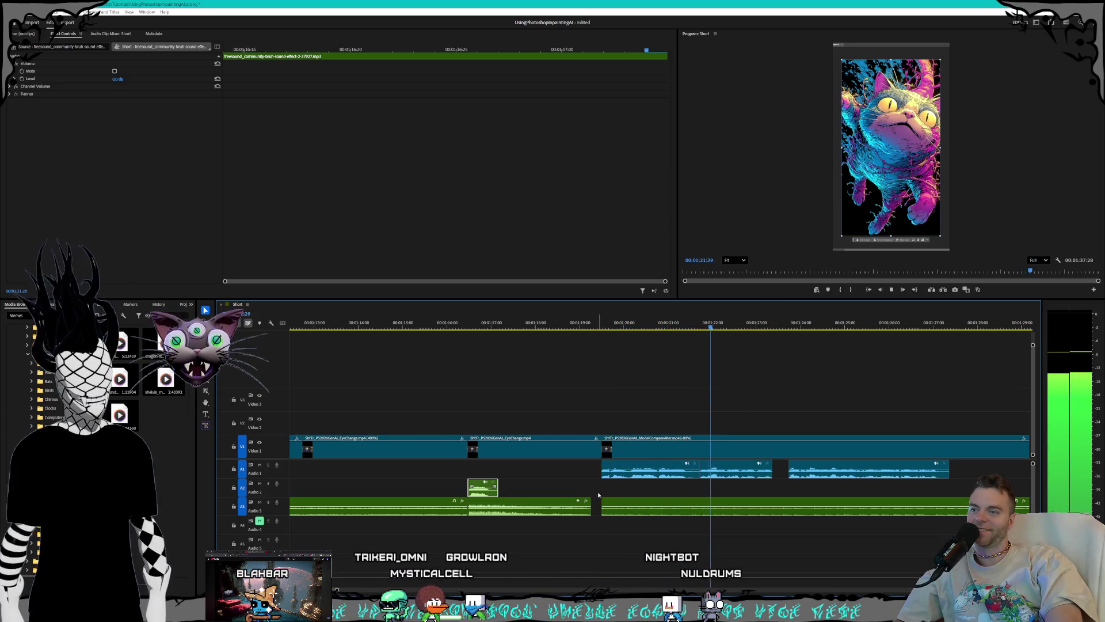
Step: Trim the ends of the Audio 1 clip and the music to the sequence end, then preview the ending
{"action": "scroll", "coordinate": [733, 468], "scroll_direction": "down", "scroll_amount": 4}
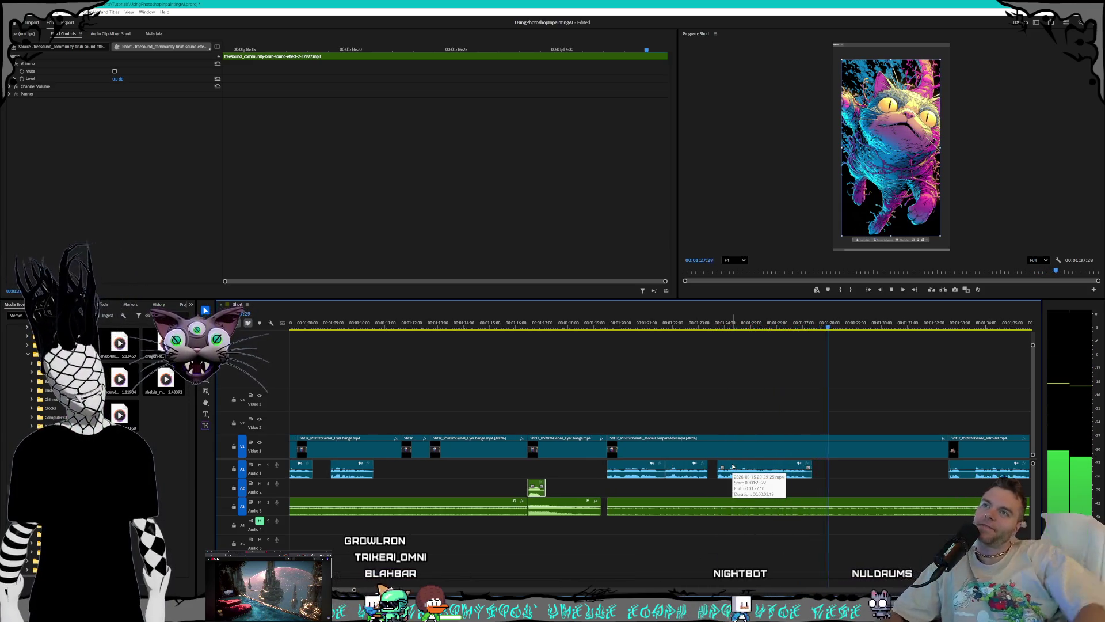
{"action": "scroll", "coordinate": [781, 479], "scroll_direction": "down", "scroll_amount": 3}
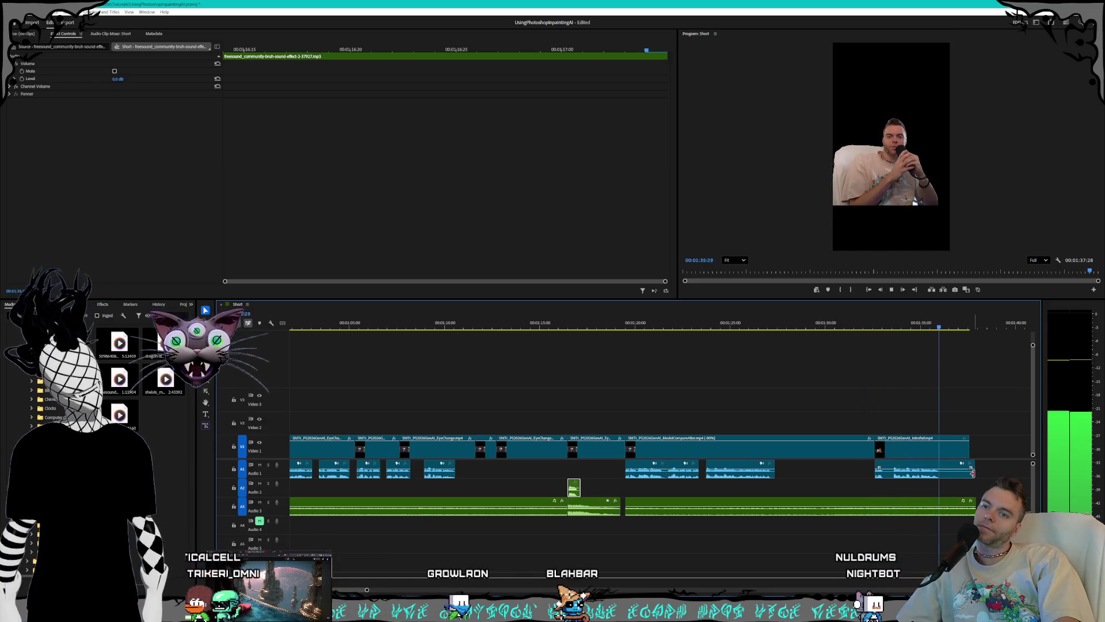
{"action": "mouse_move", "coordinate": [972, 474]}
{"action": "left_mouse_down"}
{"action": "mouse_move", "coordinate": [948, 473]}
{"action": "mouse_move", "coordinate": [953, 449]}
{"action": "left_mouse_up"}
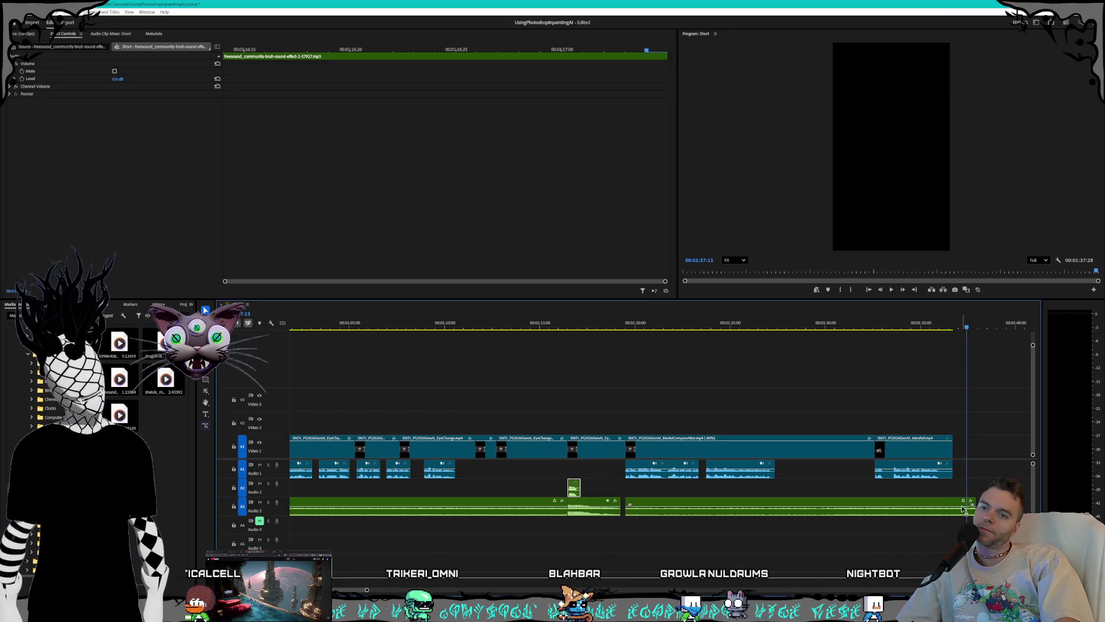
{"action": "left_click_drag", "start_coordinate": [973, 506], "coordinate": [952, 507]}
{"action": "left_click", "coordinate": [898, 330]}
{"action": "key", "text": "space"}
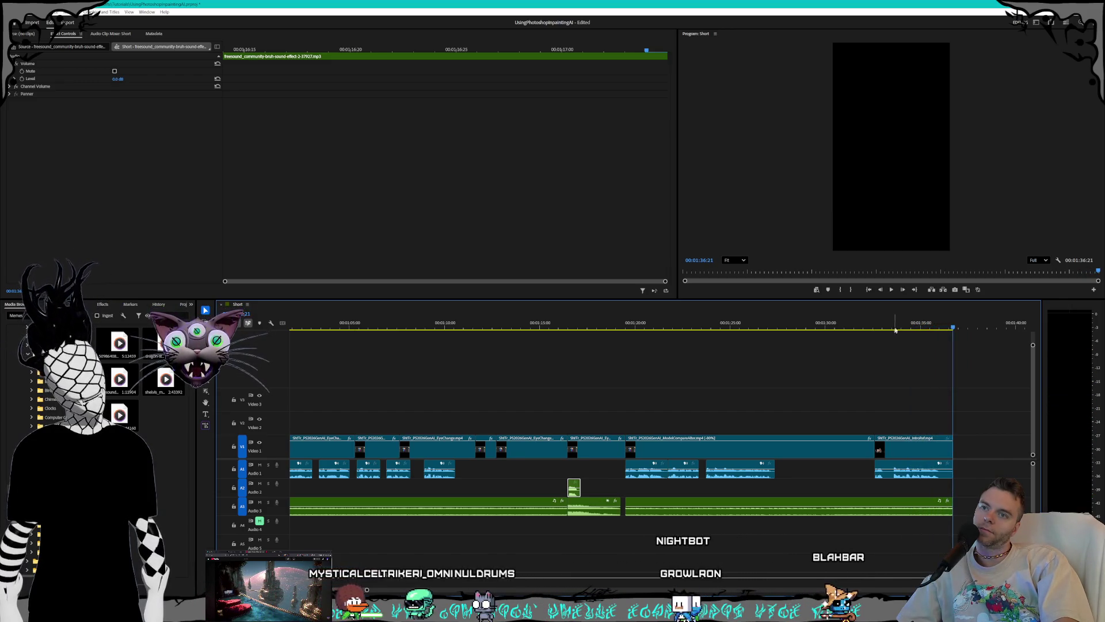
{"action": "left_click", "coordinate": [896, 326]}
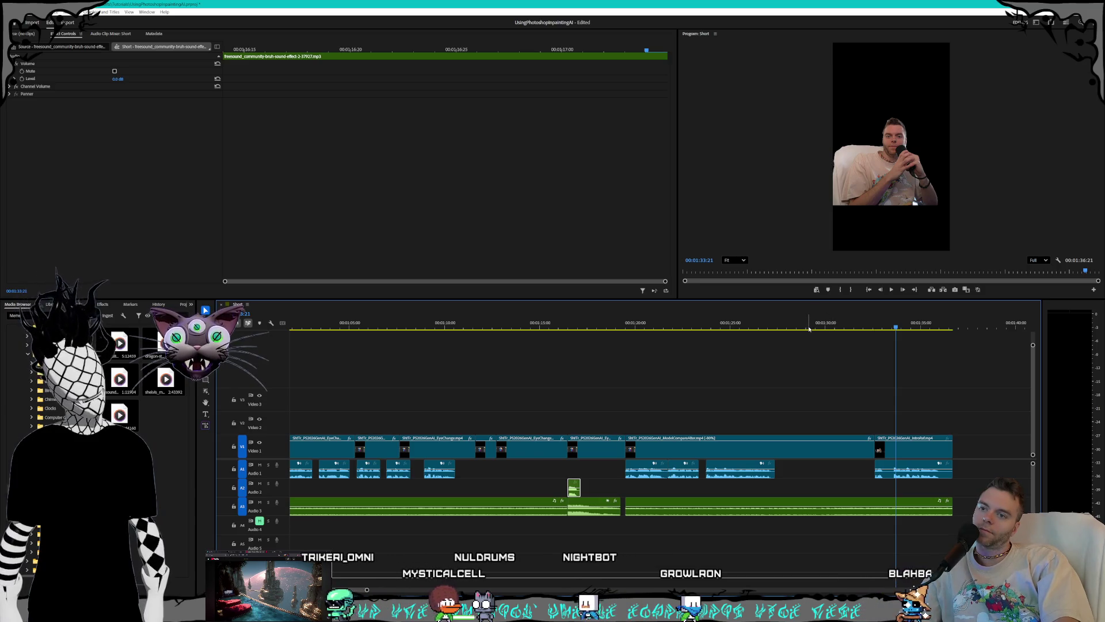
{"action": "left_click", "coordinate": [792, 326]}
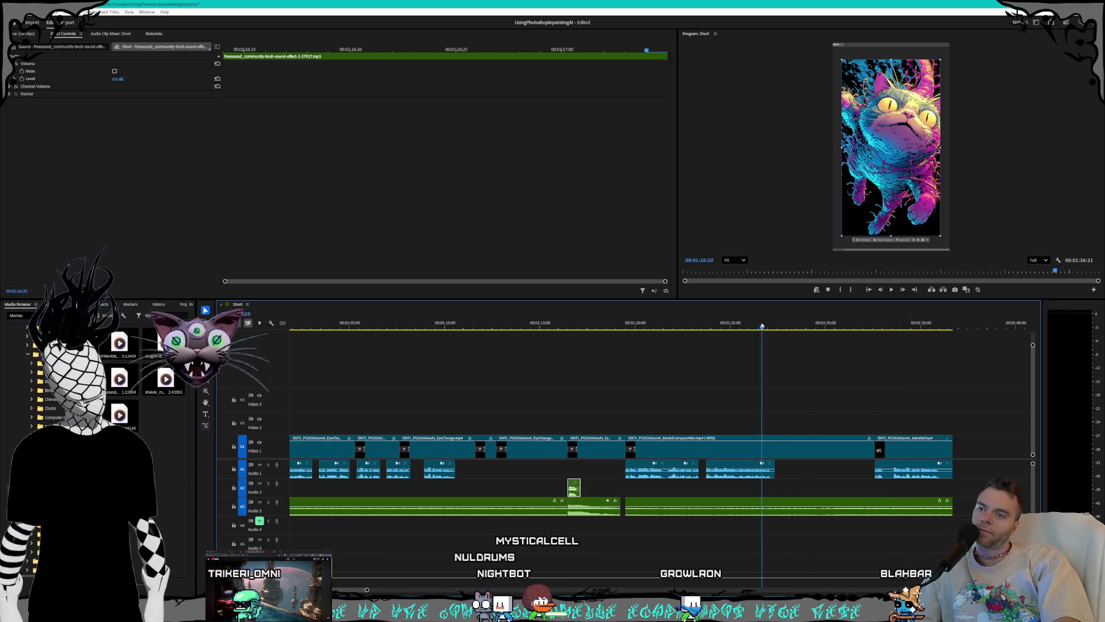
Step: Save the project from the File menu
{"action": "left_click", "coordinate": [13, 11]}
{"action": "left_click", "coordinate": [29, 107]}
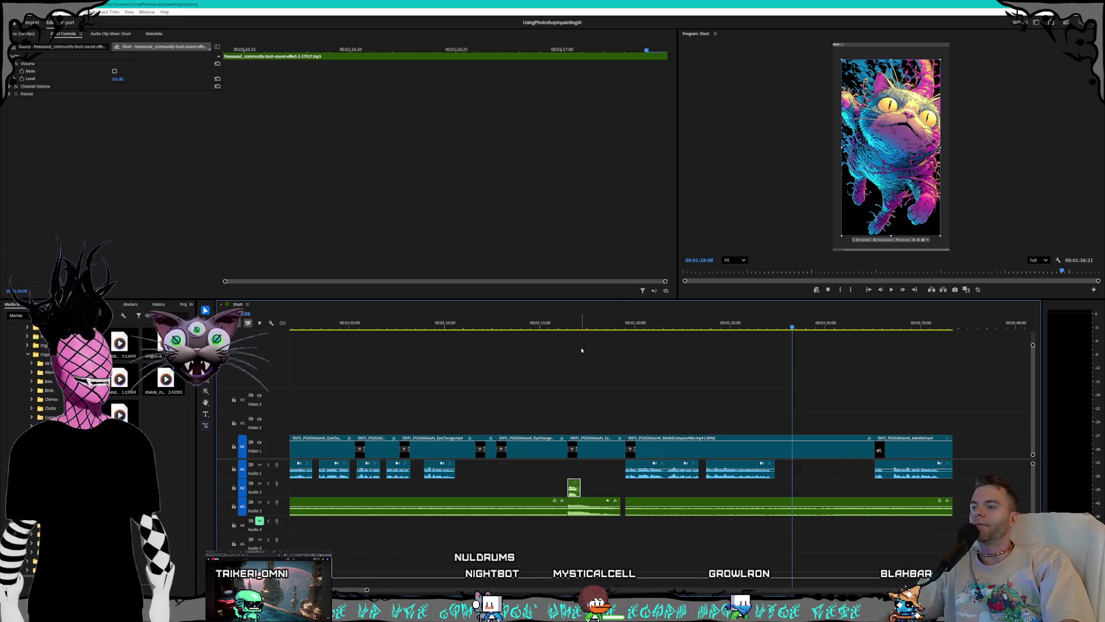
{"action": "scroll", "coordinate": [604, 477], "scroll_direction": "down", "scroll_amount": 5}
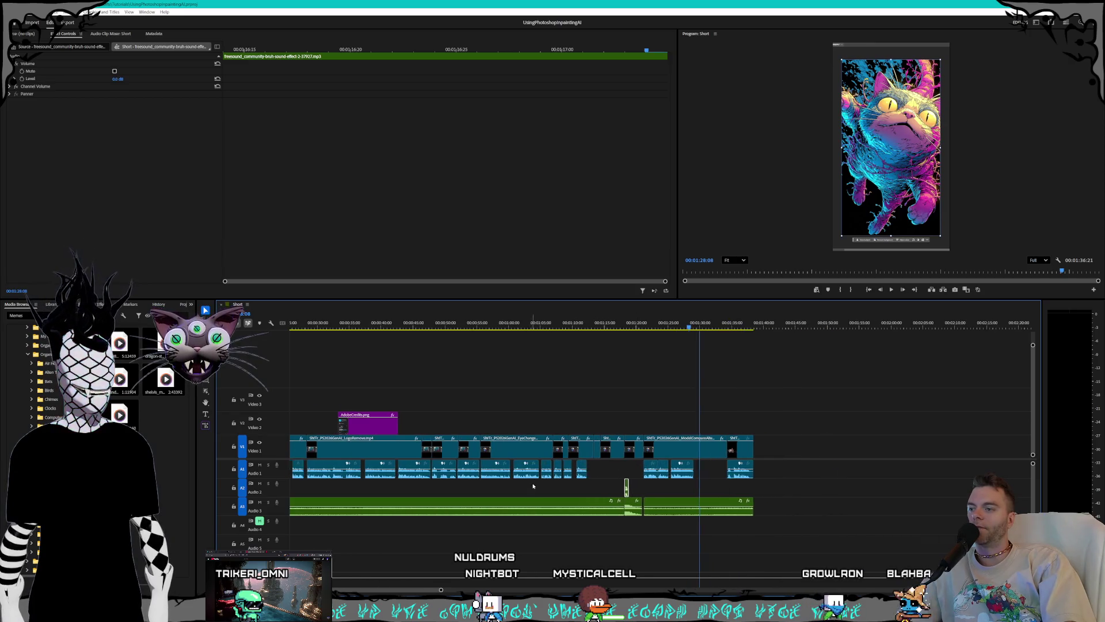
{"action": "scroll", "coordinate": [568, 495], "scroll_direction": "up", "scroll_amount": 1}
{"action": "scroll", "coordinate": [567, 489], "scroll_direction": "down", "scroll_amount": 2}
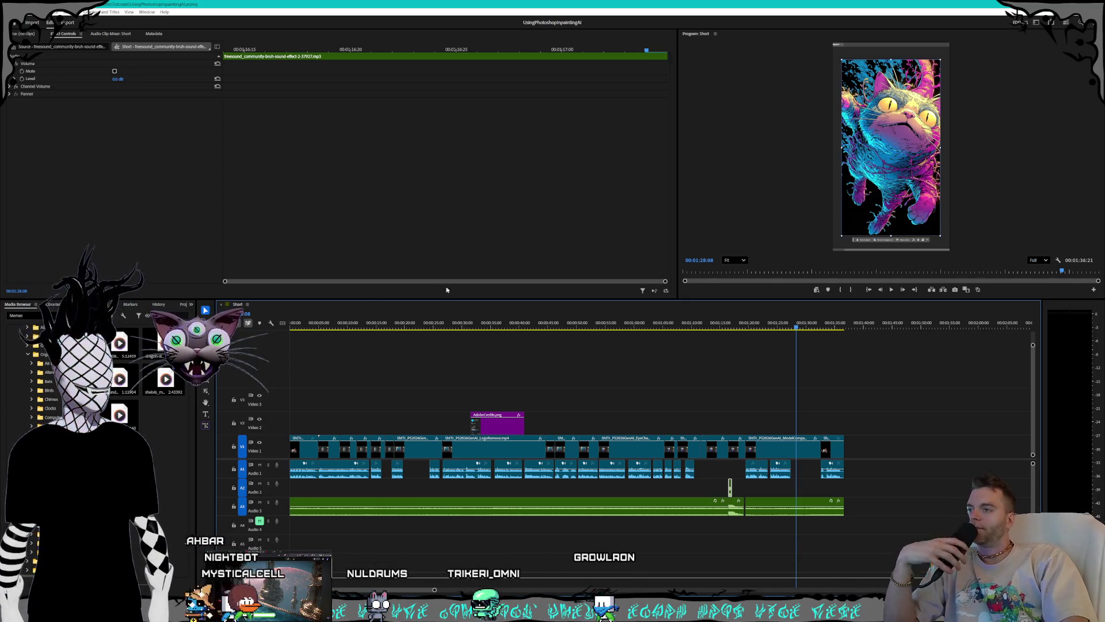
{"action": "left_click_drag", "start_coordinate": [490, 328], "coordinate": [432, 327]}
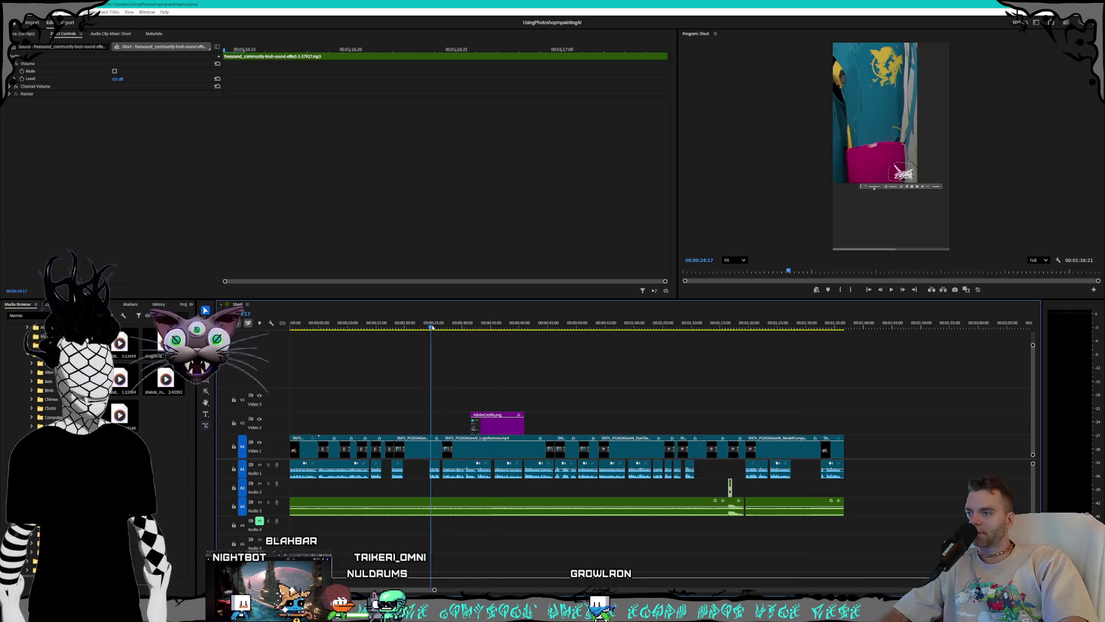
{"action": "key", "text": "space"}
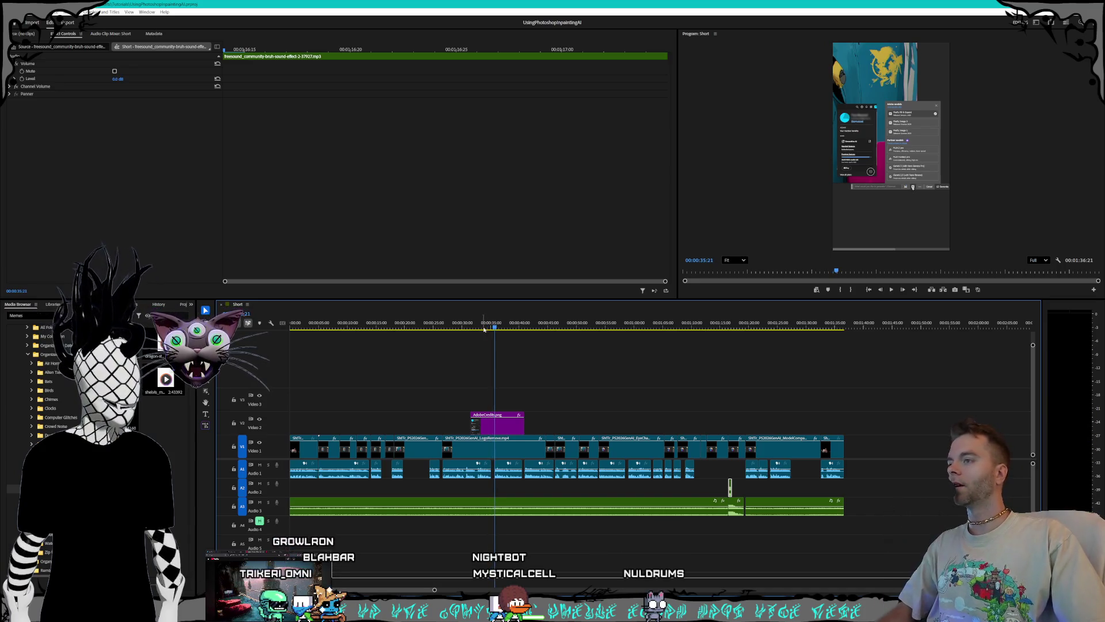
{"action": "key", "text": "Home"}
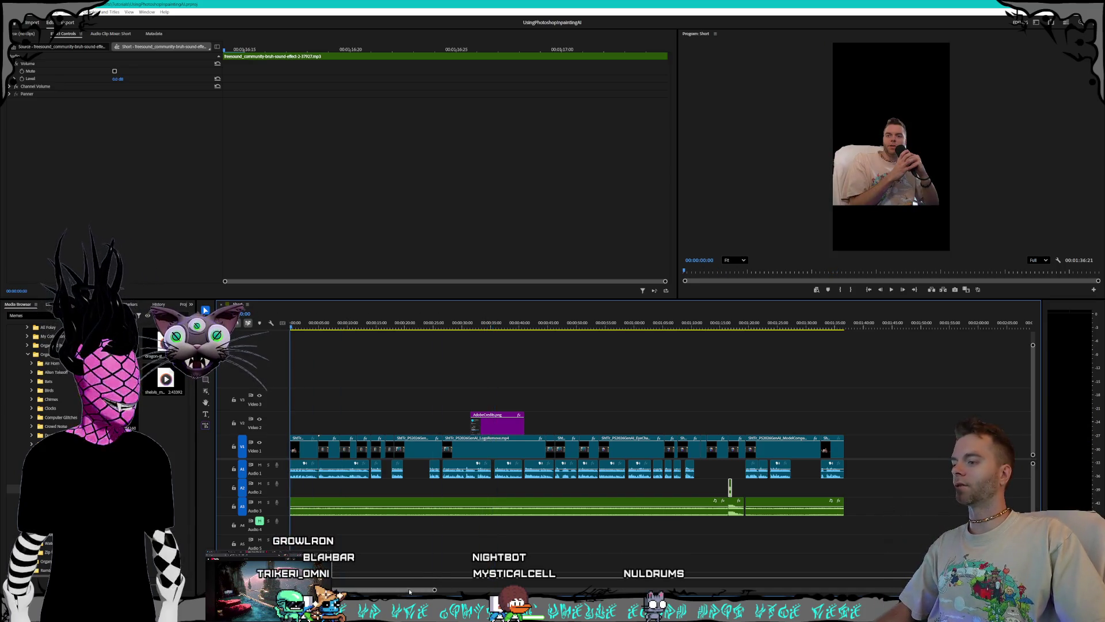
{"action": "left_click_drag", "start_coordinate": [433, 591], "coordinate": [420, 593]}
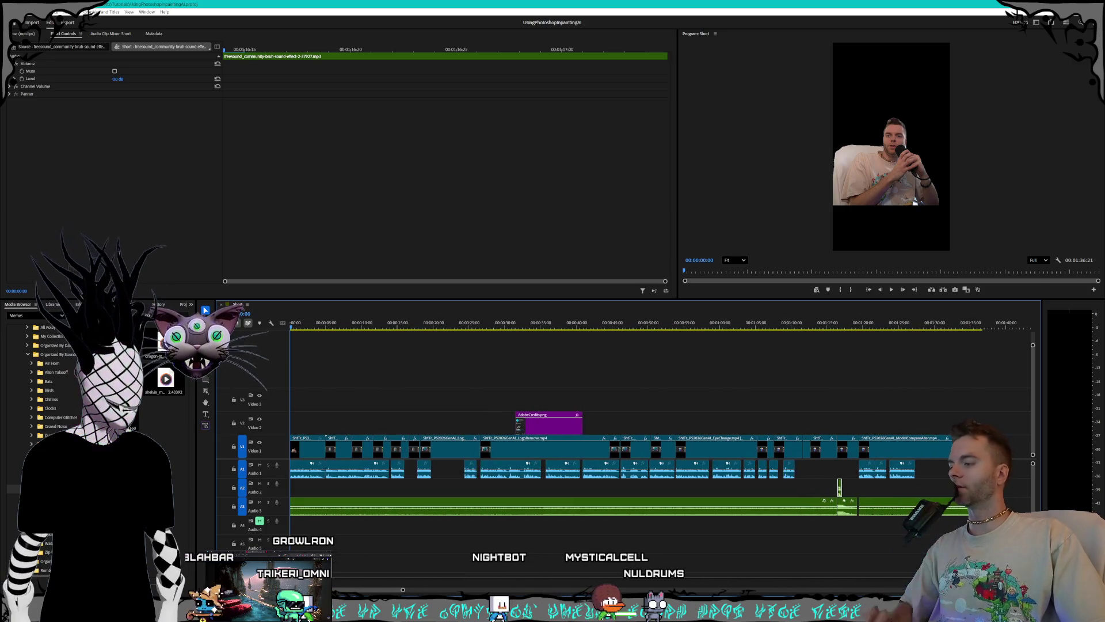
{"action": "key", "text": "alt+Tab"}
{"action": "mouse_move", "coordinate": [308, 48]}
{"action": "left_mouse_down"}
{"action": "mouse_move", "coordinate": [575, 58]}
{"action": "mouse_move", "coordinate": [609, 72]}
{"action": "mouse_move", "coordinate": [525, 123]}
{"action": "left_mouse_up"}
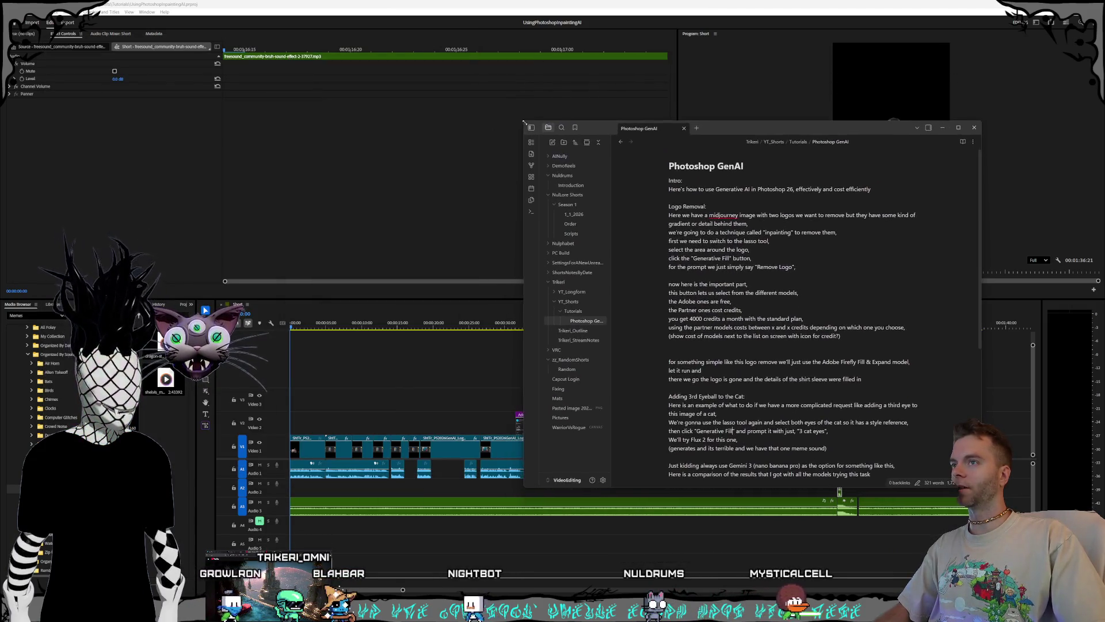
Step: Move the Obsidian notes window higher on screen and return to the Premiere Pro edit
{"action": "left_click_drag", "start_coordinate": [726, 138], "coordinate": [748, 59]}
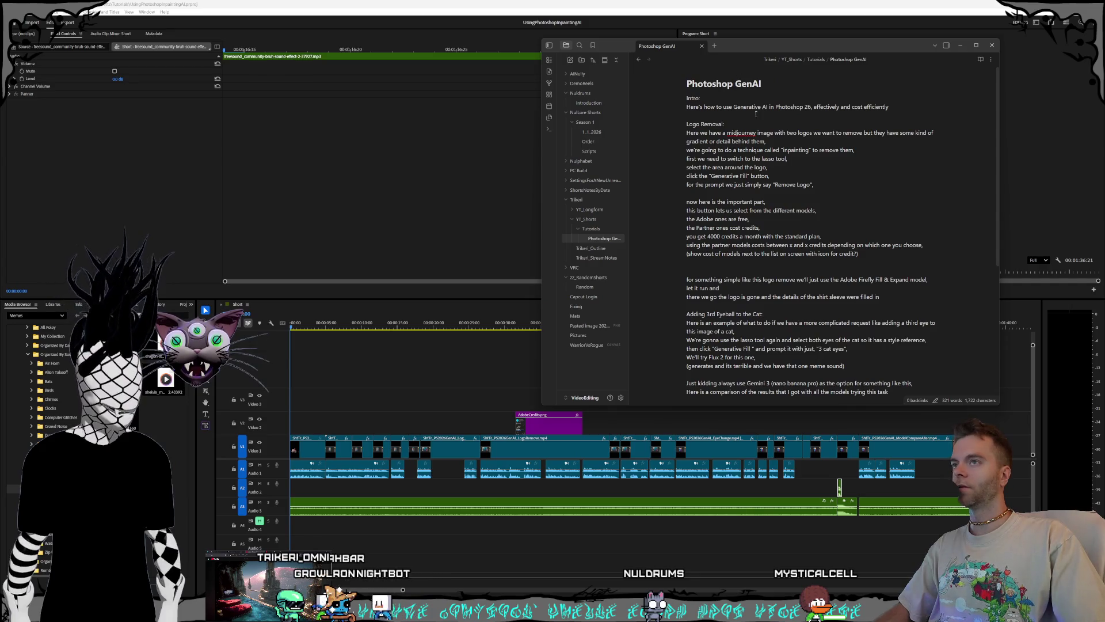
{"action": "left_click", "coordinate": [311, 335]}
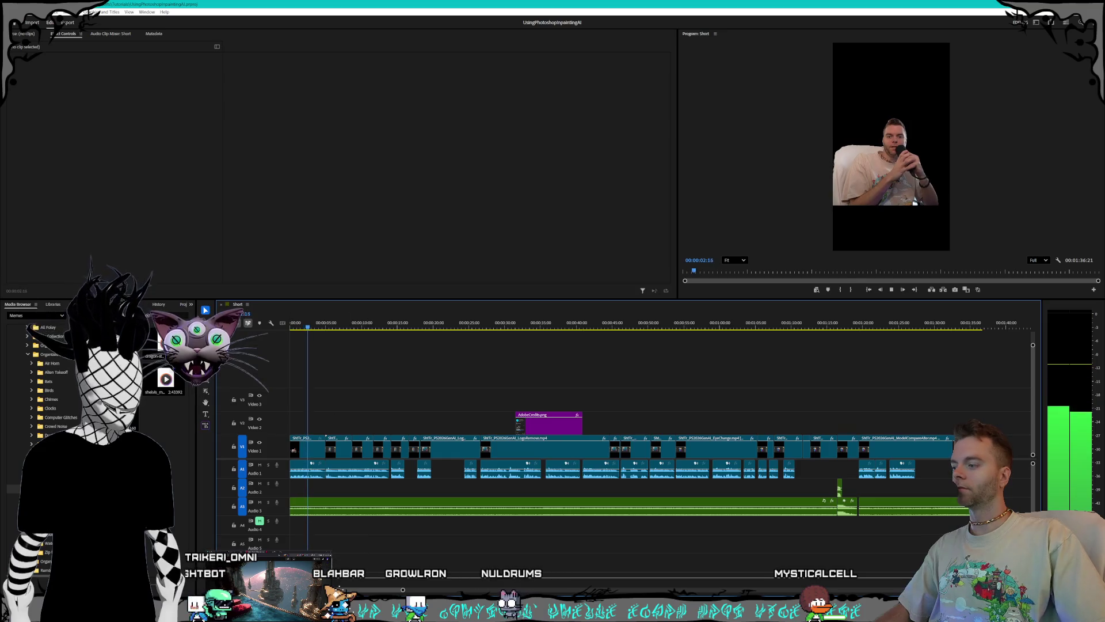
{"action": "key", "text": "alt+Tab"}
{"action": "key", "text": "alt+Tab"}
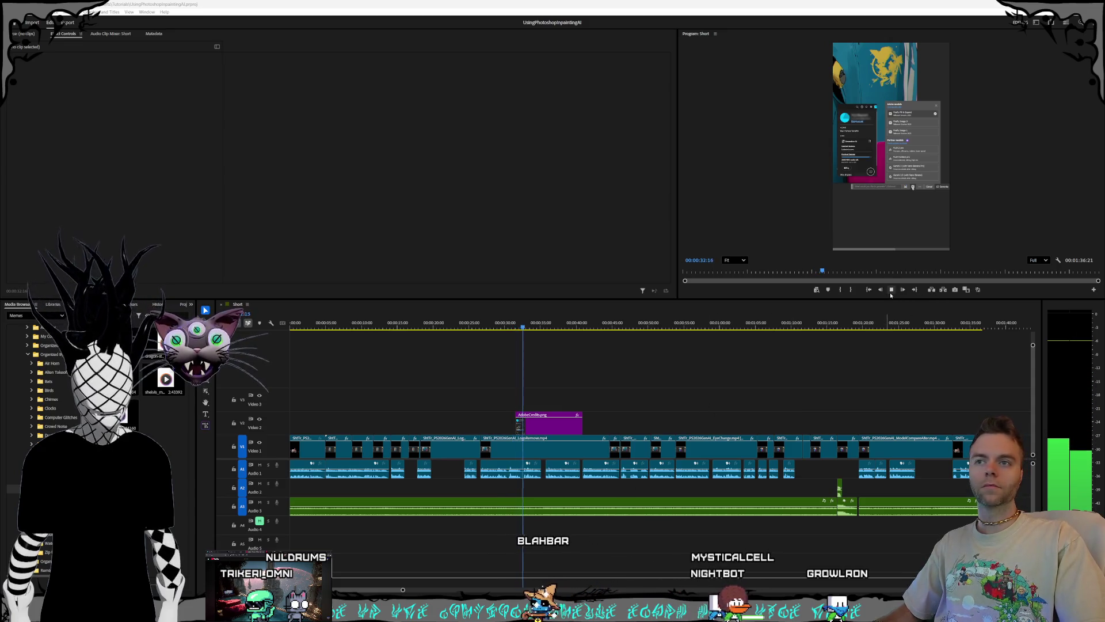
{"action": "key", "text": "space"}
{"action": "key", "text": "alt+Tab"}
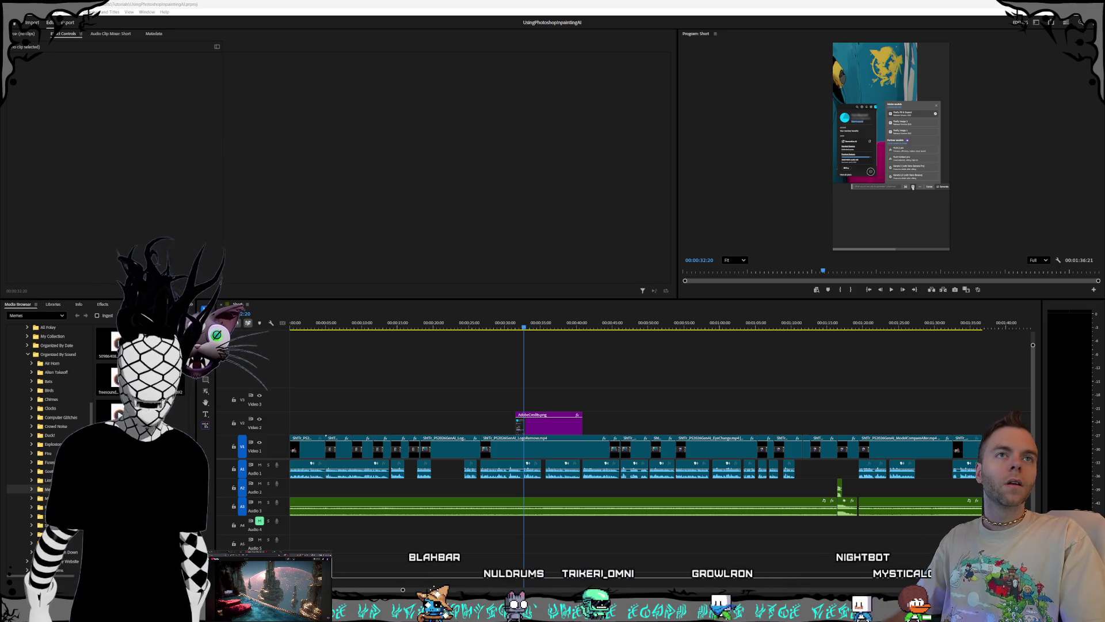
{"action": "left_click", "coordinate": [360, 326]}
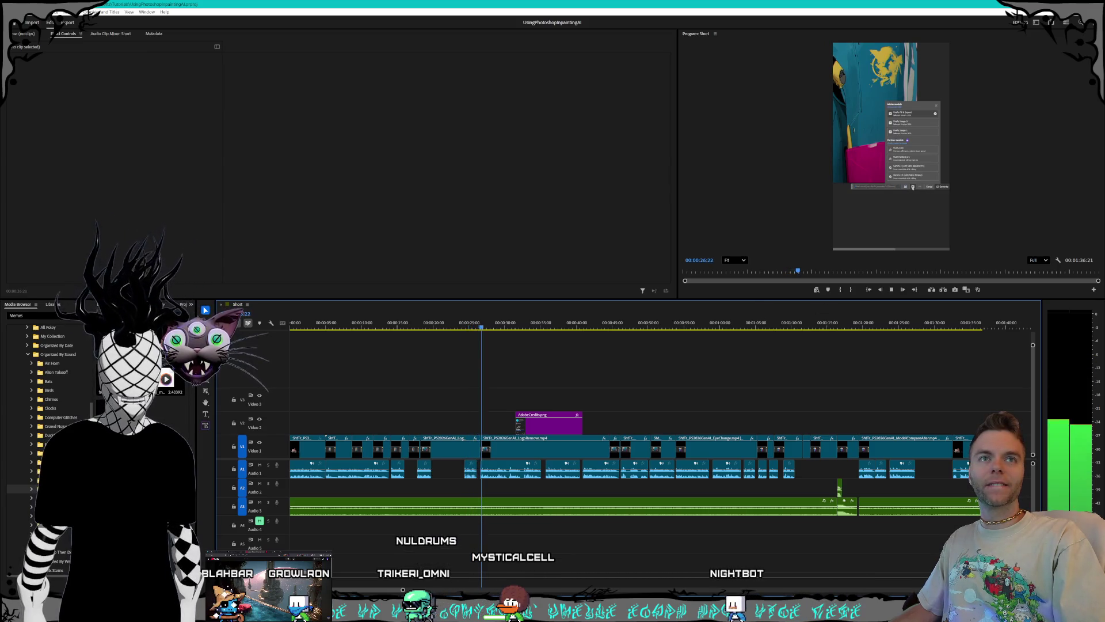
{"action": "key", "text": "space"}
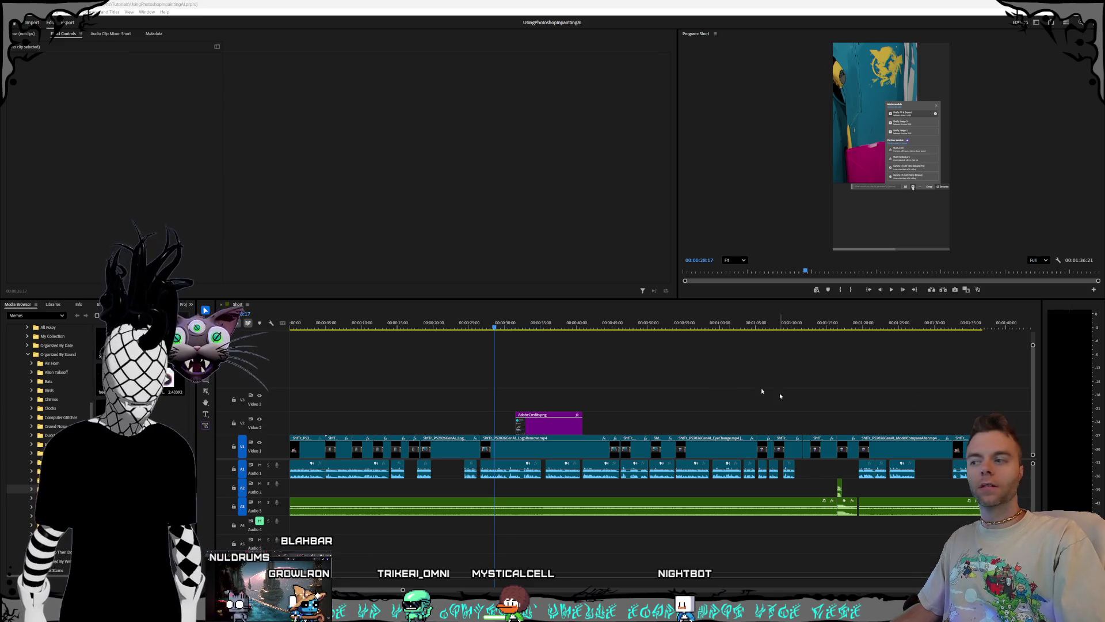
Step: Play the short from about 0:40, then from the 0:59 mark where the colourful cat art appears
{"action": "key", "text": "space"}
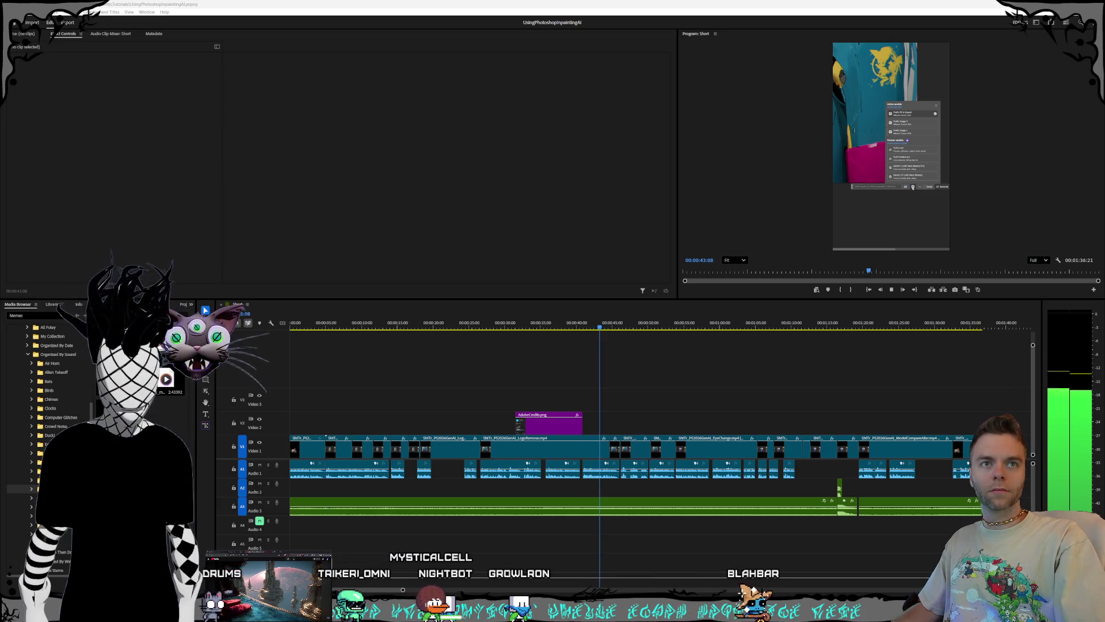
{"action": "key", "text": "space"}
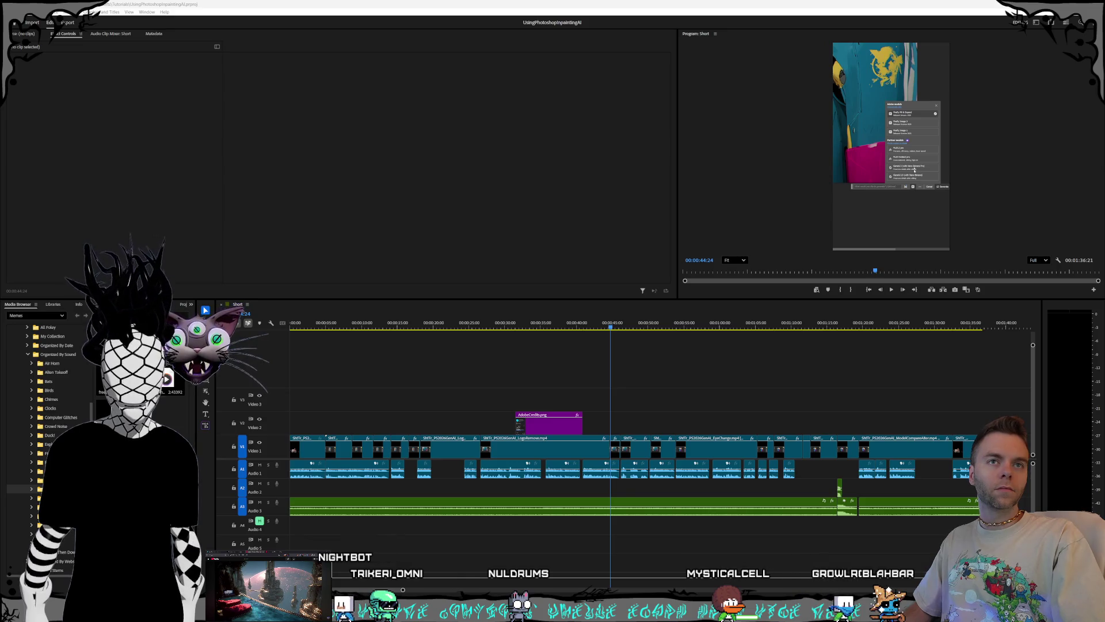
{"action": "left_click", "coordinate": [578, 326]}
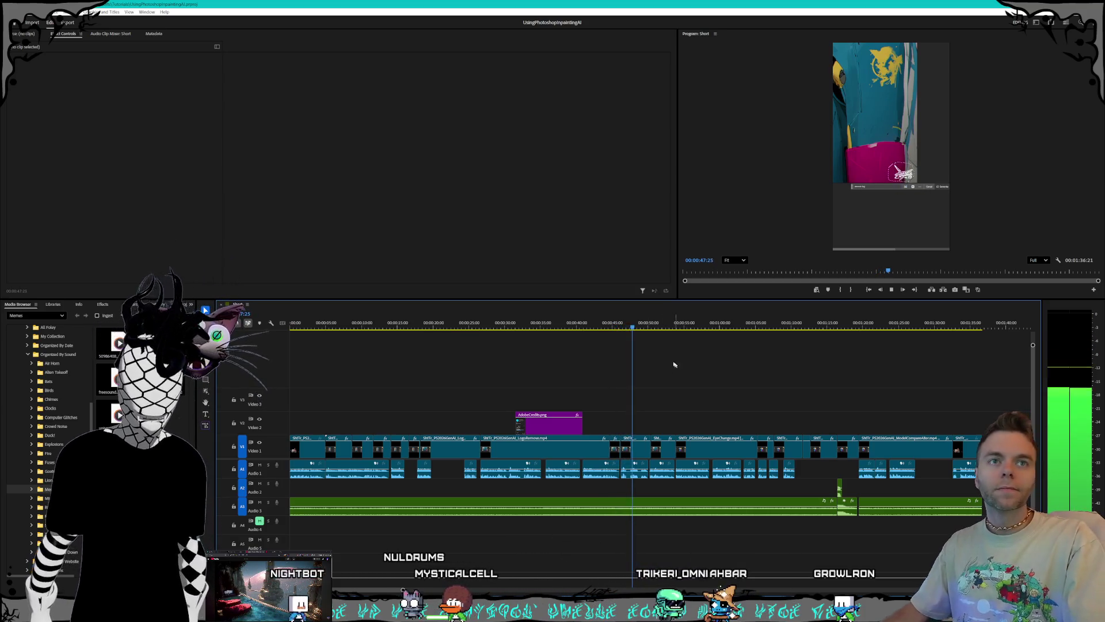
{"action": "key", "text": "Down"}
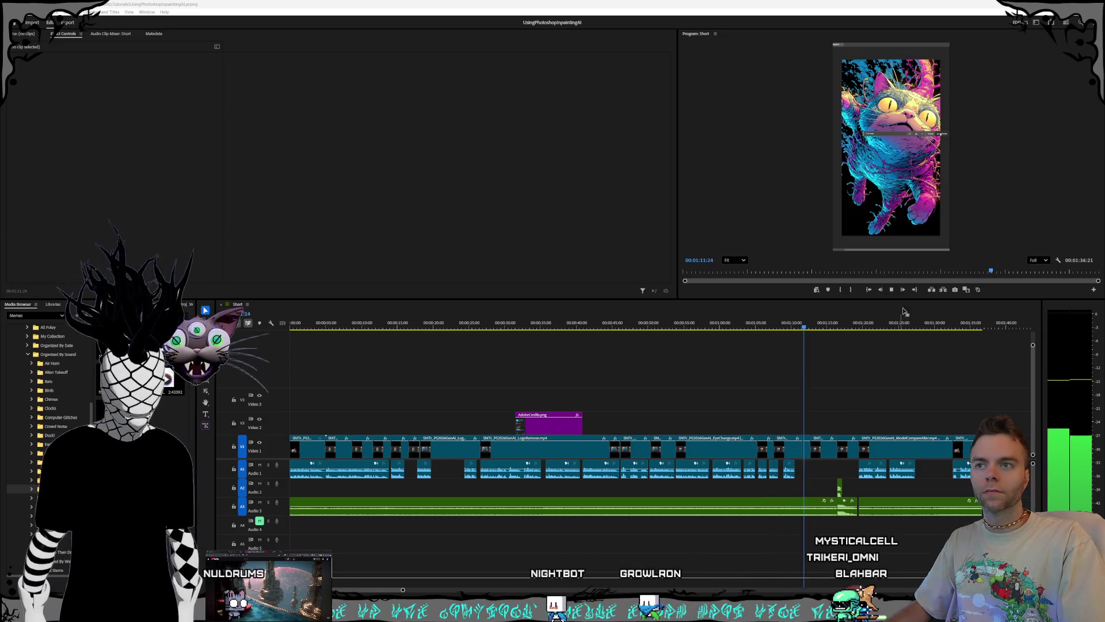
{"action": "left_click", "coordinate": [714, 316]}
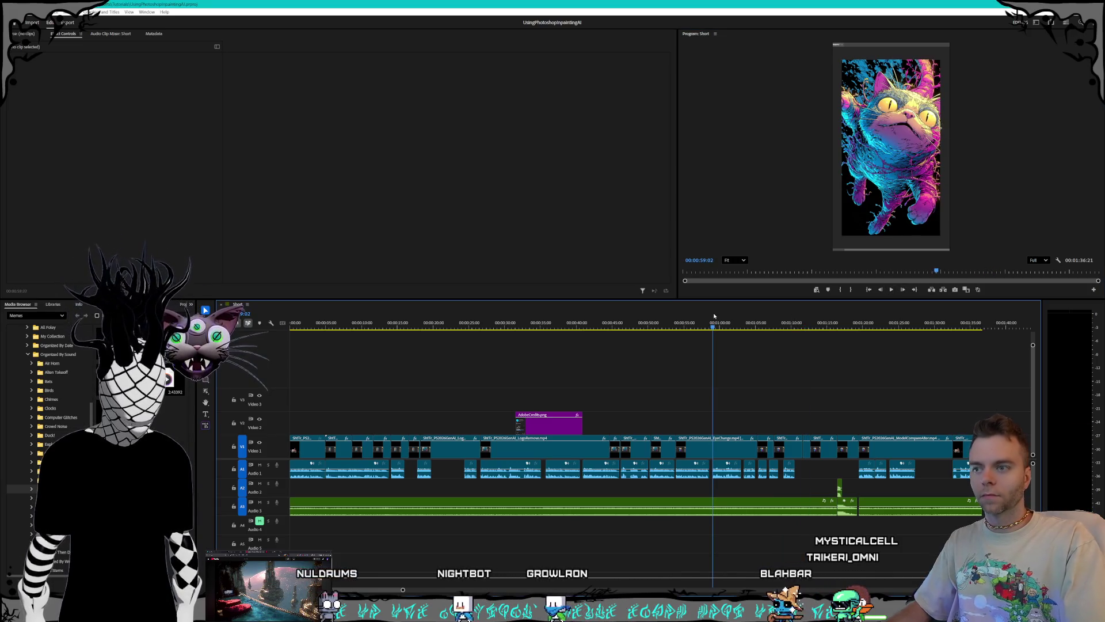
{"action": "key", "text": "space"}
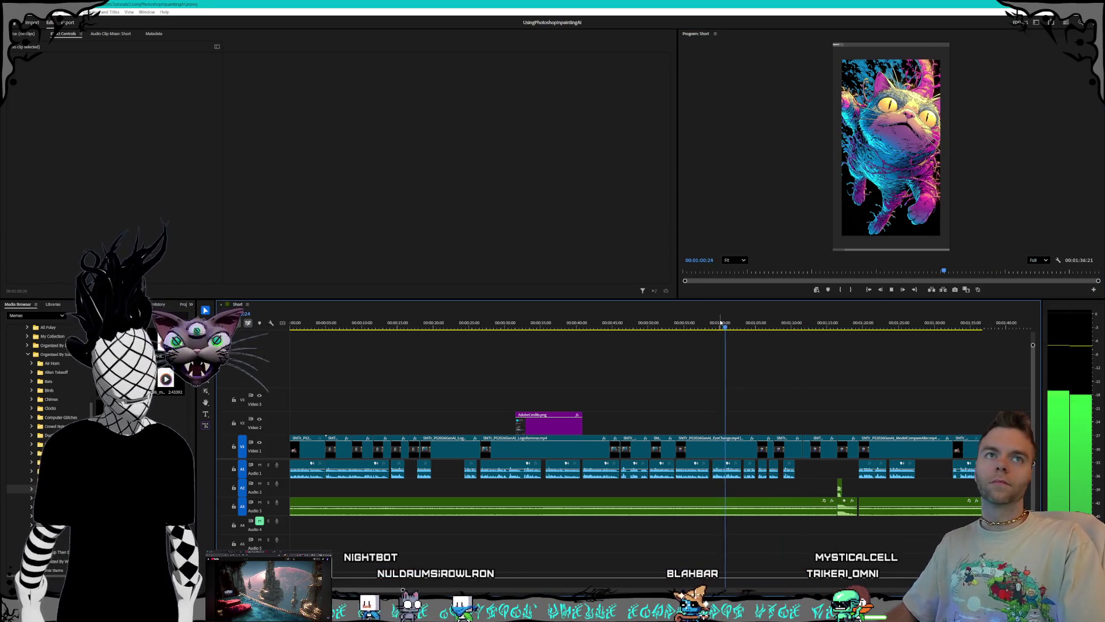
Step: Replay the short from about 0:53 through its final webcam clip, then stop
{"action": "left_click", "coordinate": [675, 323]}
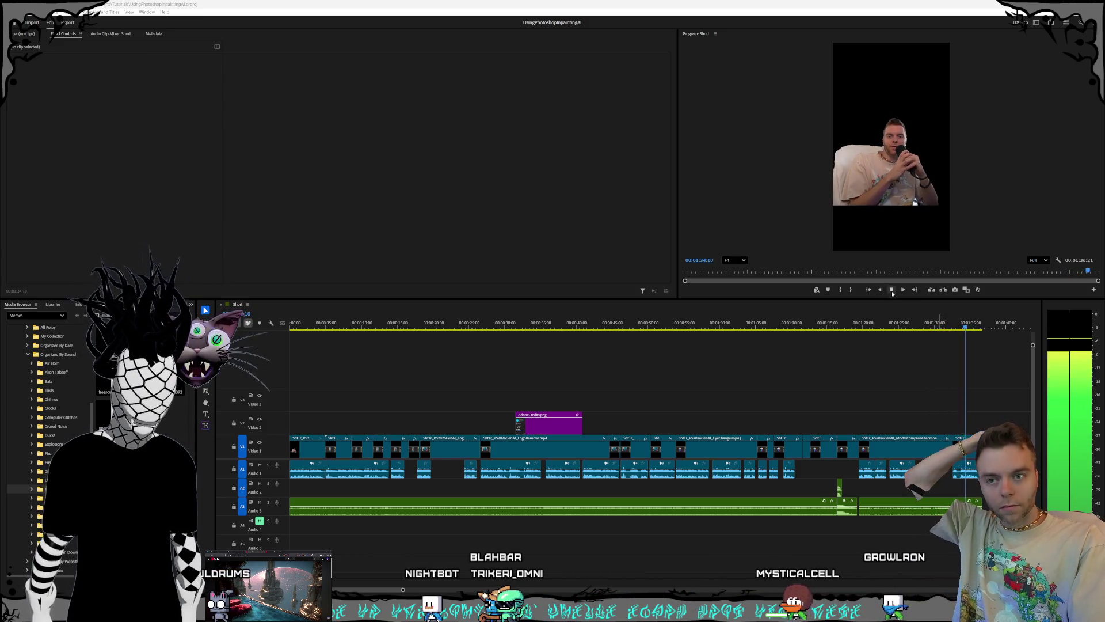
{"action": "left_click", "coordinate": [892, 290]}
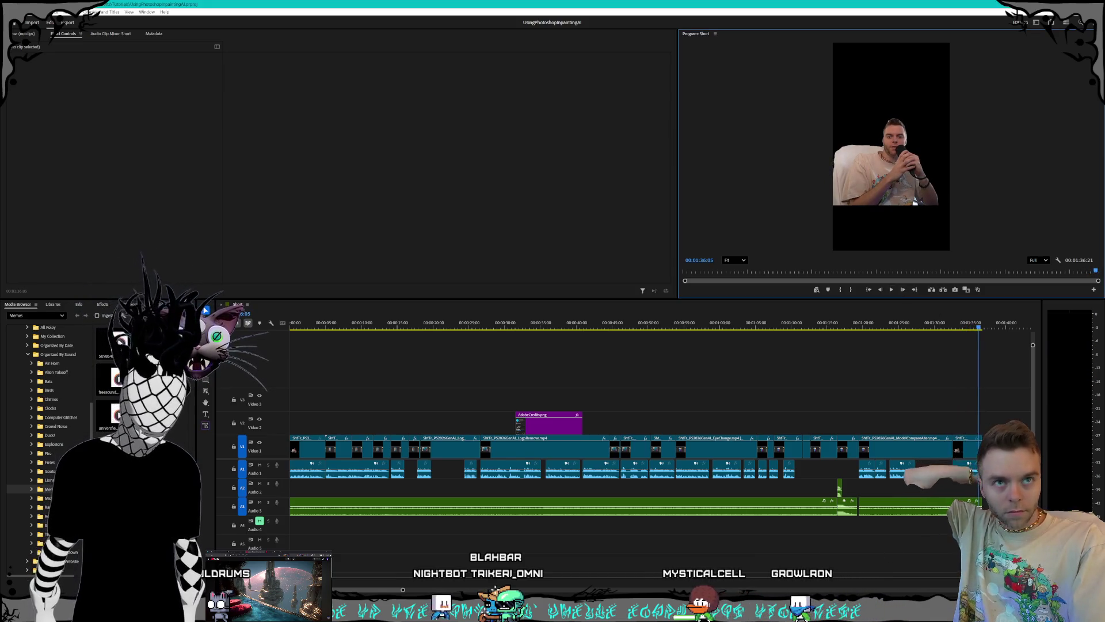
{"action": "key", "text": "alt+Tab"}
Step: Review the Photoshop GenAI script and delete the stray space inside the "Generative Fill" quote
{"action": "left_click_drag", "start_coordinate": [615, 182], "coordinate": [695, 142]}
{"action": "scroll", "coordinate": [673, 364], "scroll_direction": "up", "scroll_amount": 6}
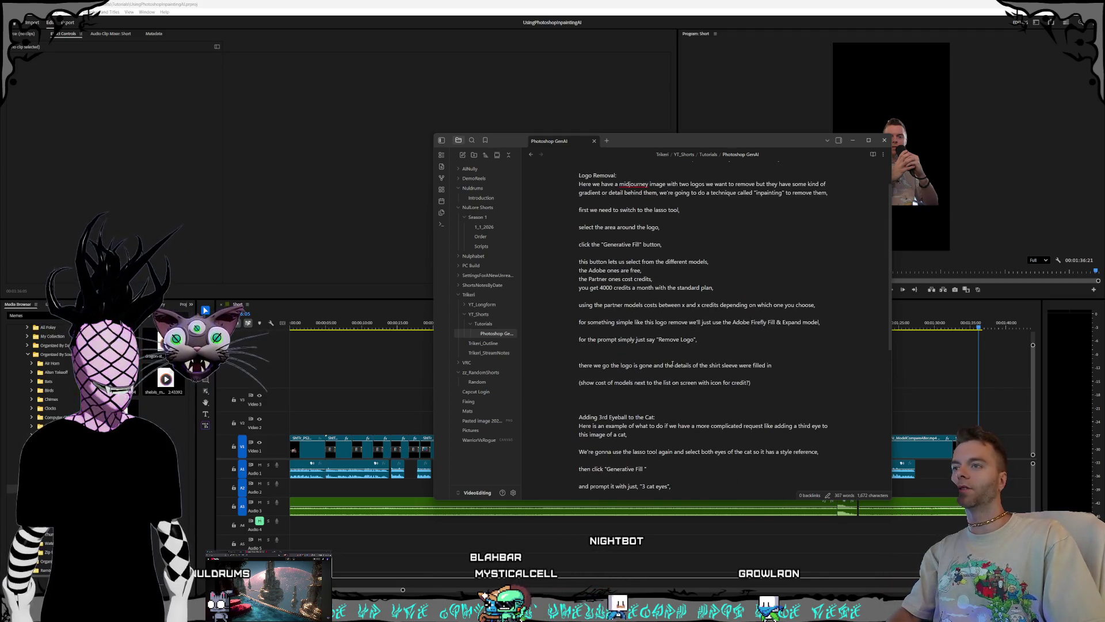
{"action": "scroll", "coordinate": [672, 364], "scroll_direction": "up", "scroll_amount": 2}
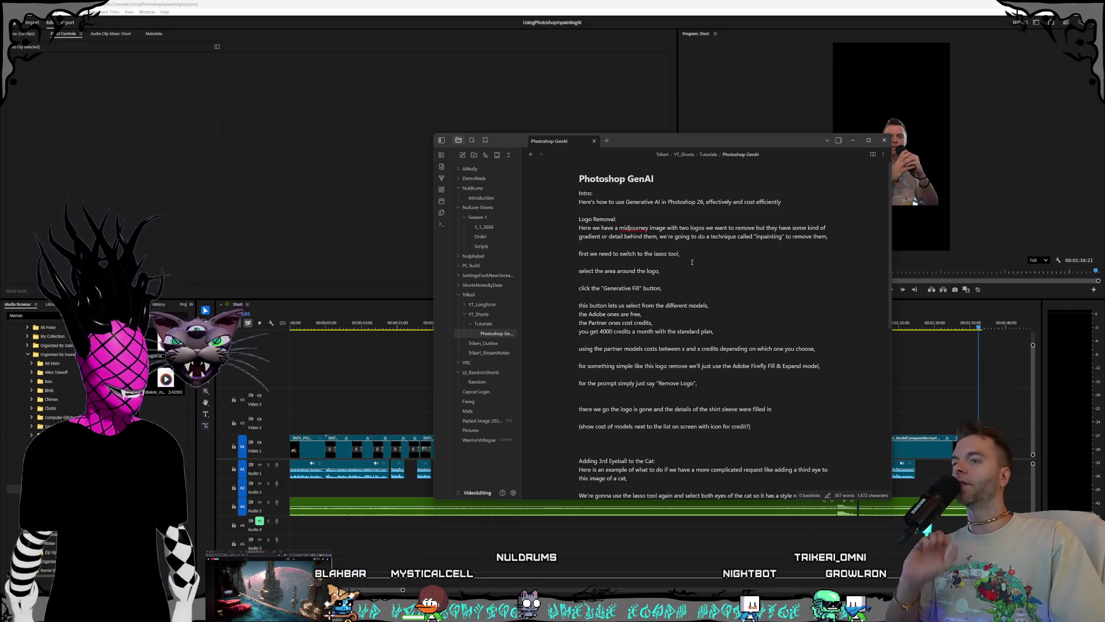
{"action": "scroll", "coordinate": [749, 353], "scroll_direction": "down", "scroll_amount": 3}
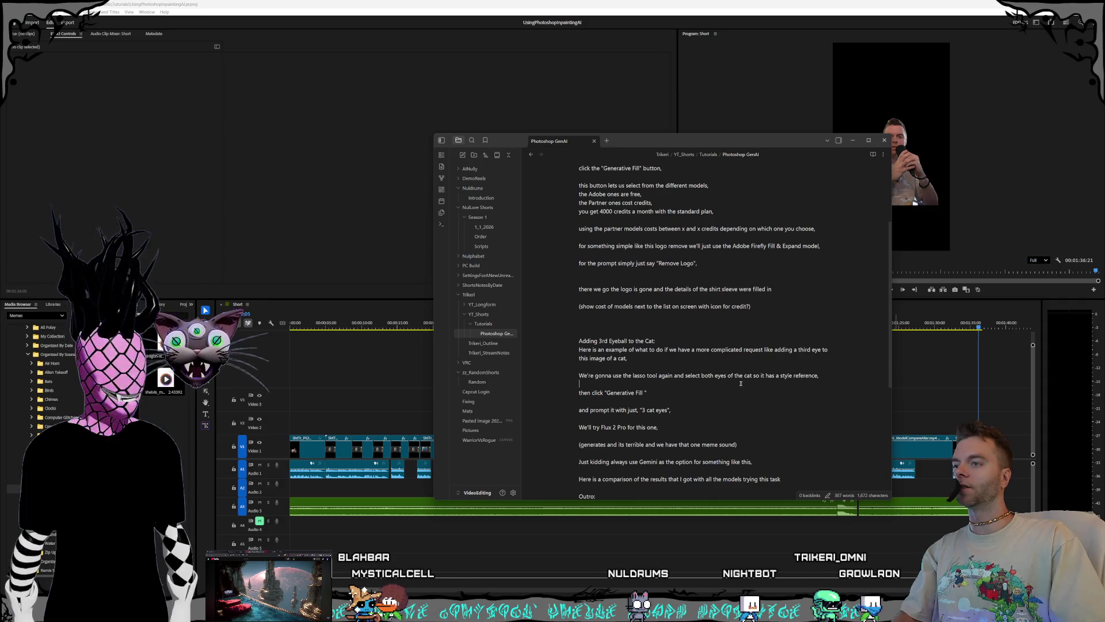
{"action": "scroll", "coordinate": [741, 384], "scroll_direction": "down", "scroll_amount": 2}
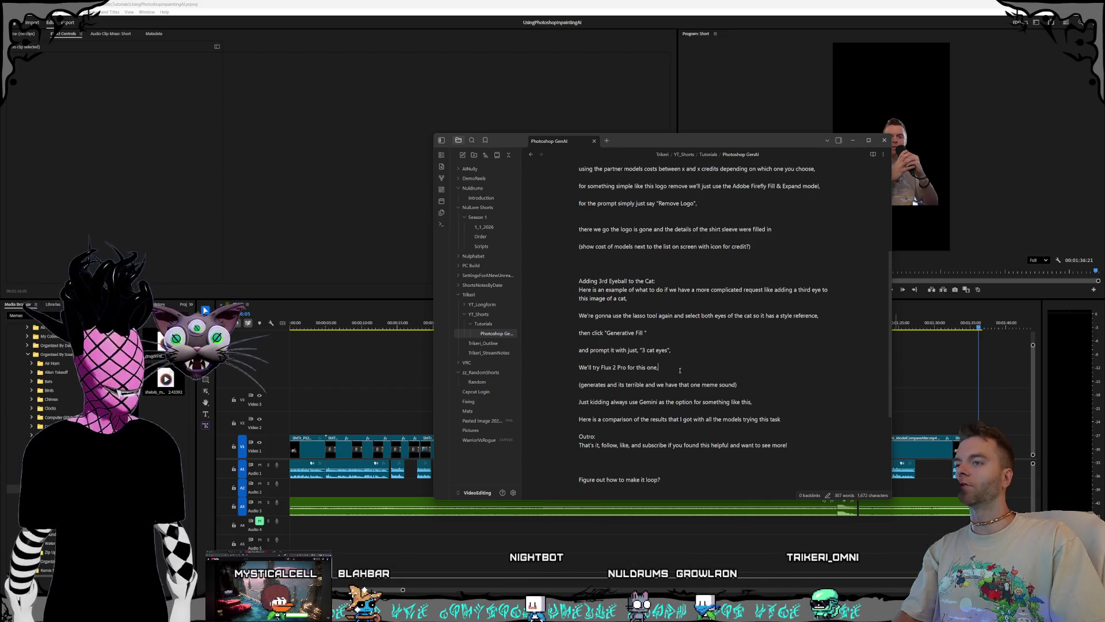
{"action": "left_click", "coordinate": [668, 344]}
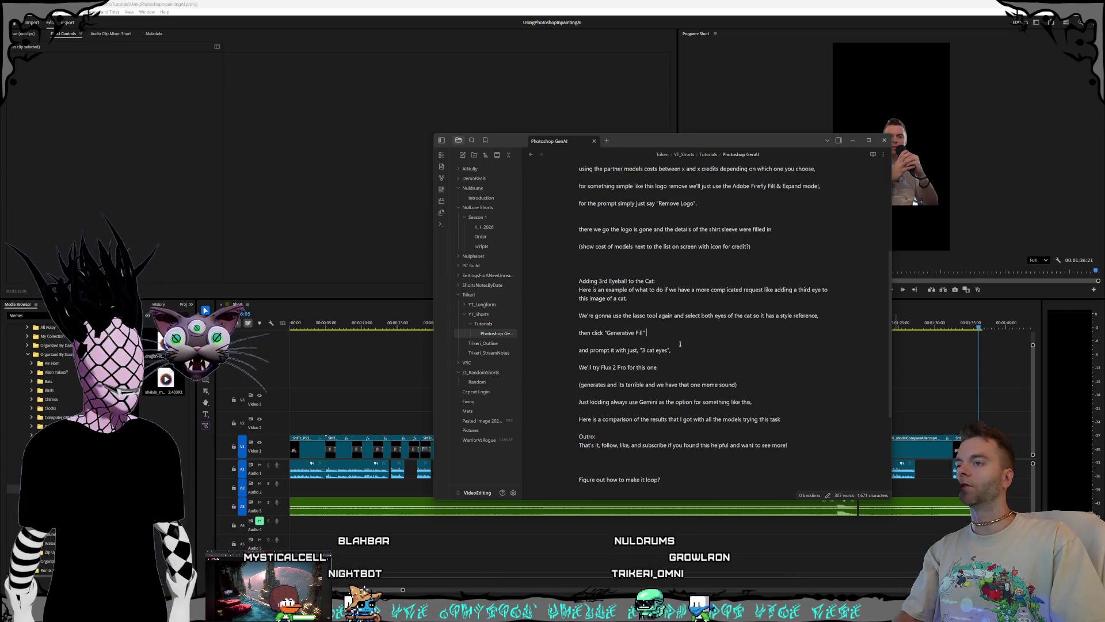
{"action": "key", "text": "BackSpace"}
{"action": "key", "text": "BackSpace"}
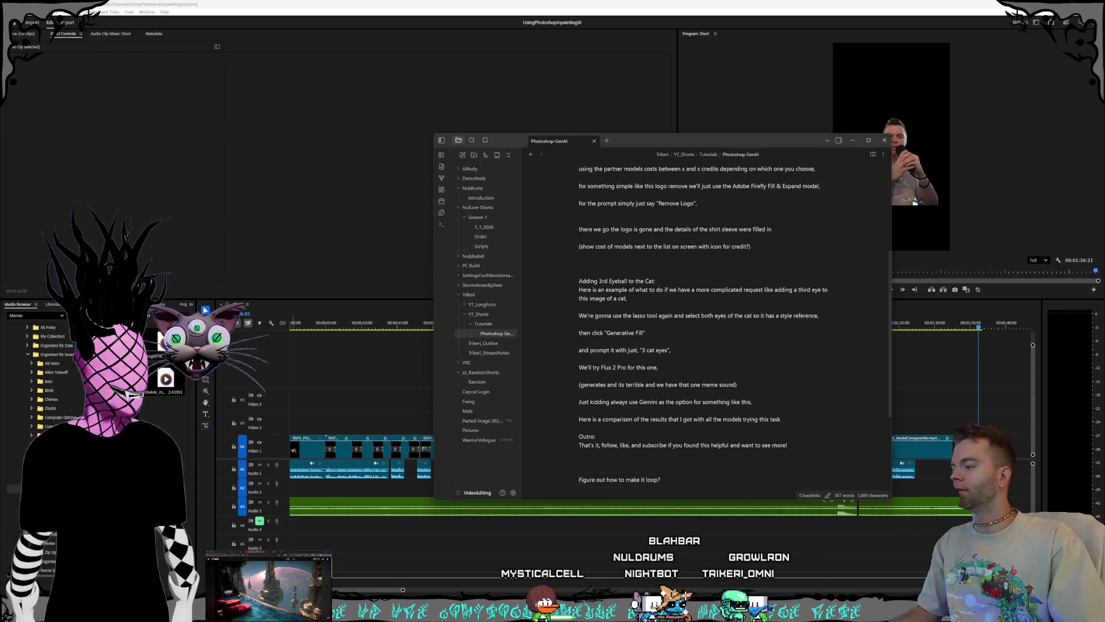
{"action": "key", "text": "super+e"}
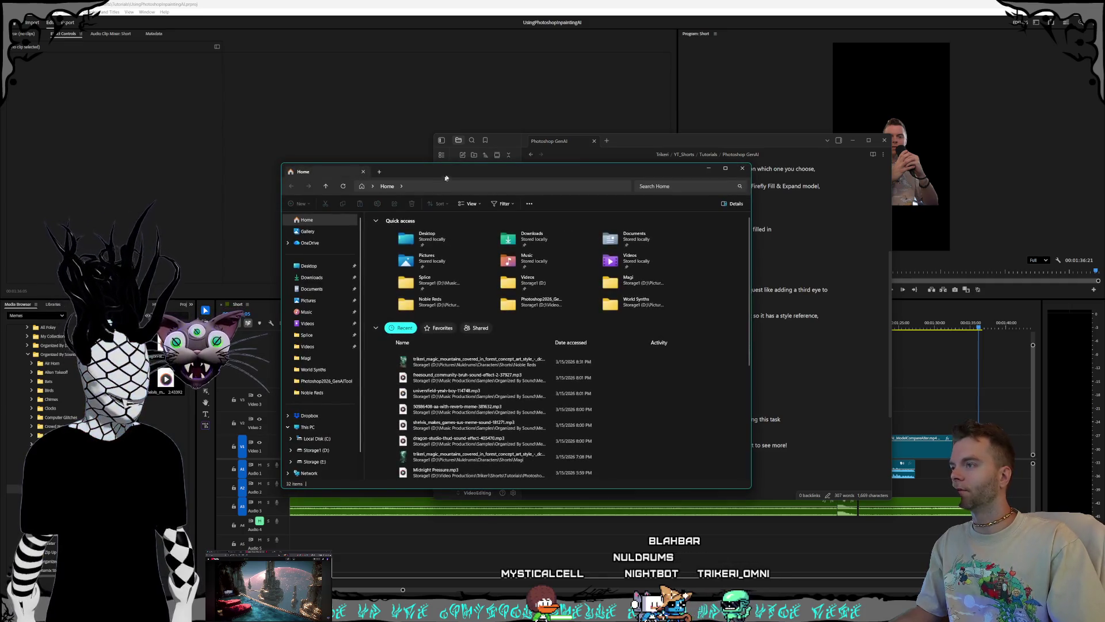
Step: Browse Storage1 (D:) > Music Productions > Samples > Organized By Website, checking the Soniss and Splice folders
{"action": "left_click_drag", "start_coordinate": [446, 177], "coordinate": [455, 134]}
{"action": "scroll", "coordinate": [333, 380], "scroll_direction": "down", "scroll_amount": 1}
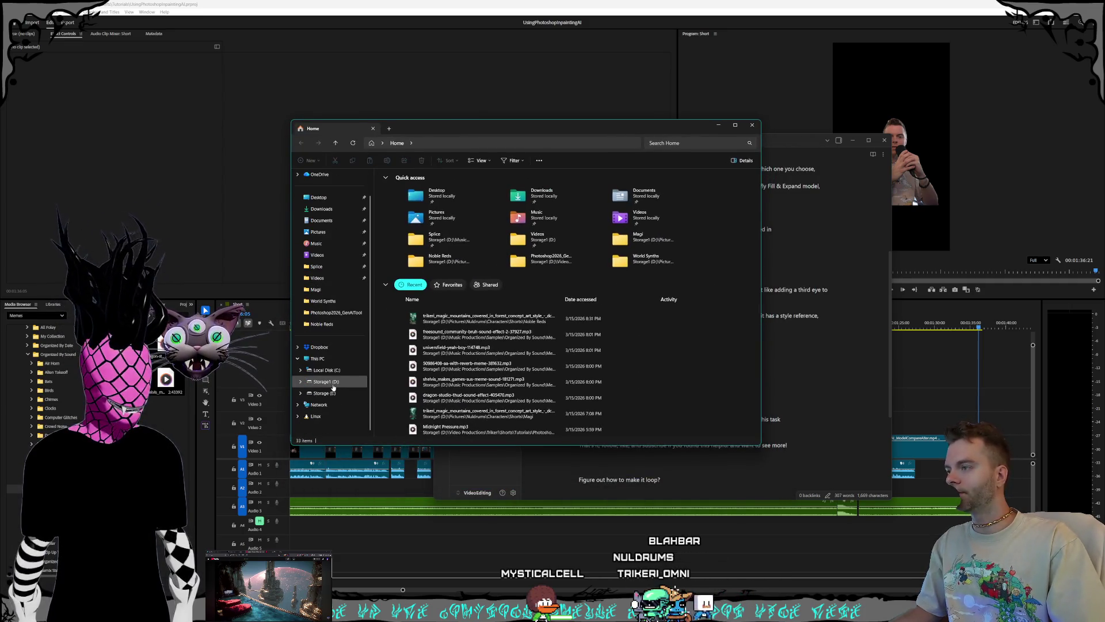
{"action": "left_click", "coordinate": [332, 385]}
{"action": "double_click", "coordinate": [406, 257]}
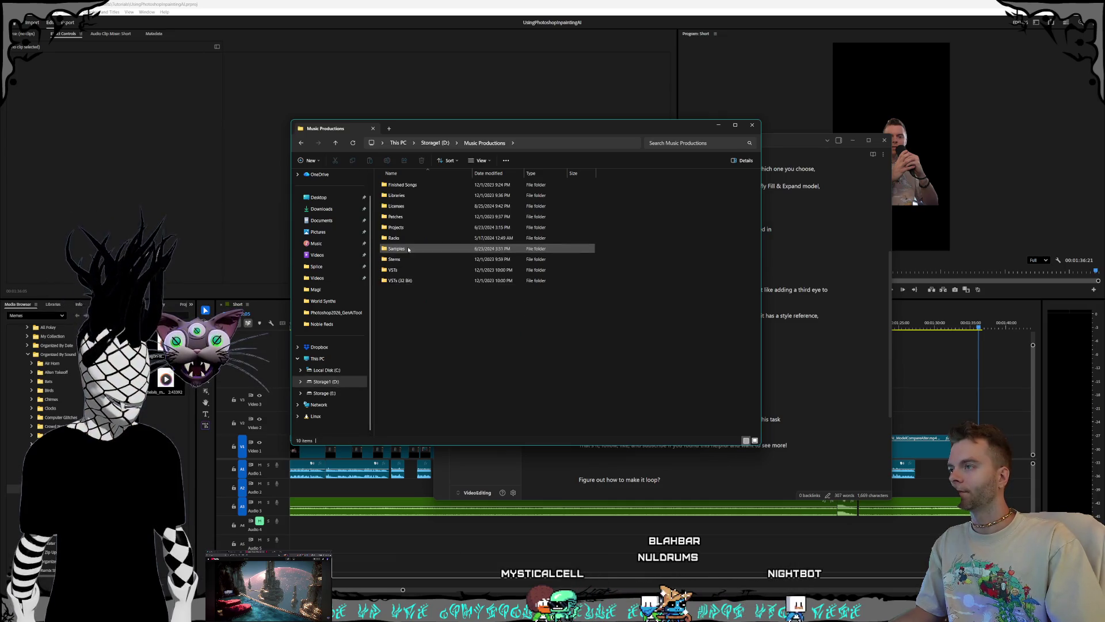
{"action": "double_click", "coordinate": [408, 249]}
{"action": "double_click", "coordinate": [413, 249]}
{"action": "scroll", "coordinate": [437, 266], "scroll_direction": "down", "scroll_amount": 8}
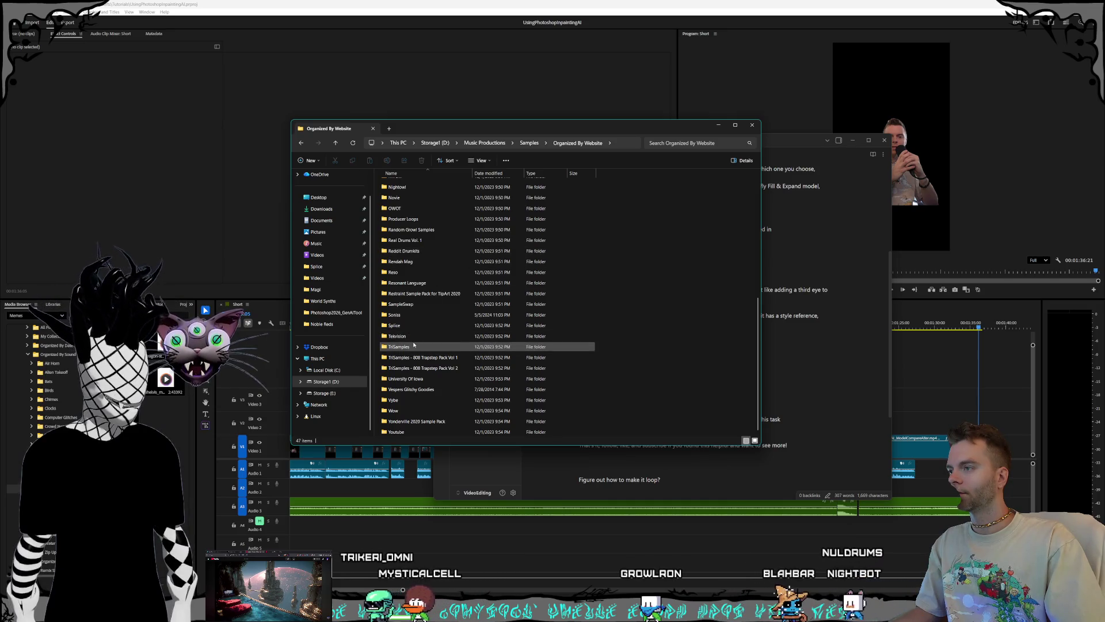
{"action": "left_click", "coordinate": [427, 315]}
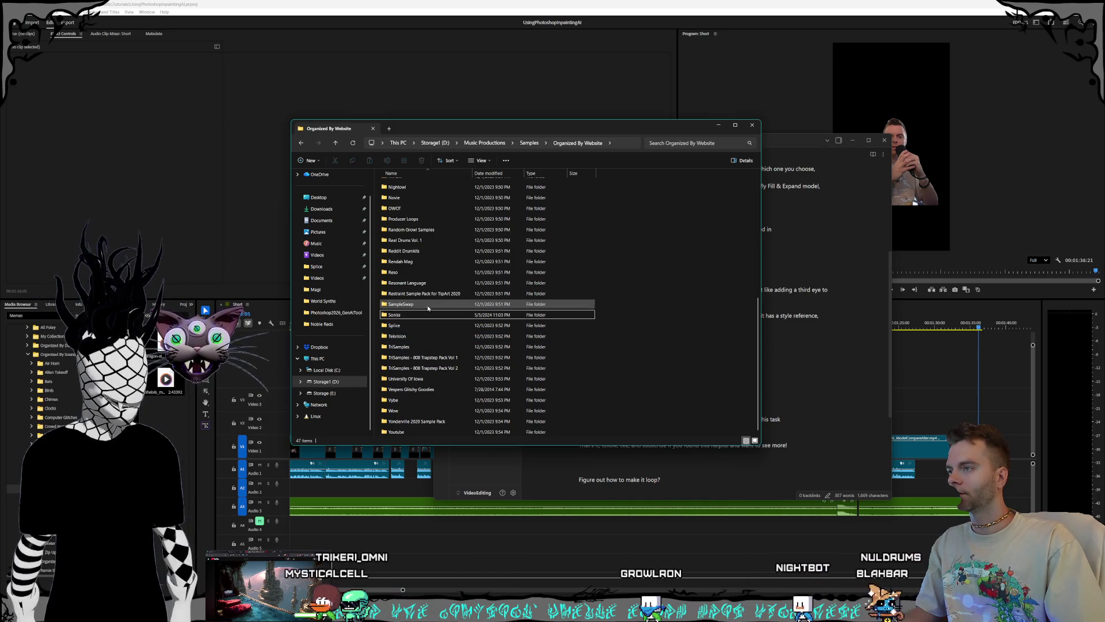
{"action": "left_click", "coordinate": [426, 326]}
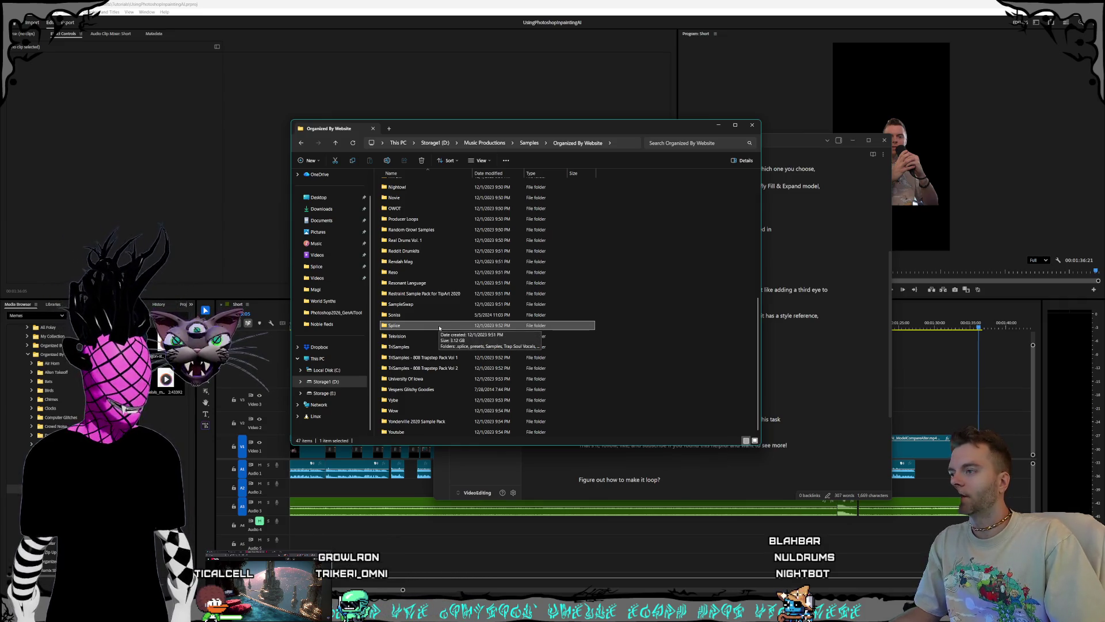
Step: Return to Samples and open My Collection > Youtube > BGSongs
{"action": "double_click", "coordinate": [412, 430]}
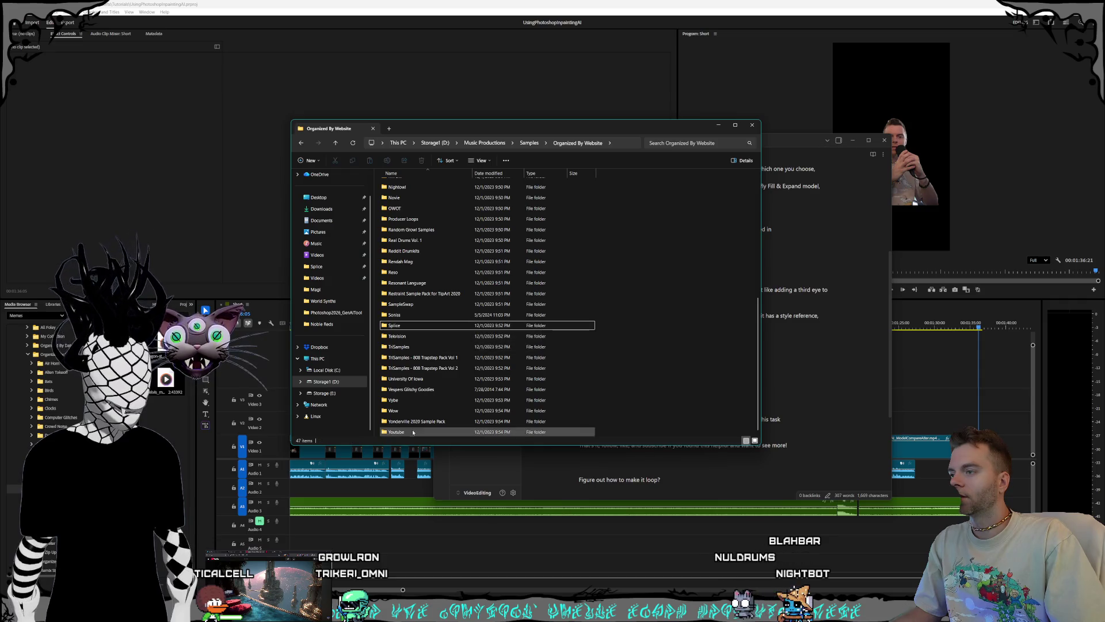
{"action": "left_click", "coordinate": [566, 143]}
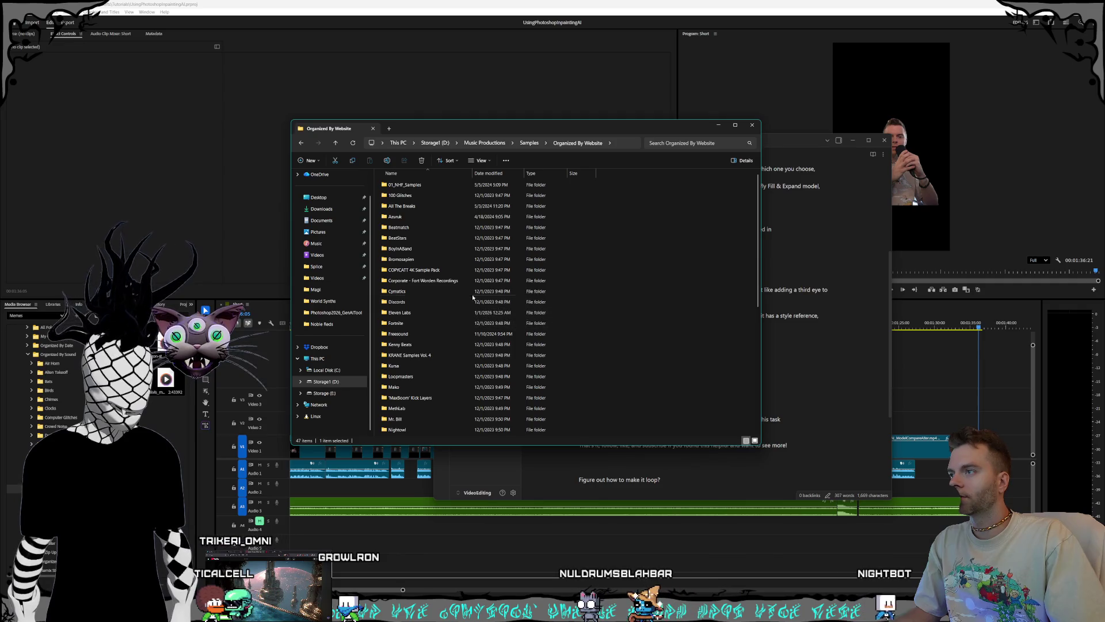
{"action": "left_click", "coordinate": [527, 144]}
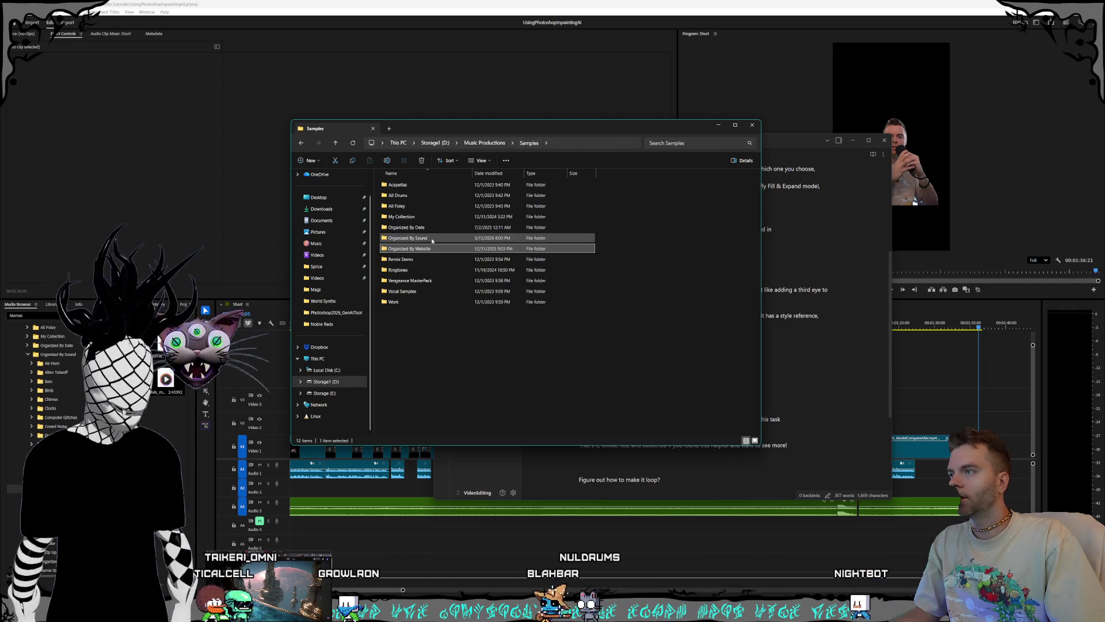
{"action": "double_click", "coordinate": [434, 218]}
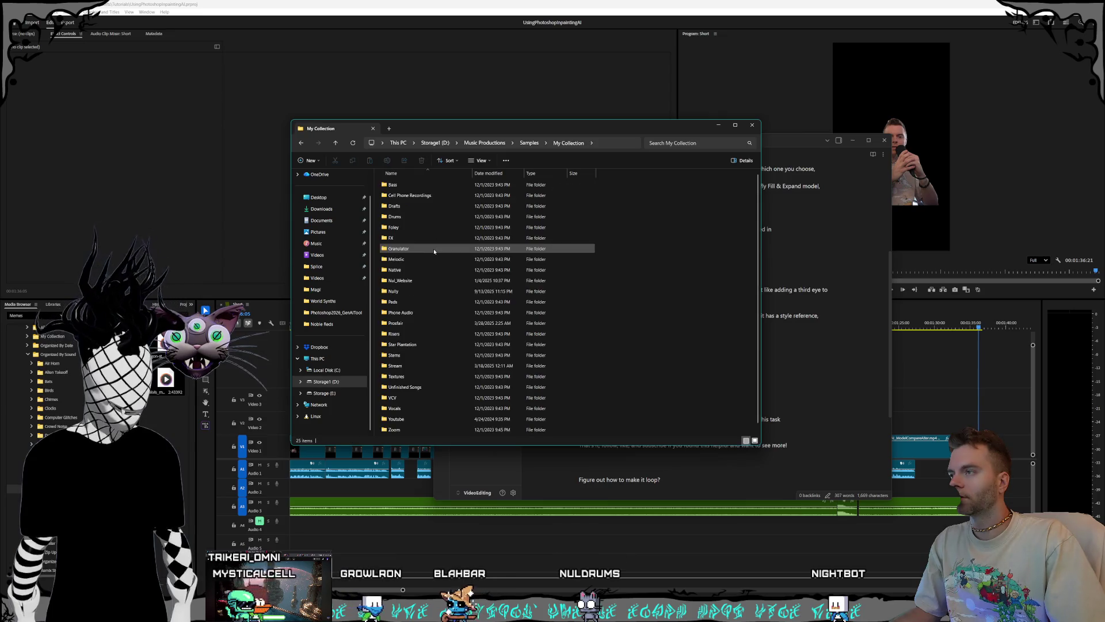
{"action": "mouse_move", "coordinate": [415, 350]}
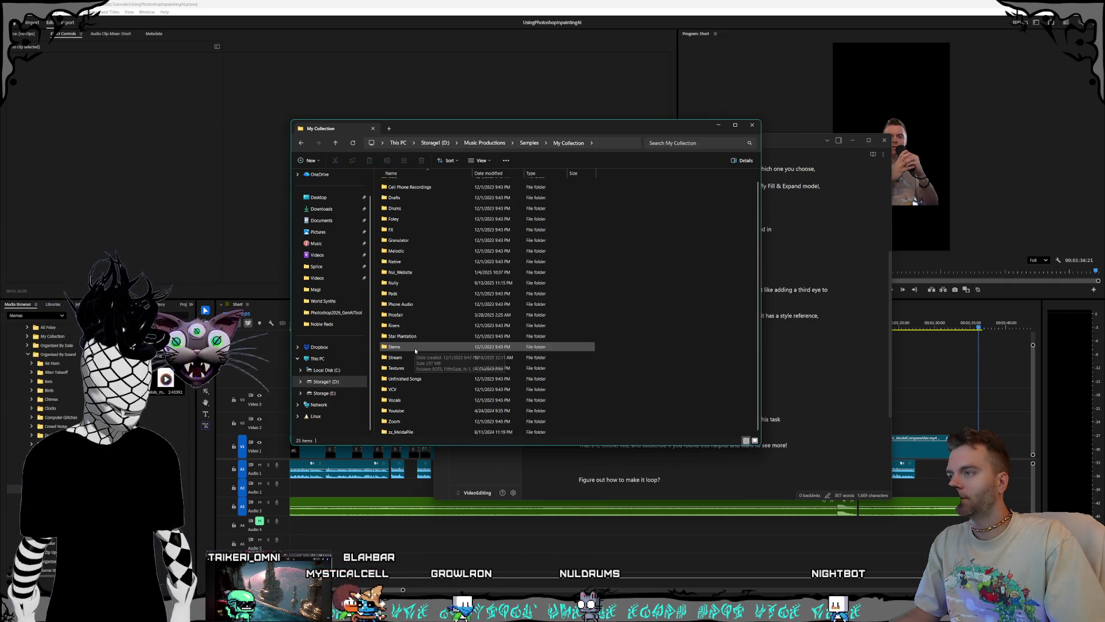
{"action": "double_click", "coordinate": [410, 411]}
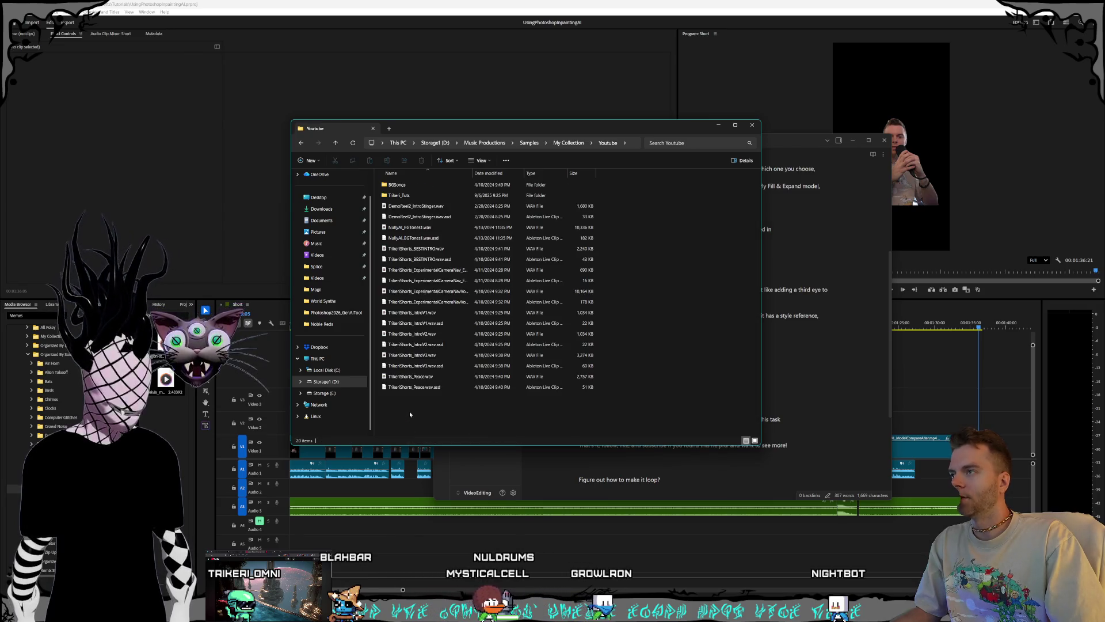
{"action": "double_click", "coordinate": [403, 184]}
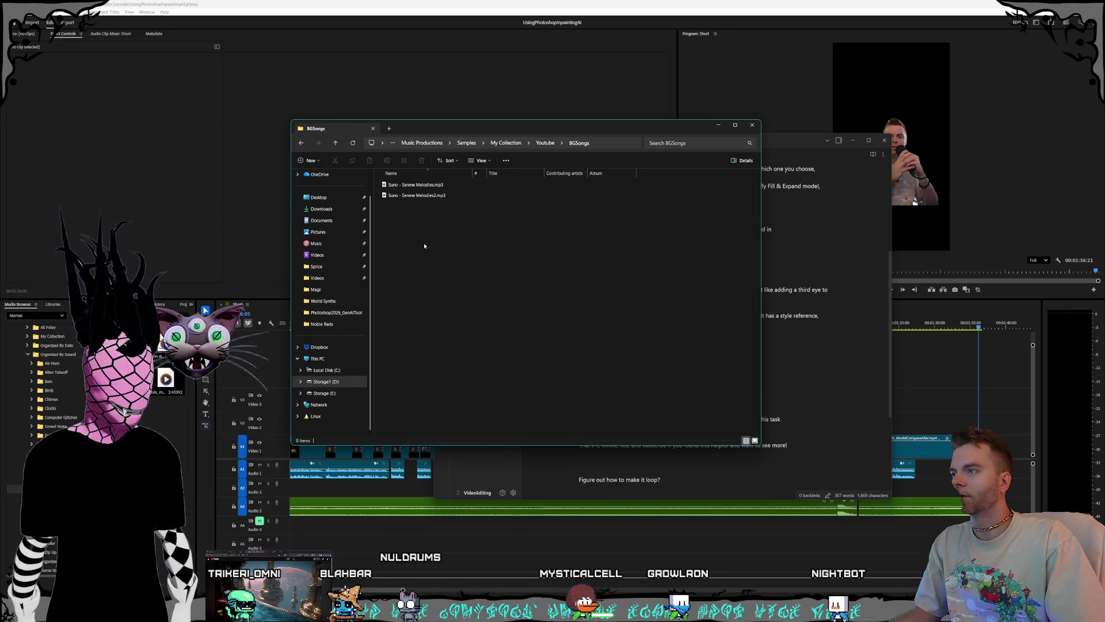
Step: Check the Suno - Serene Melodies2.mp3 track, then return to the Youtube folder after peeking into the tutorials folder
{"action": "left_click", "coordinate": [439, 196]}
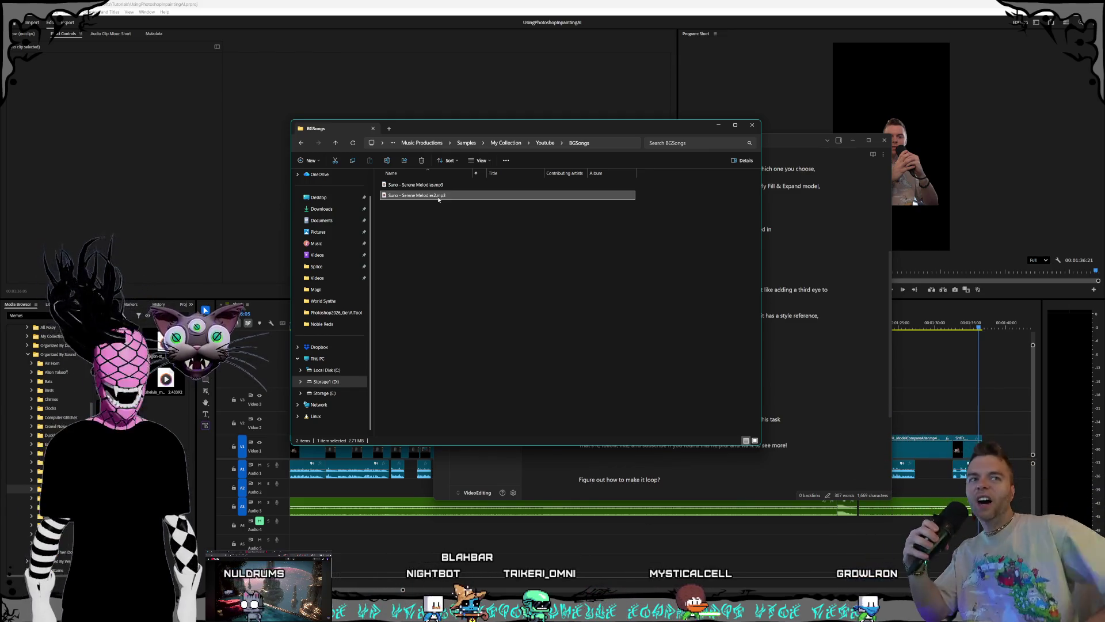
{"action": "left_click", "coordinate": [471, 279]}
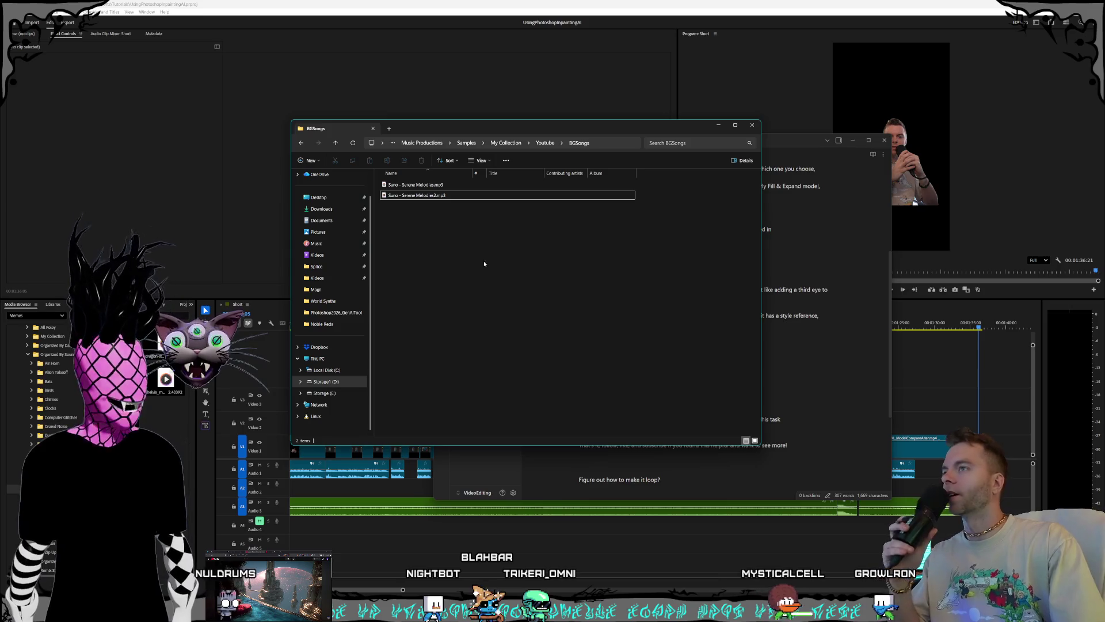
{"action": "left_click", "coordinate": [544, 144]}
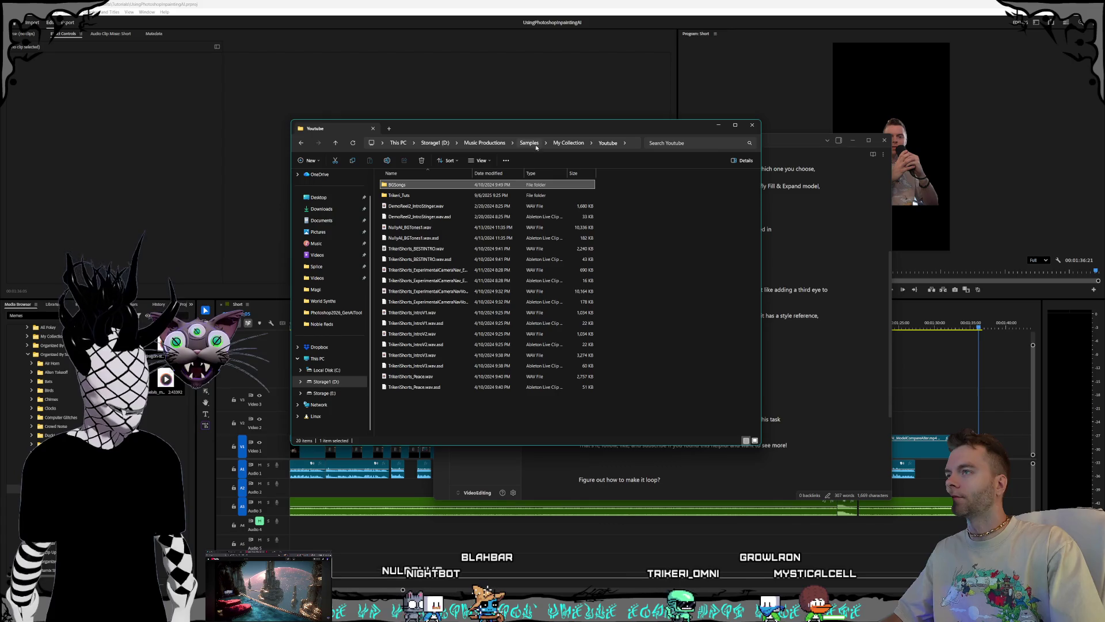
{"action": "double_click", "coordinate": [495, 196]}
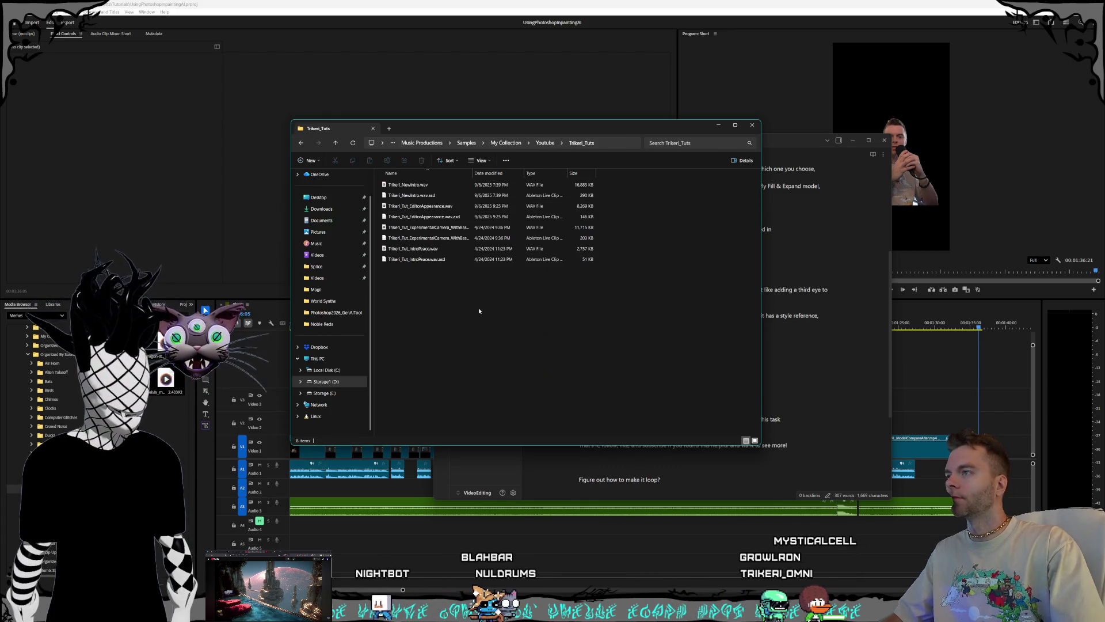
{"action": "left_click", "coordinate": [544, 143]}
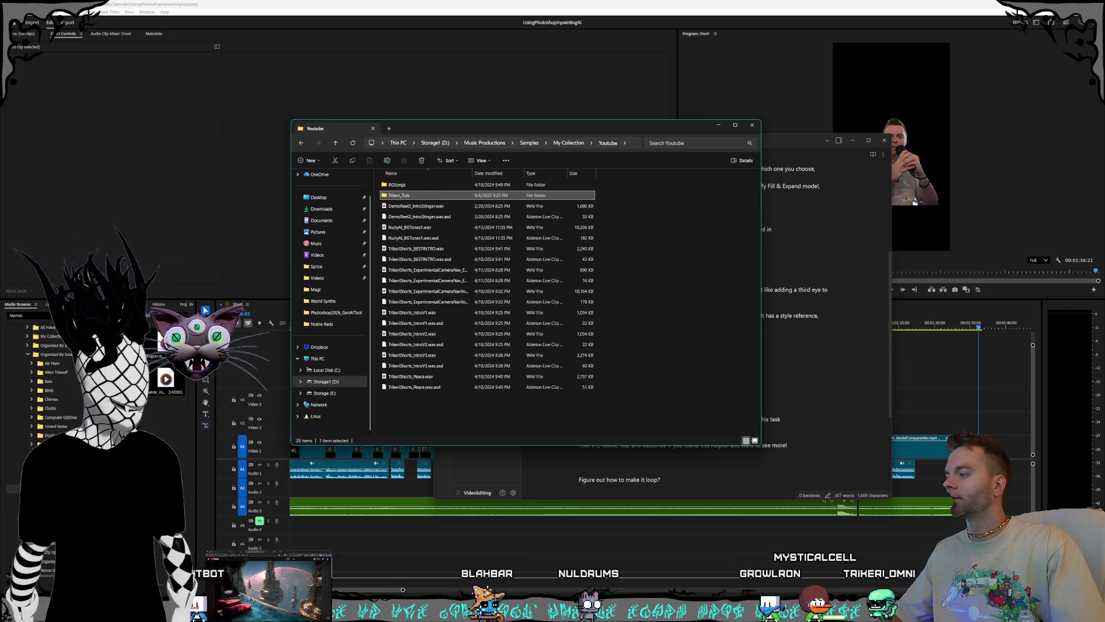
{"action": "key", "text": "alt+Tab"}
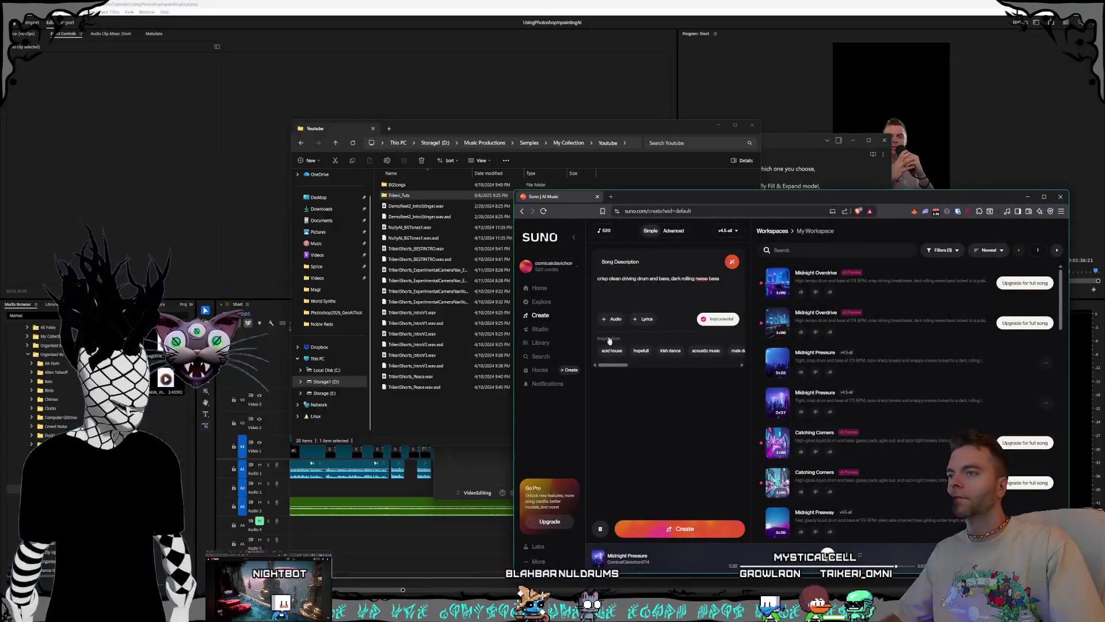
Step: Enter 'dub techno' as the song description and create new songs
{"action": "type", "text": "dub techno"}
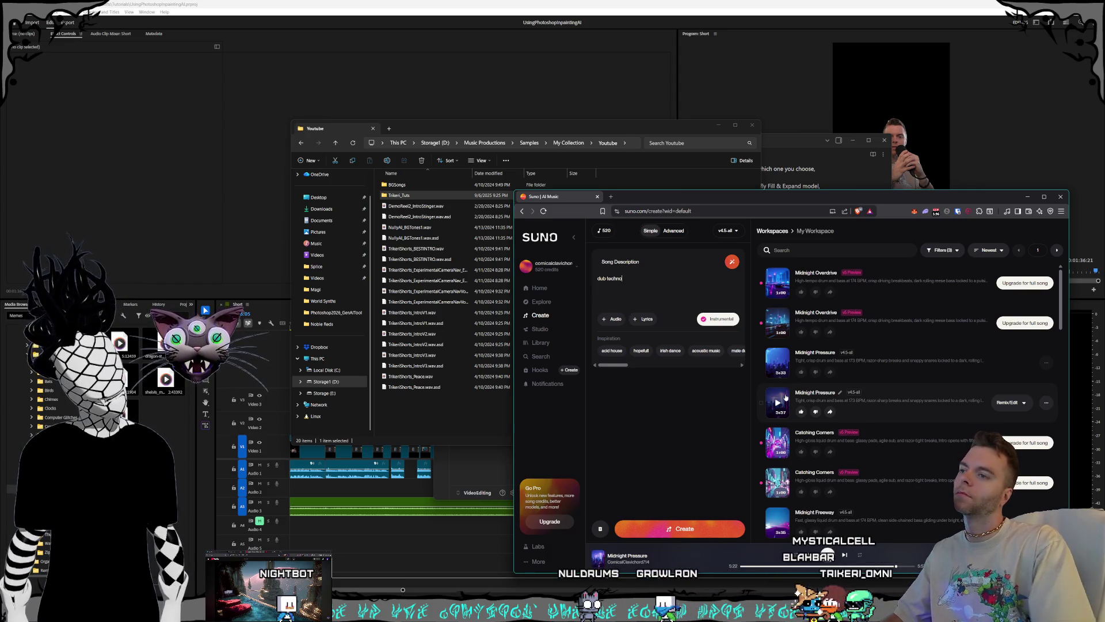
{"action": "left_click", "coordinate": [689, 525]}
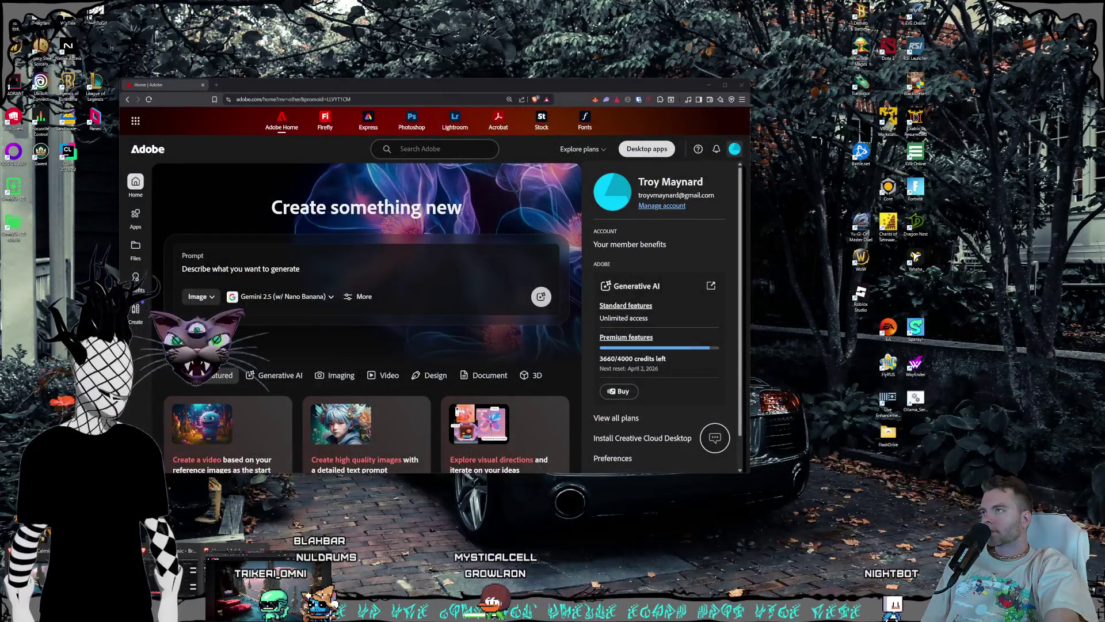
Step: Minimize the Adobe Home window, then show and restore the desktop windows
{"action": "key", "text": "super+Down"}
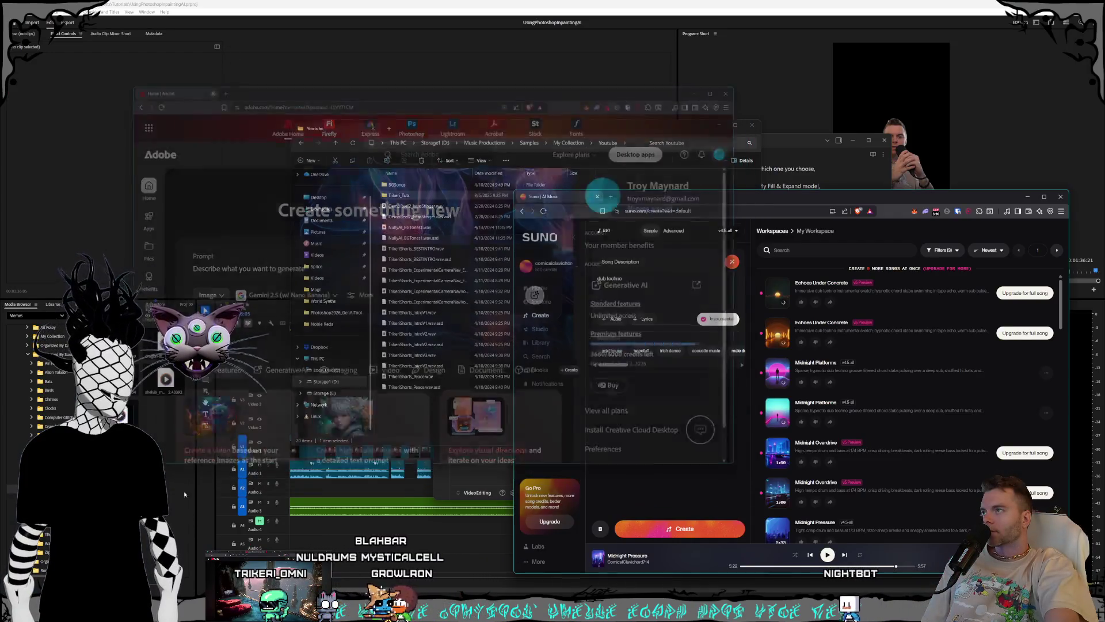
{"action": "key", "text": "super+Home"}
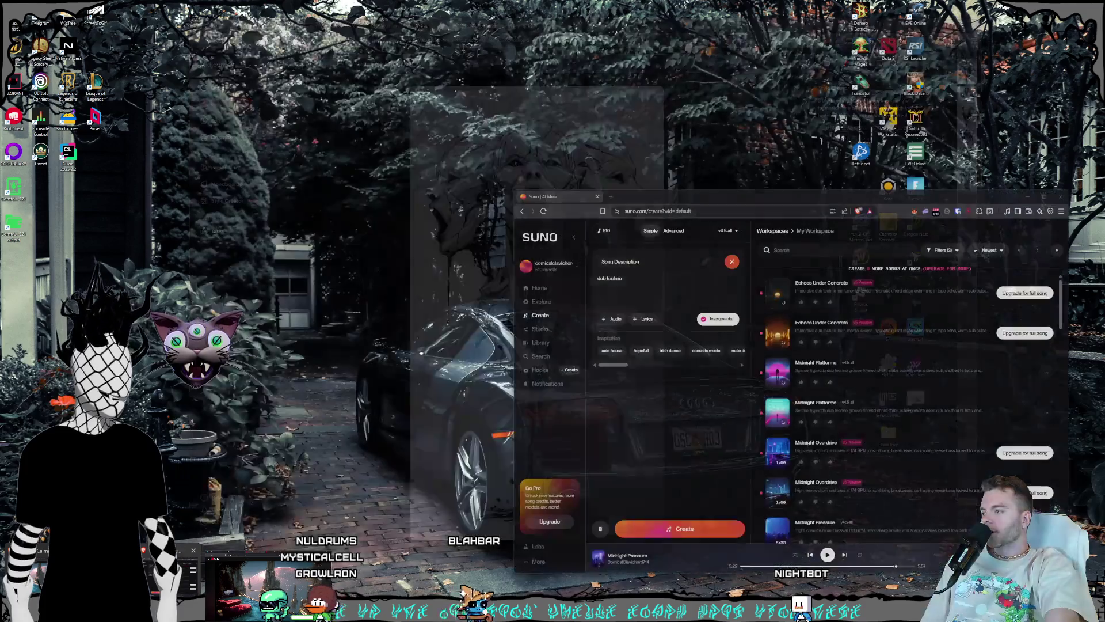
{"action": "key", "text": "super+Home"}
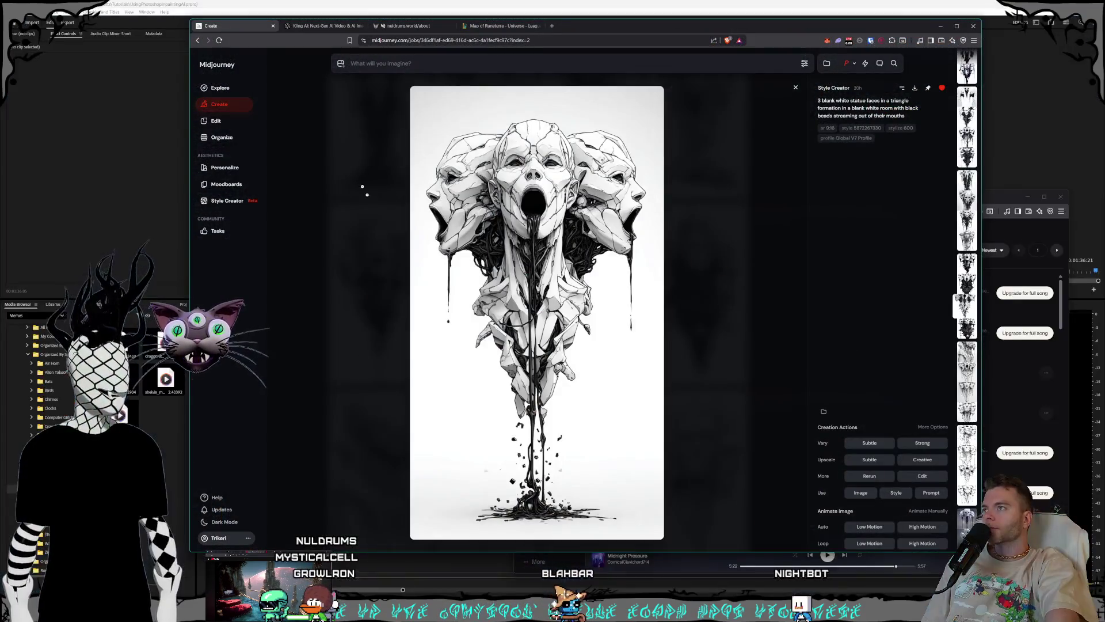
Step: Open adobe.com in a new, smaller browser window set aside, then view the nuldrums.world about page
{"action": "key", "text": "ctrl+n"}
{"action": "left_click_drag", "start_coordinate": [538, 32], "coordinate": [479, 50]}
{"action": "type", "text": "adobe.com"}
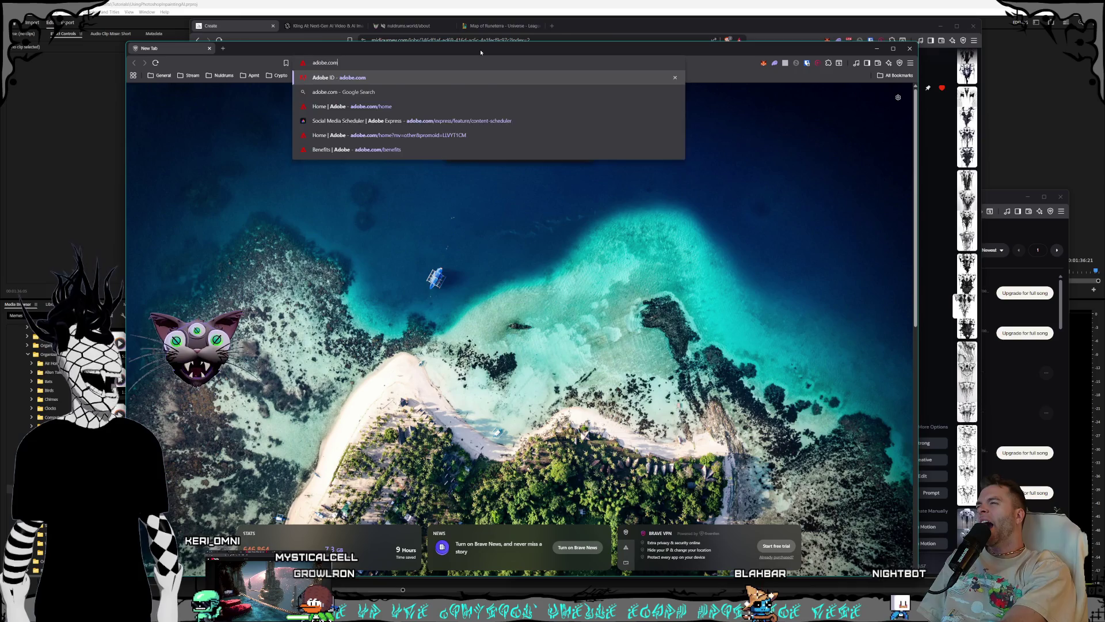
{"action": "key", "text": "Return"}
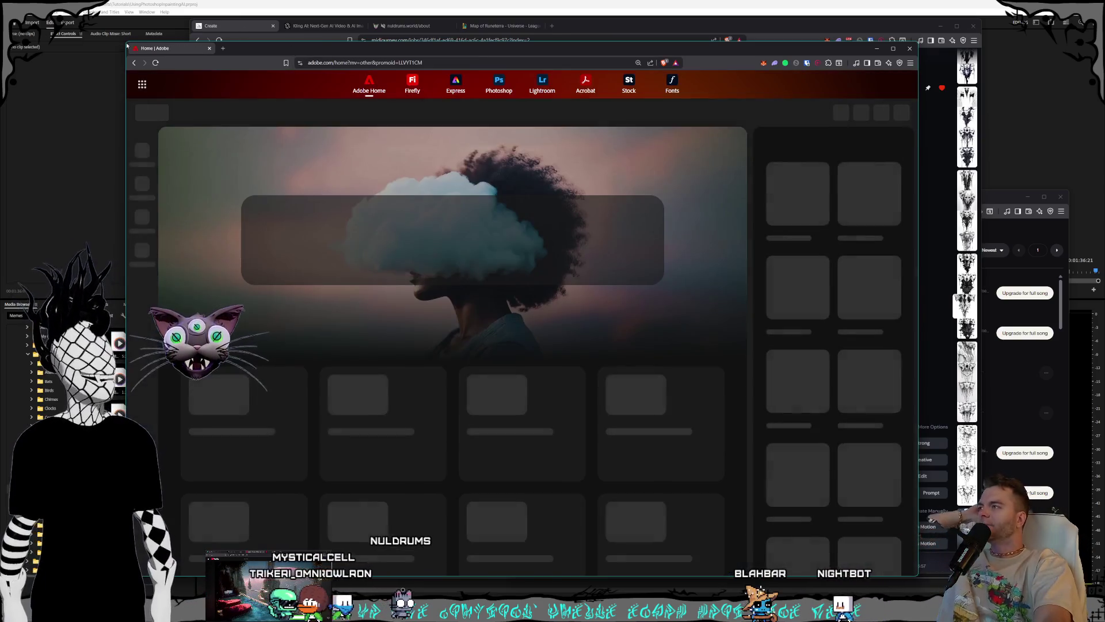
{"action": "mouse_move", "coordinate": [135, 42]}
{"action": "left_mouse_down"}
{"action": "mouse_move", "coordinate": [291, 141]}
{"action": "mouse_move", "coordinate": [406, 178]}
{"action": "mouse_move", "coordinate": [380, 184]}
{"action": "left_mouse_up"}
{"action": "mouse_move", "coordinate": [483, 193]}
{"action": "left_mouse_down"}
{"action": "mouse_move", "coordinate": [230, 245]}
{"action": "mouse_move", "coordinate": [0, 247]}
{"action": "left_mouse_up"}
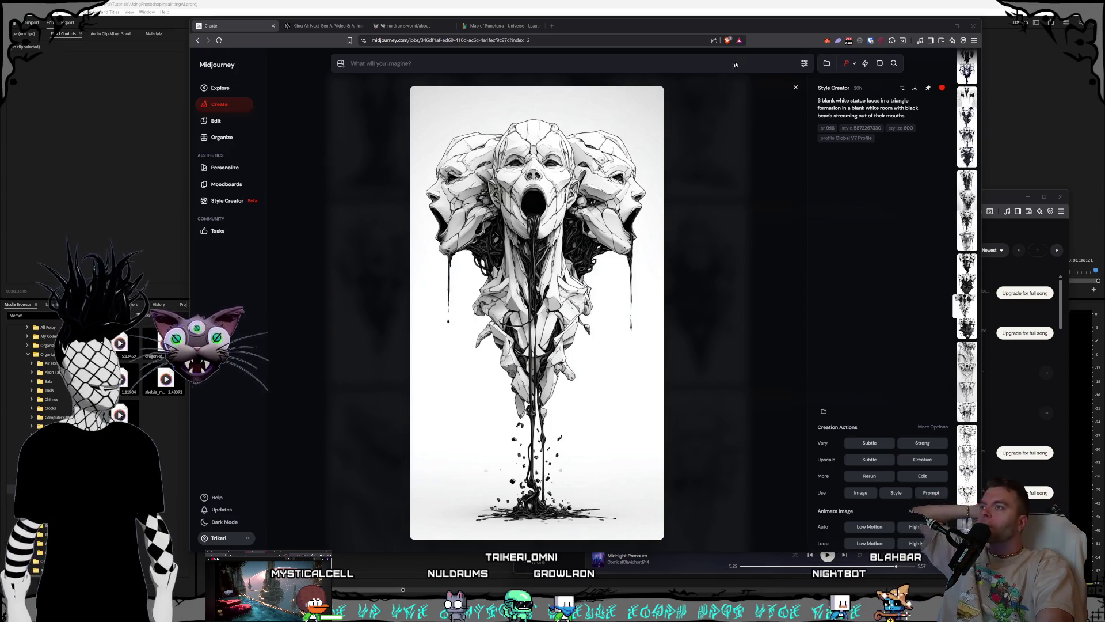
{"action": "left_click", "coordinate": [403, 27]}
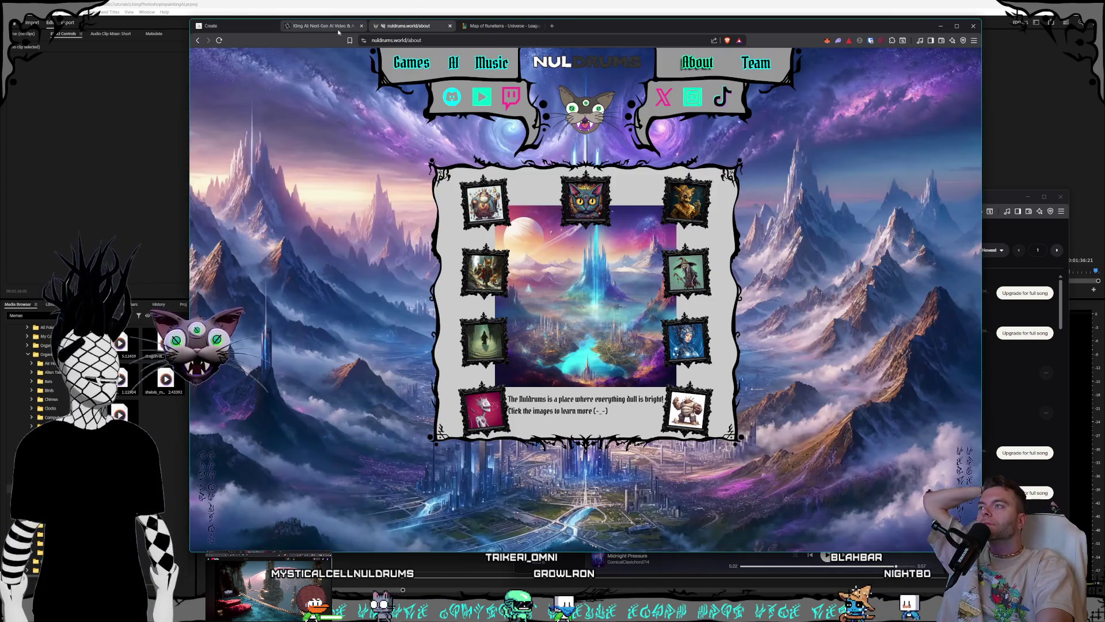
Step: Switch to Kling AI and open its membership plans page showing 166 remaining credits
{"action": "left_click", "coordinate": [322, 26]}
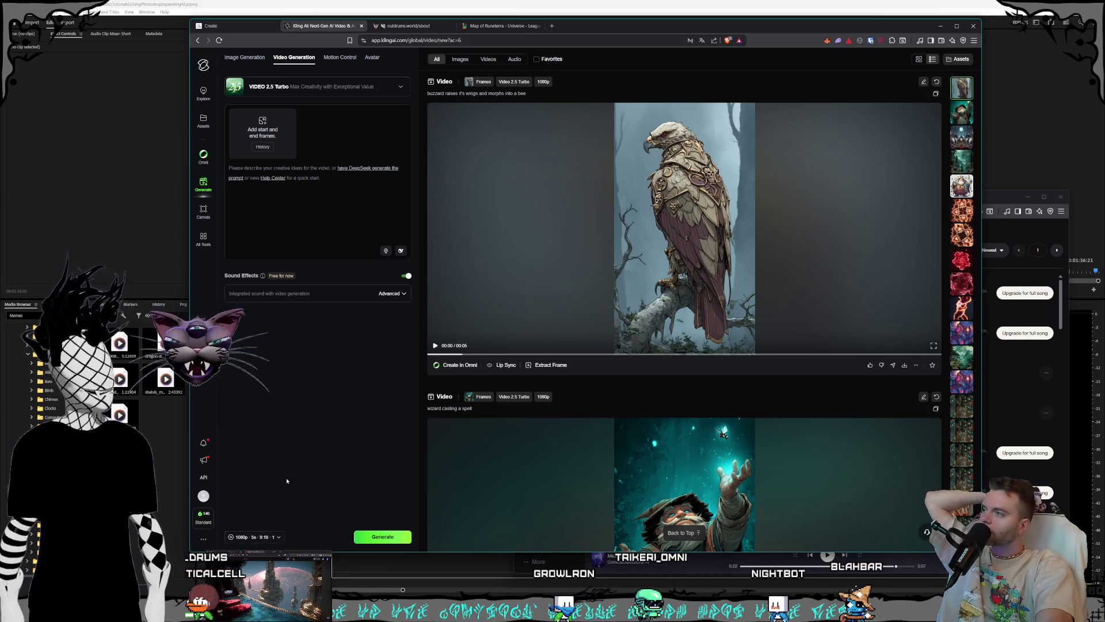
{"action": "left_click", "coordinate": [258, 521]}
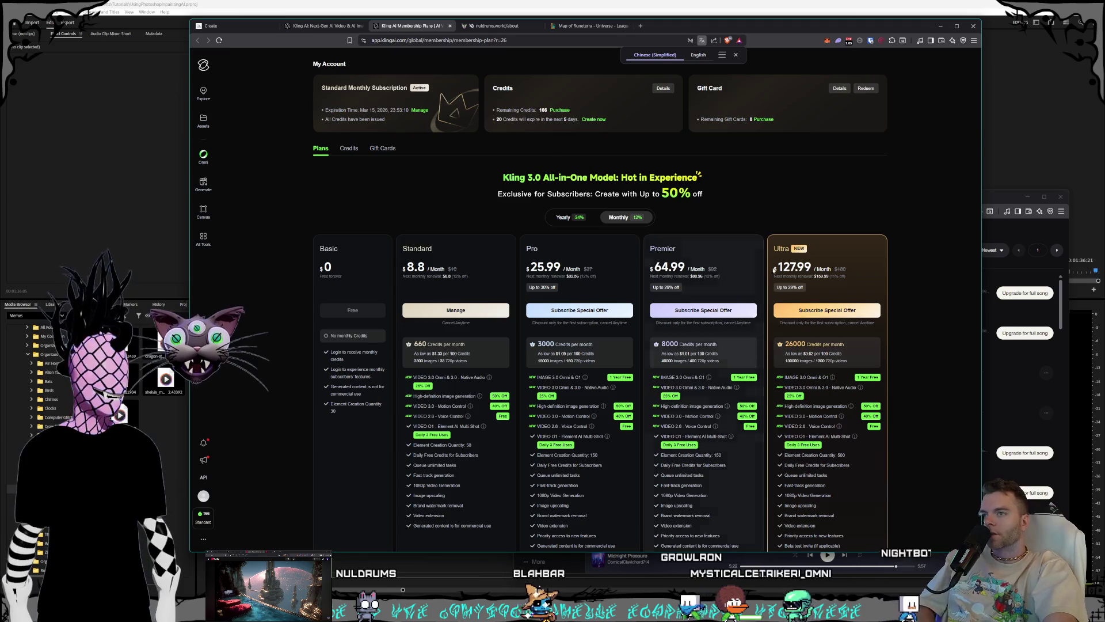
Step: Show Kling plan prices billed yearly: Standard $79.2, Pro $293.04, Premier $728.64, Ultra $1429.99
{"action": "scroll", "coordinate": [735, 307], "scroll_direction": "down", "scroll_amount": 1}
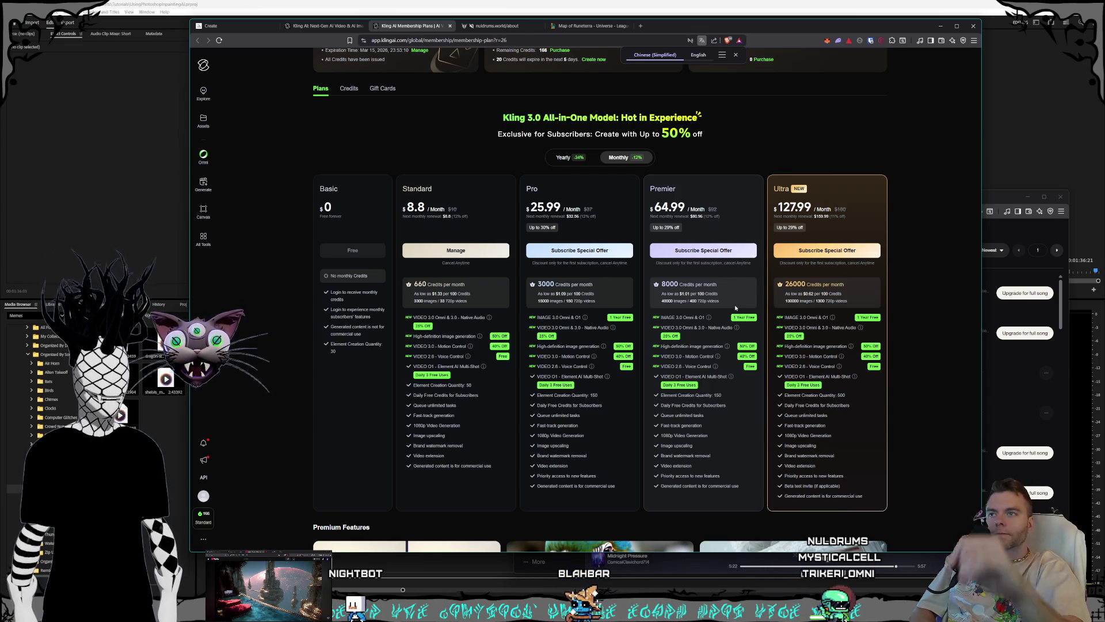
{"action": "left_click", "coordinate": [563, 158]}
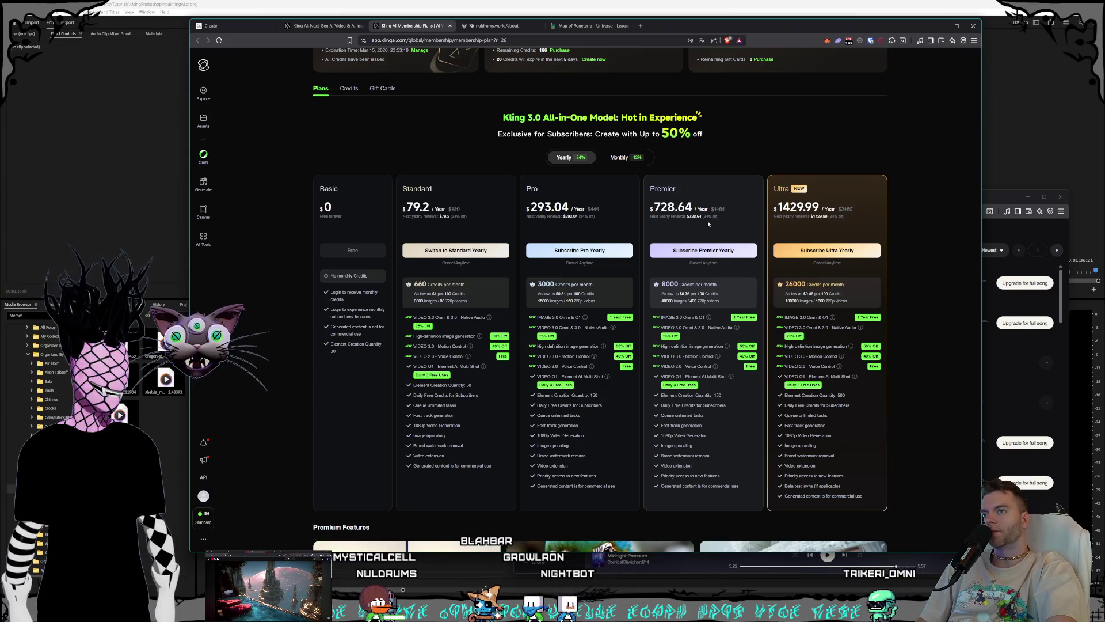
Step: Compare yearly and monthly pricing, ending on monthly: Standard $8.8, Pro $25.99, Premier $64.99, Ultra $127.99
{"action": "left_click", "coordinate": [617, 160]}
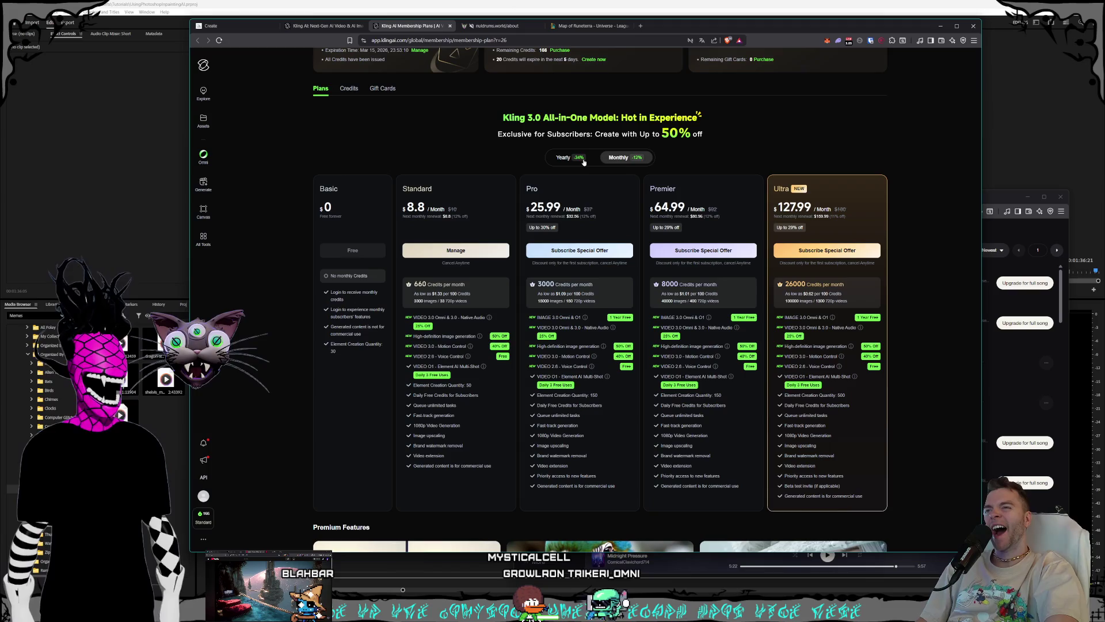
{"action": "left_click", "coordinate": [583, 160]}
{"action": "left_click", "coordinate": [639, 157]}
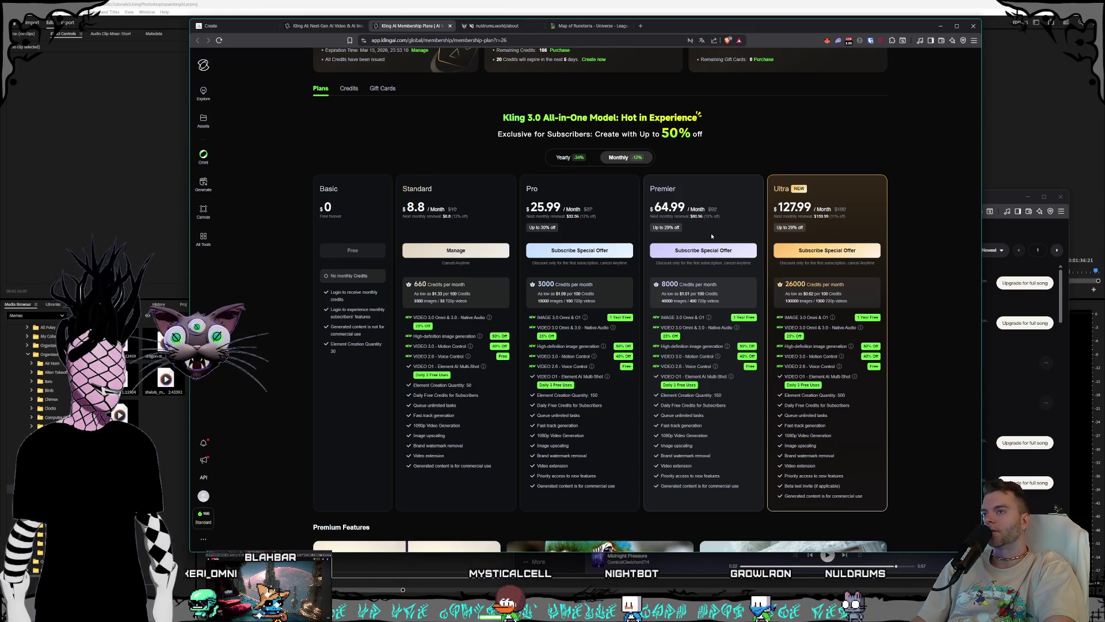
{"action": "left_click", "coordinate": [564, 158]}
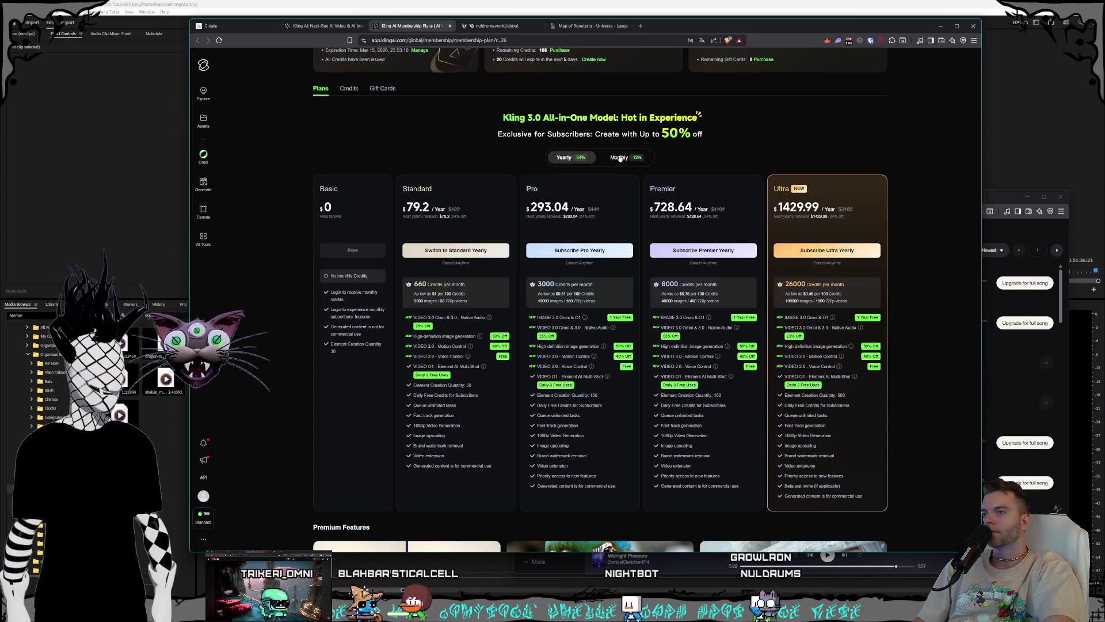
{"action": "left_click", "coordinate": [619, 158]}
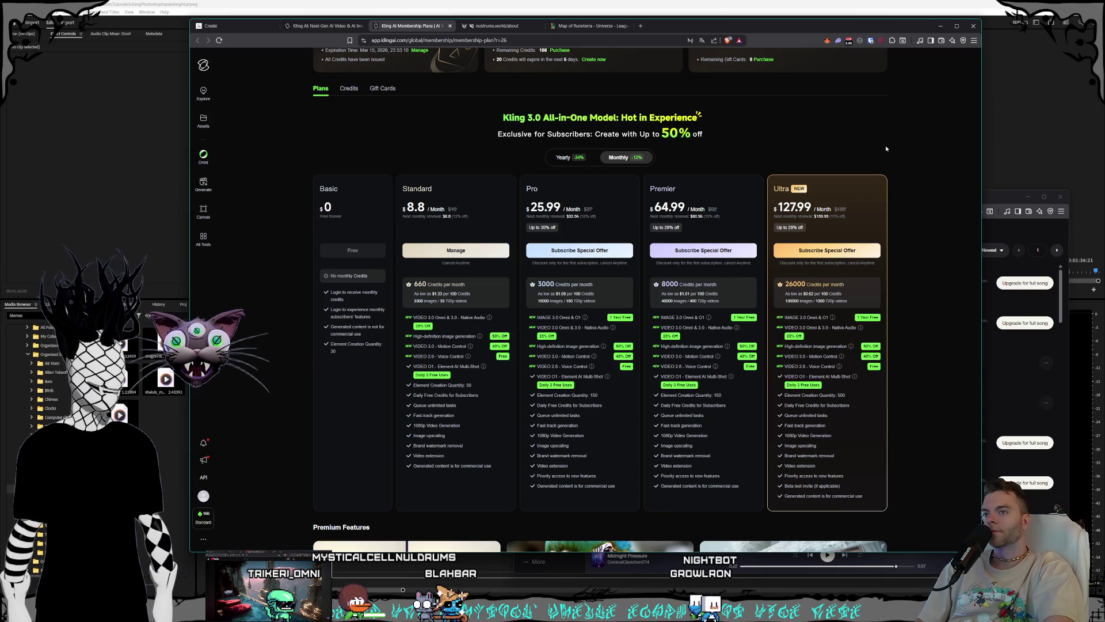
{"action": "scroll", "coordinate": [896, 138], "scroll_direction": "down", "scroll_amount": 2}
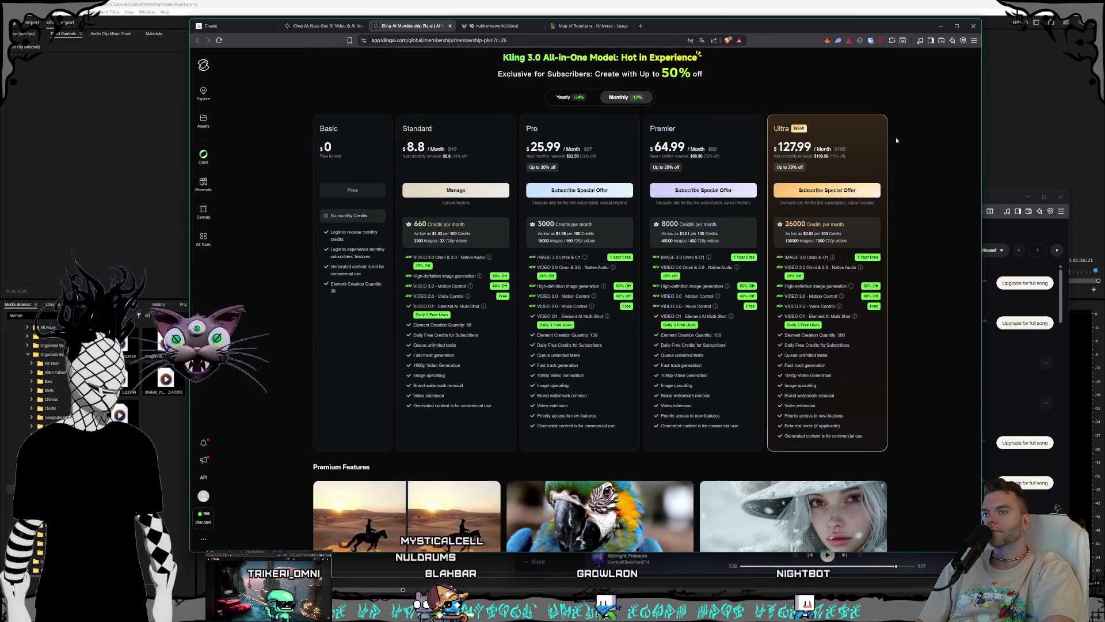
{"action": "scroll", "coordinate": [896, 139], "scroll_direction": "up", "scroll_amount": 2}
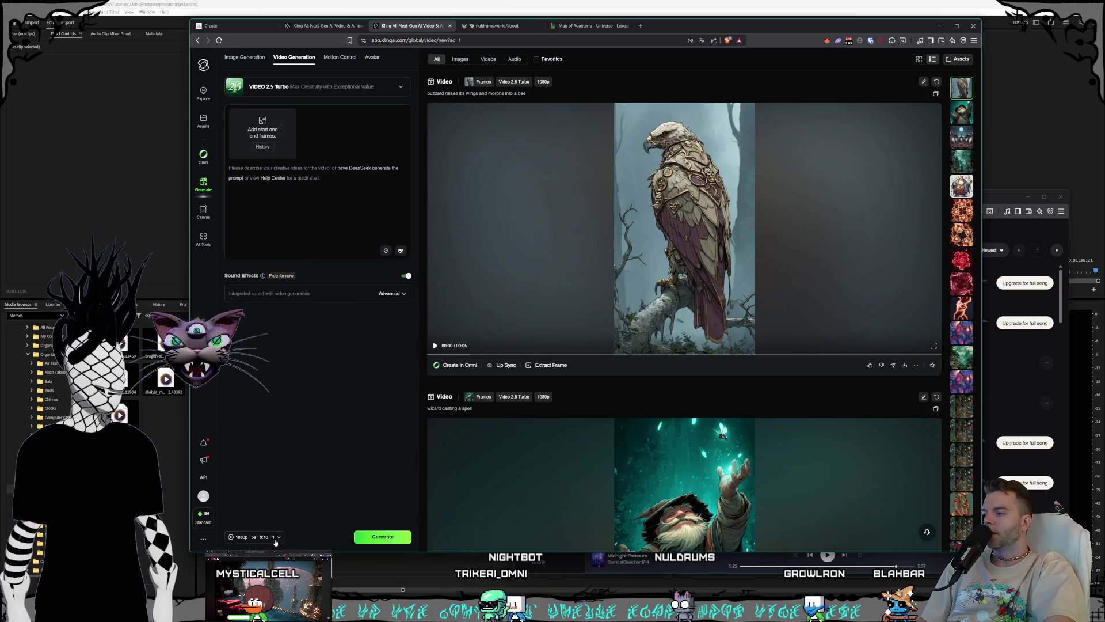
{"action": "left_click", "coordinate": [254, 537]}
{"action": "left_click", "coordinate": [256, 429]}
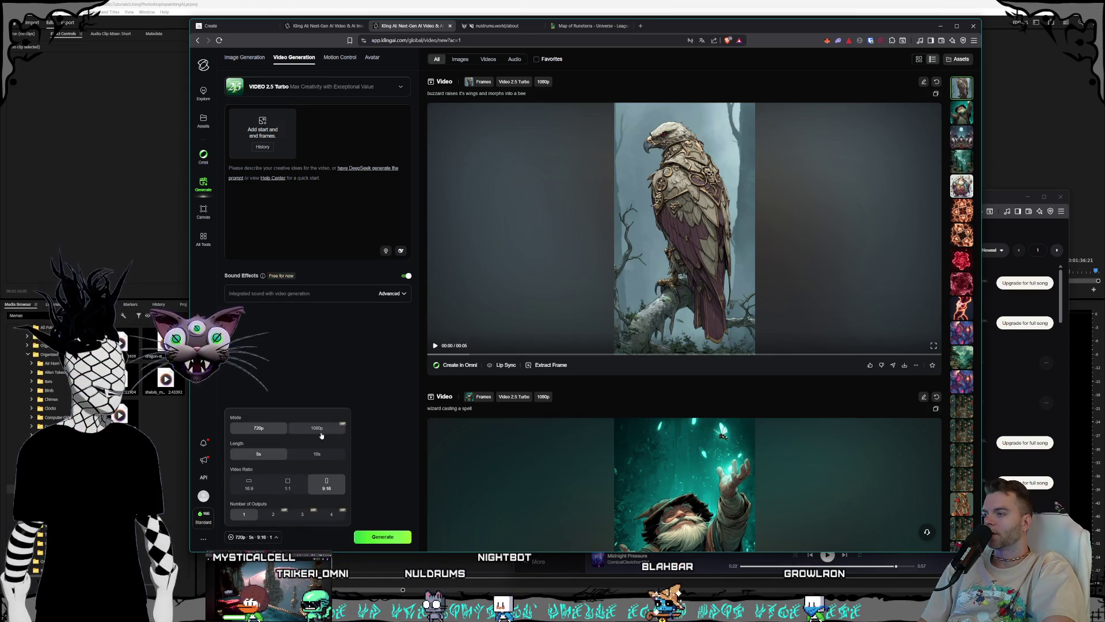
{"action": "left_click", "coordinate": [317, 428]}
{"action": "left_click", "coordinate": [321, 382]}
{"action": "left_click", "coordinate": [325, 194]}
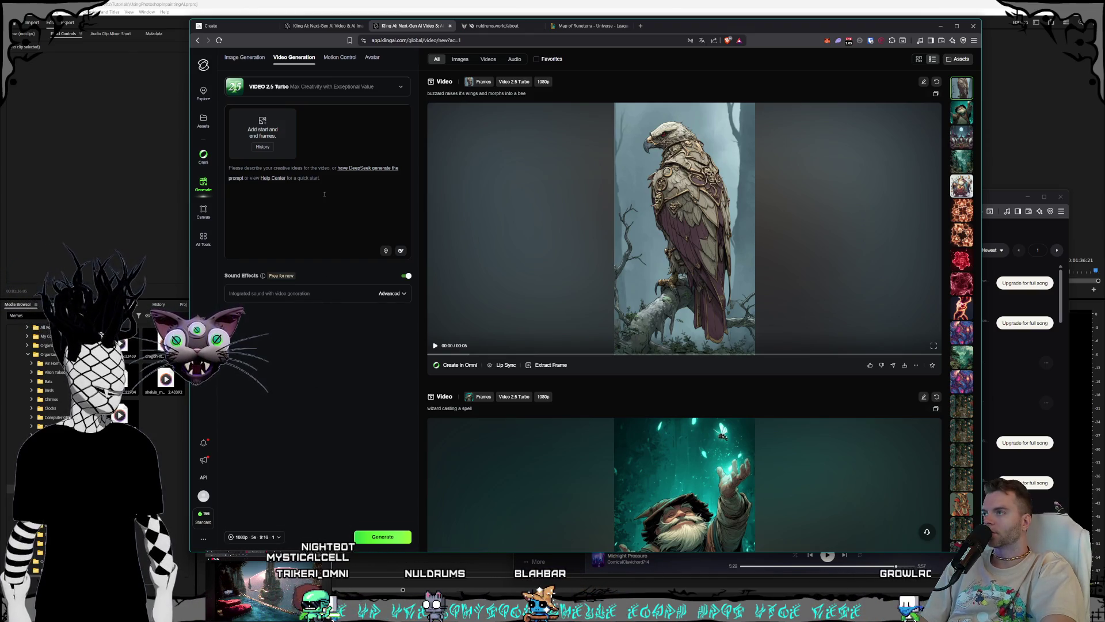
{"action": "type", "text": "lkjlkjlk"}
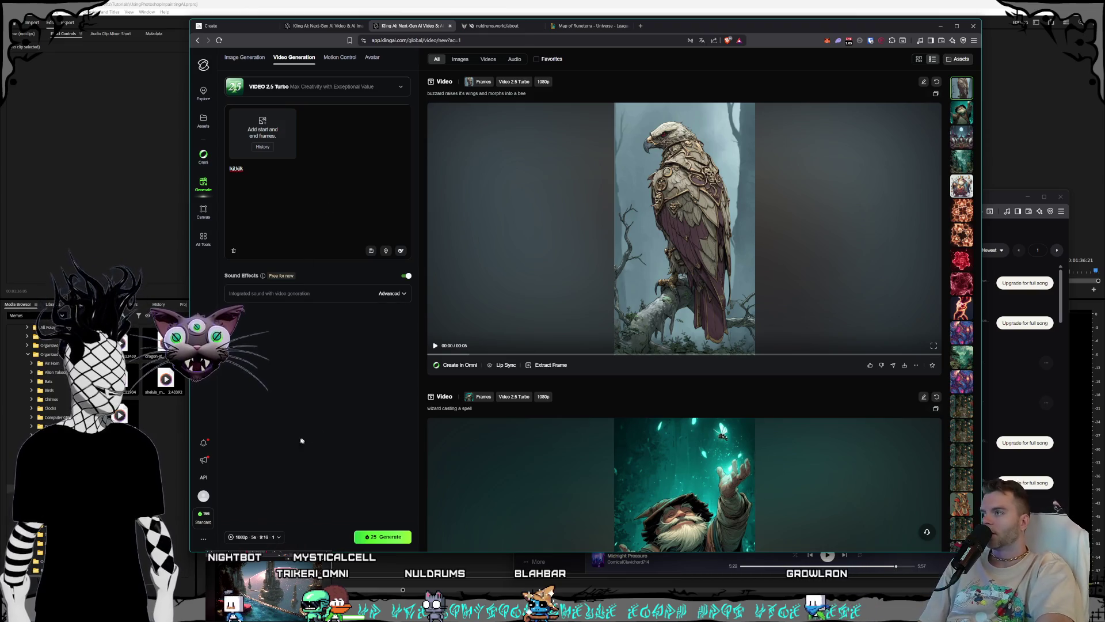
{"action": "left_click", "coordinate": [254, 537]}
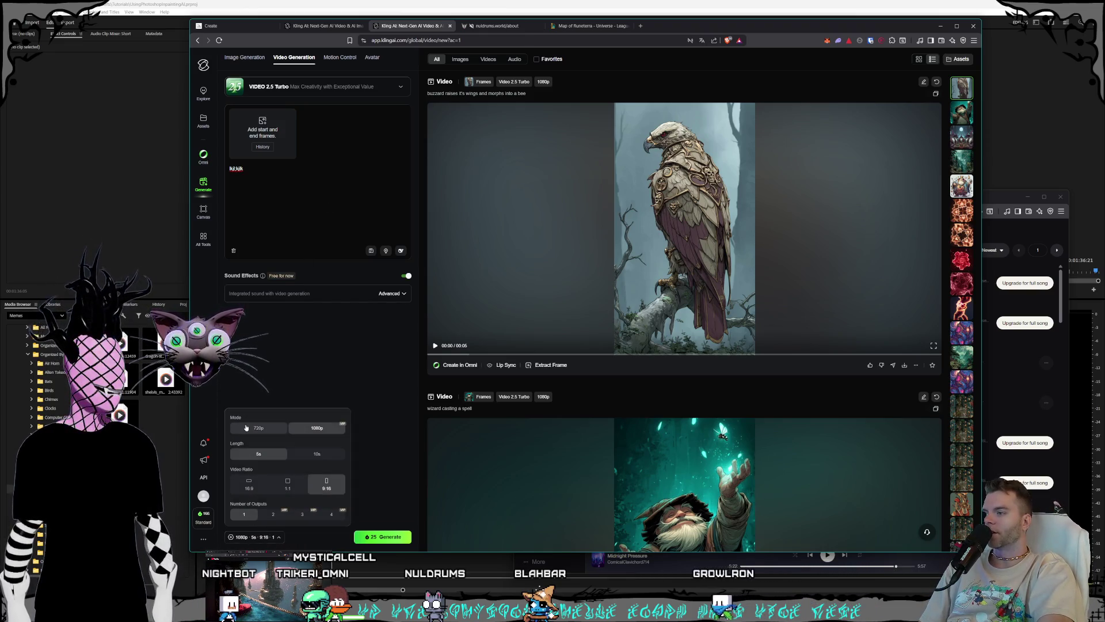
{"action": "left_click", "coordinate": [292, 376]}
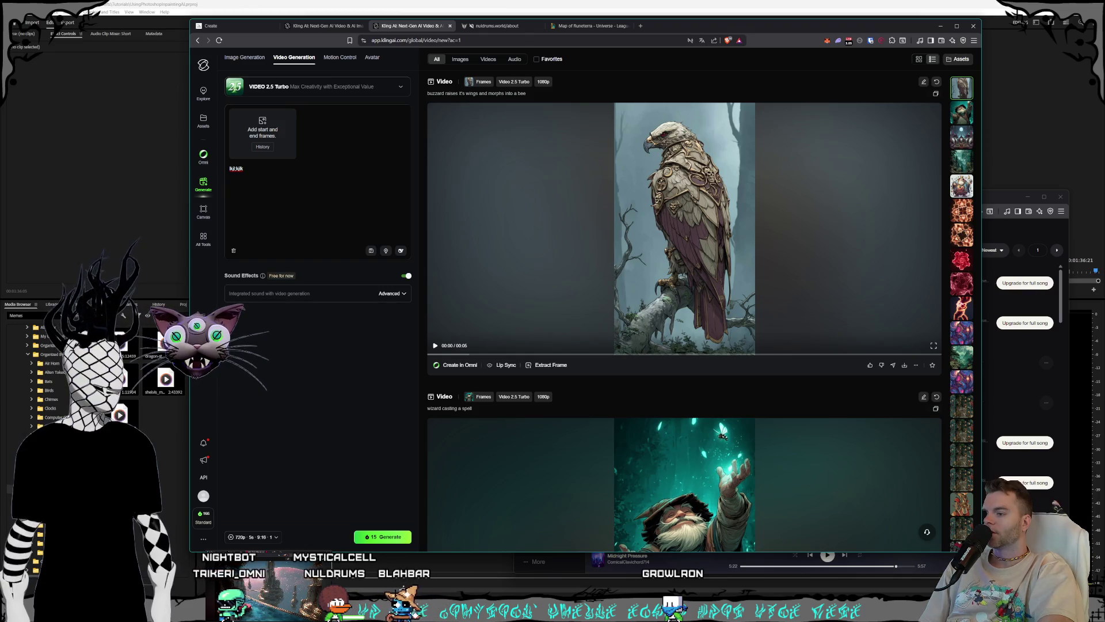
{"action": "key", "text": "XF86Calculator"}
{"action": "type", "text": "1"}
{"action": "left_click", "coordinate": [483, 331]}
{"action": "double_click", "coordinate": [487, 374]}
{"action": "left_click", "coordinate": [582, 372]}
{"action": "left_click", "coordinate": [585, 271]}
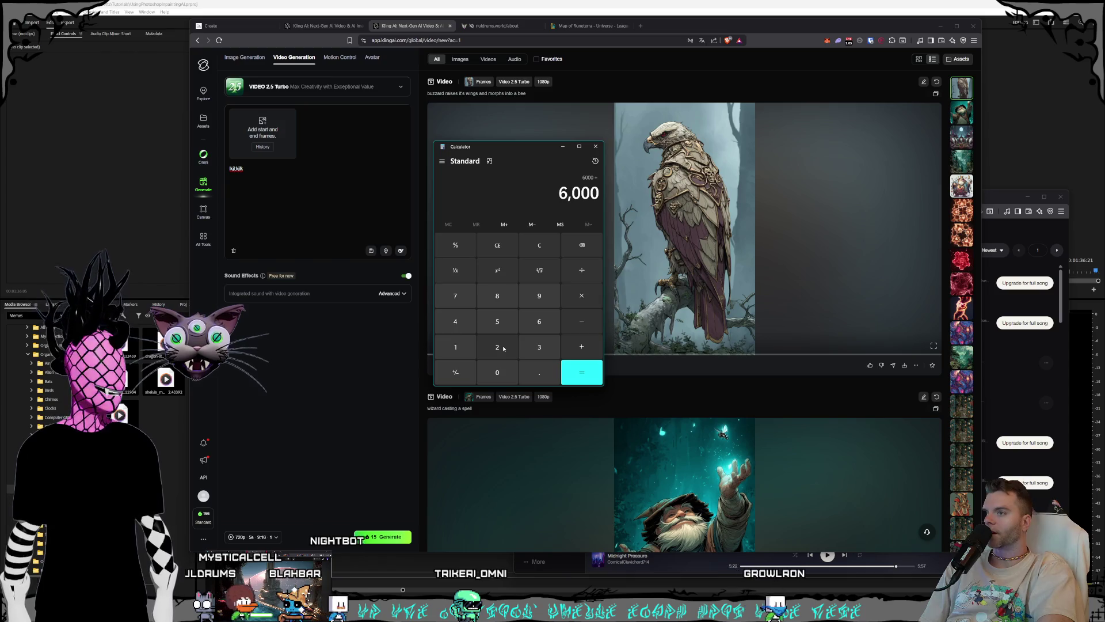
{"action": "left_click", "coordinate": [499, 347]}
{"action": "left_click", "coordinate": [497, 321]}
{"action": "left_click", "coordinate": [569, 369]}
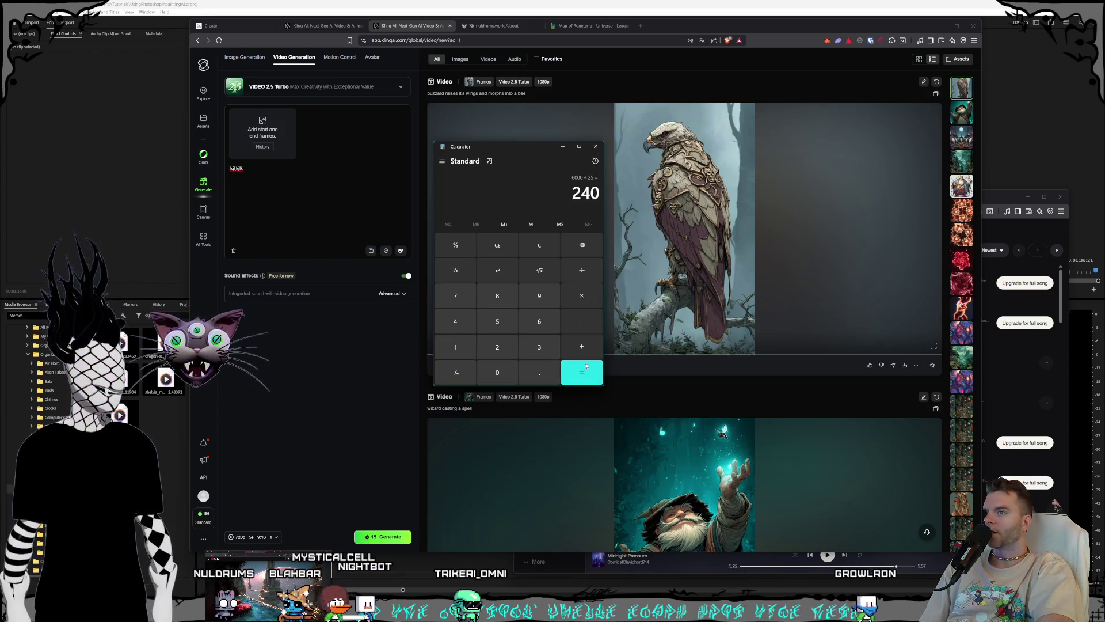
{"action": "left_click", "coordinate": [596, 146]}
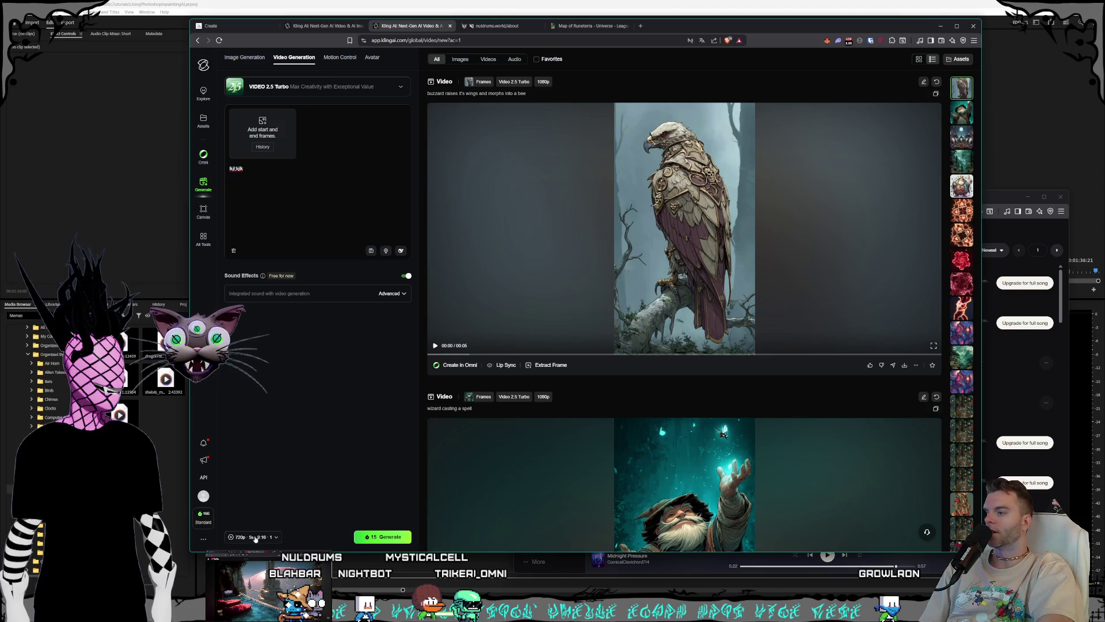
{"action": "left_click", "coordinate": [276, 536]}
{"action": "left_click", "coordinate": [317, 364]}
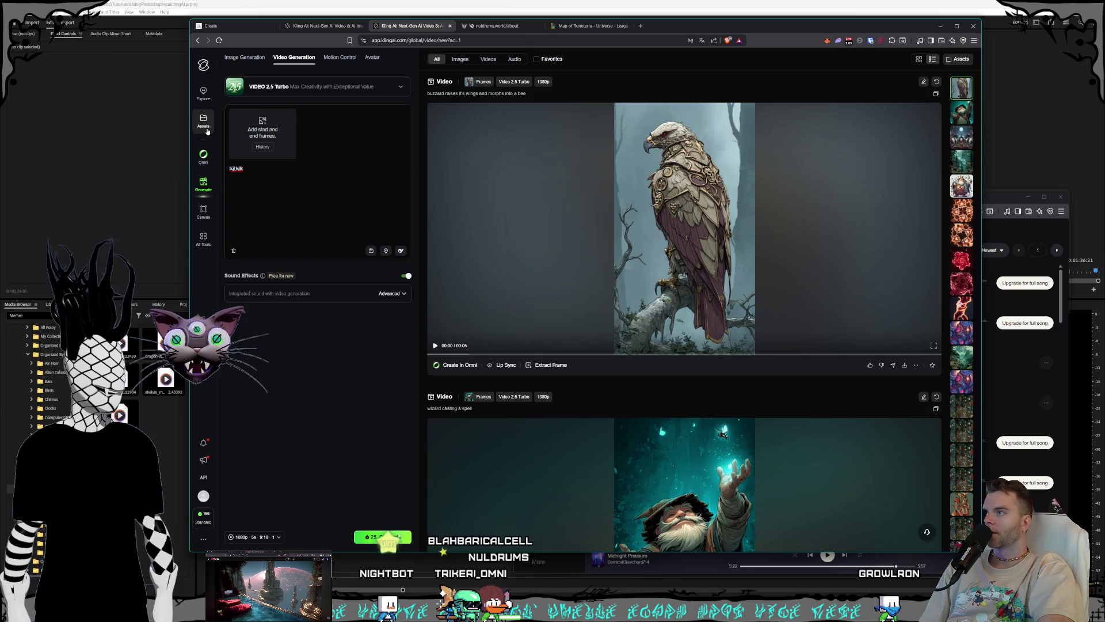
{"action": "left_click", "coordinate": [198, 514]}
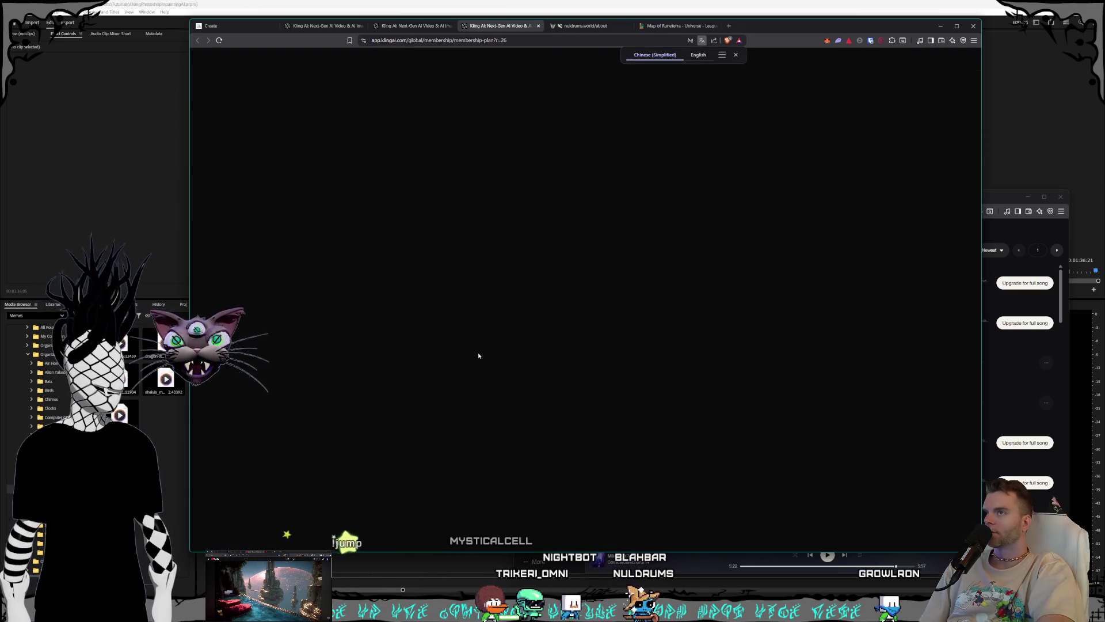
{"action": "left_click", "coordinate": [737, 55]}
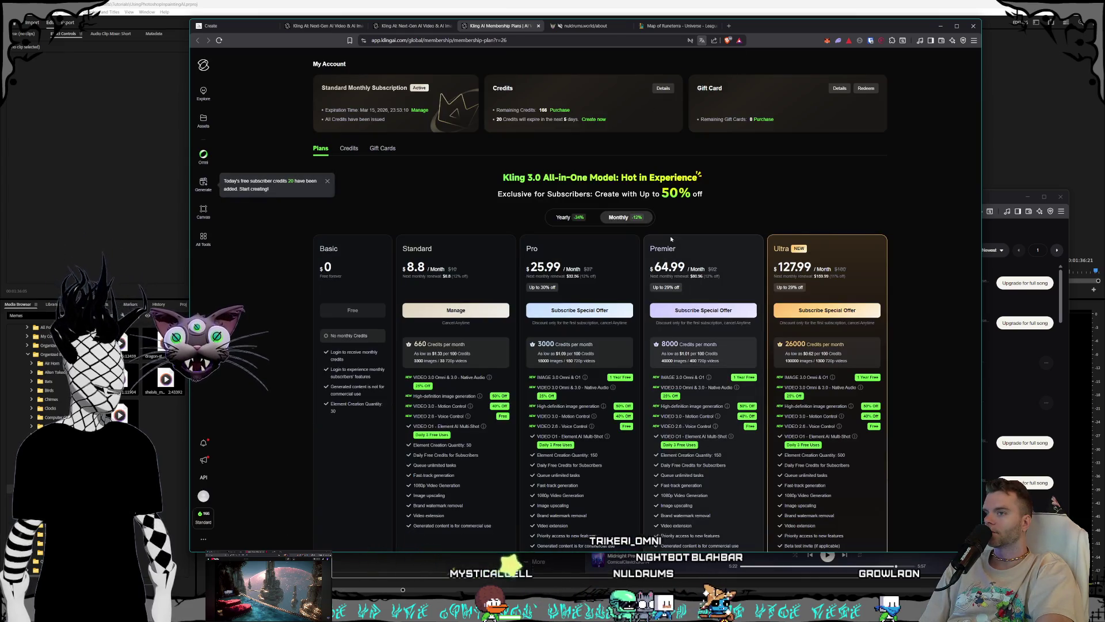
{"action": "scroll", "coordinate": [691, 281], "scroll_direction": "down", "scroll_amount": 1}
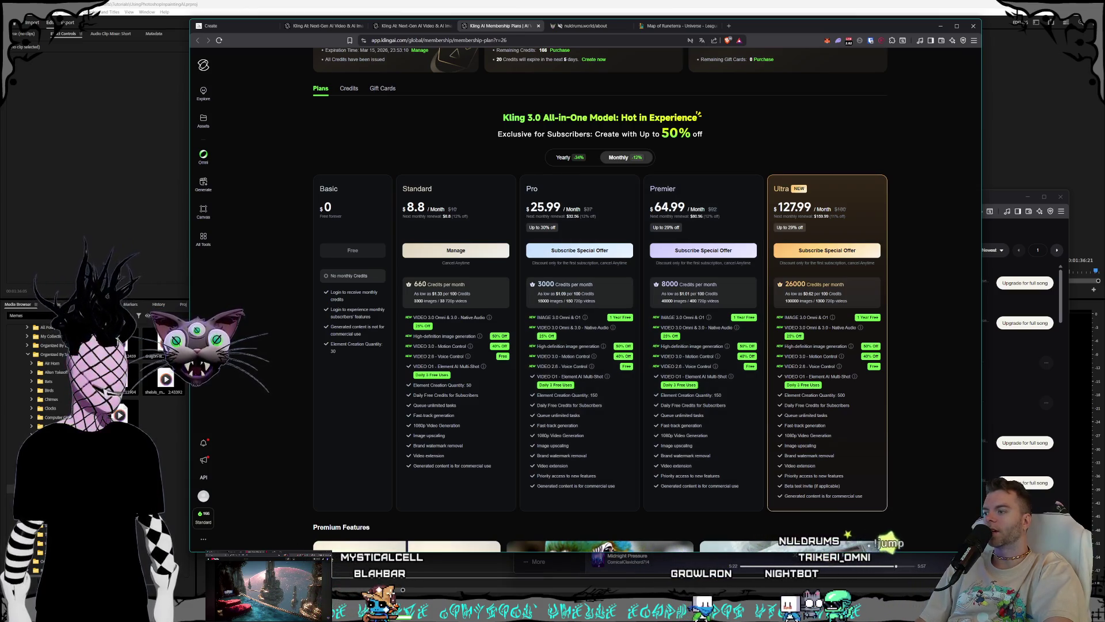
{"action": "key", "text": "XF86Calculator"}
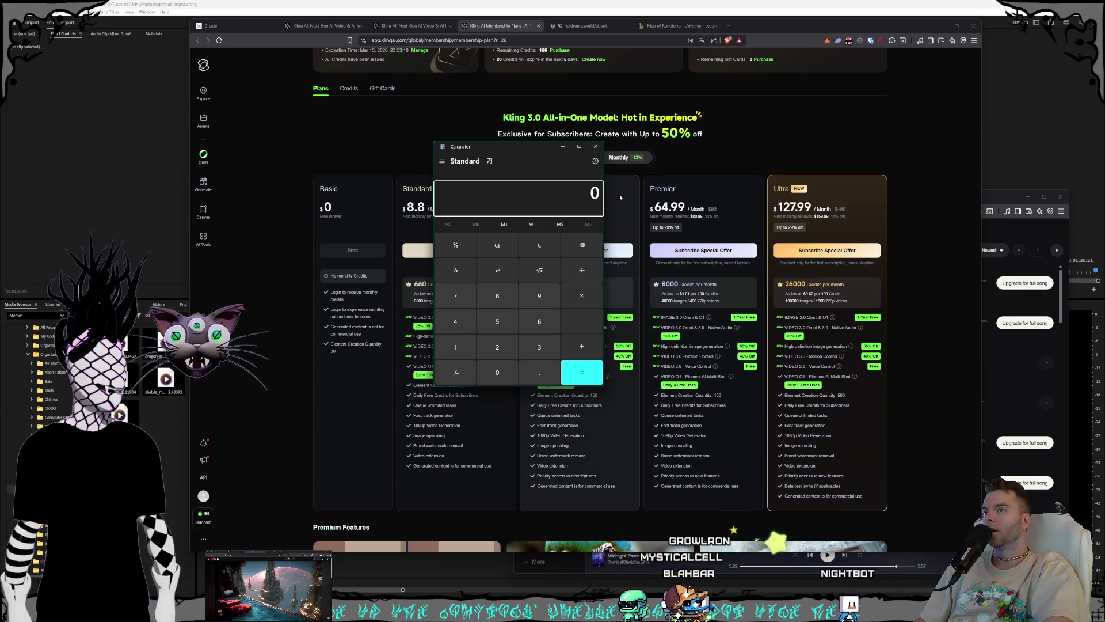
{"action": "left_click", "coordinate": [596, 147]}
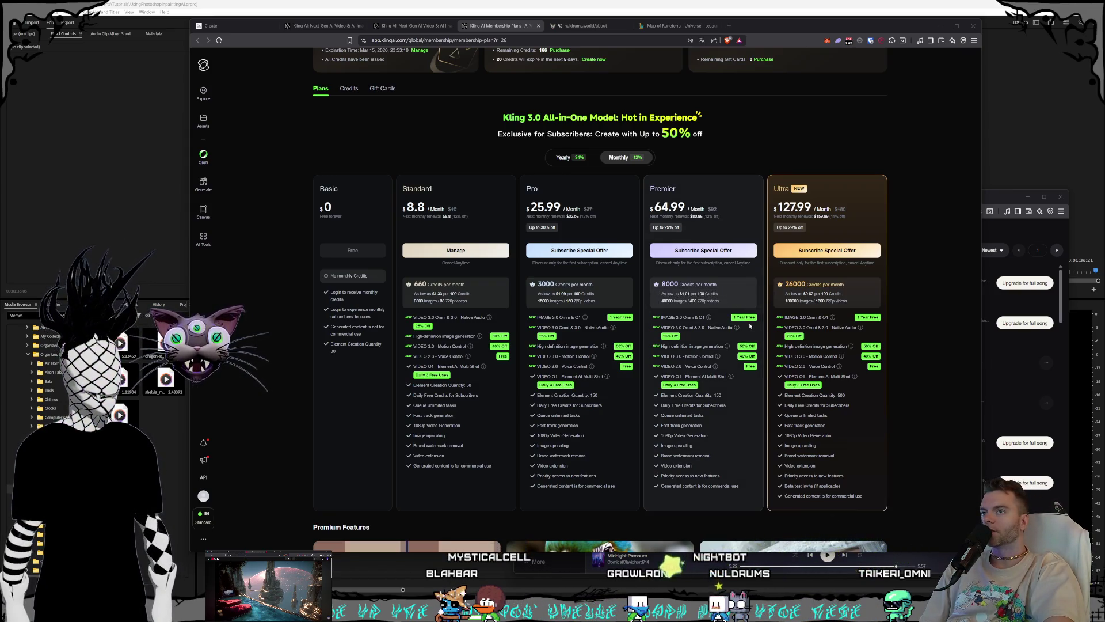
{"action": "left_click", "coordinate": [905, 256]}
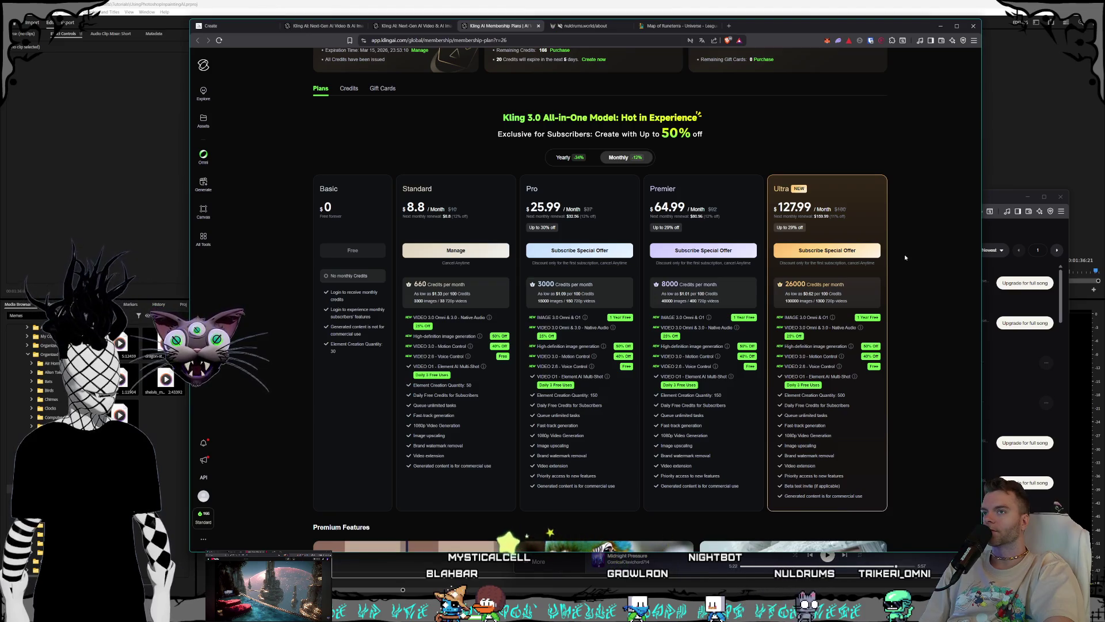
{"action": "scroll", "coordinate": [904, 260], "scroll_direction": "up", "scroll_amount": 1}
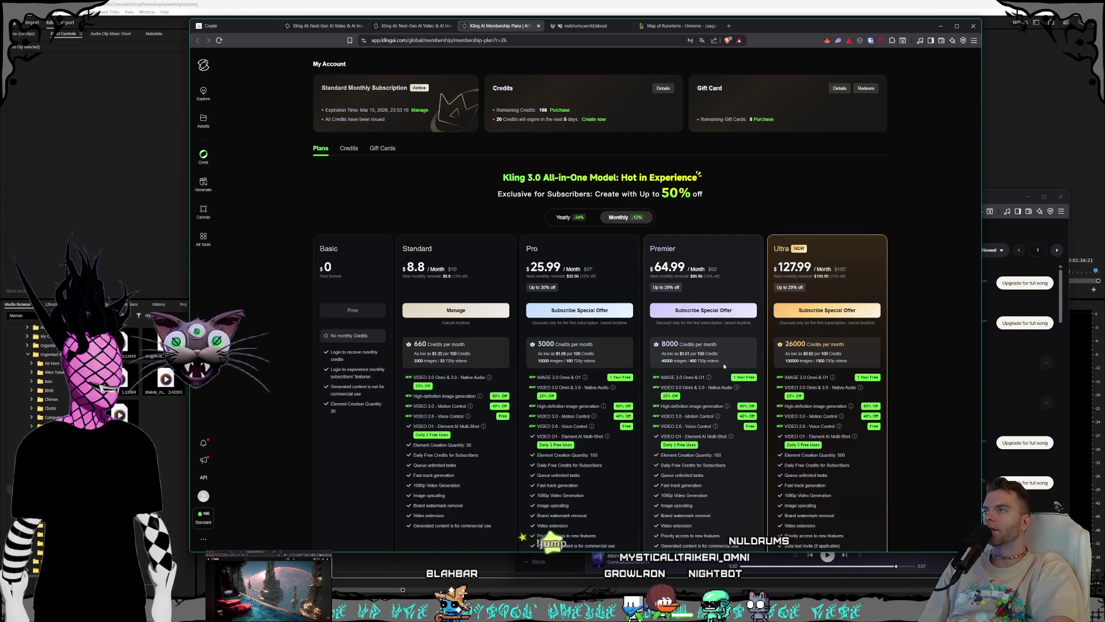
{"action": "left_click", "coordinate": [203, 183]}
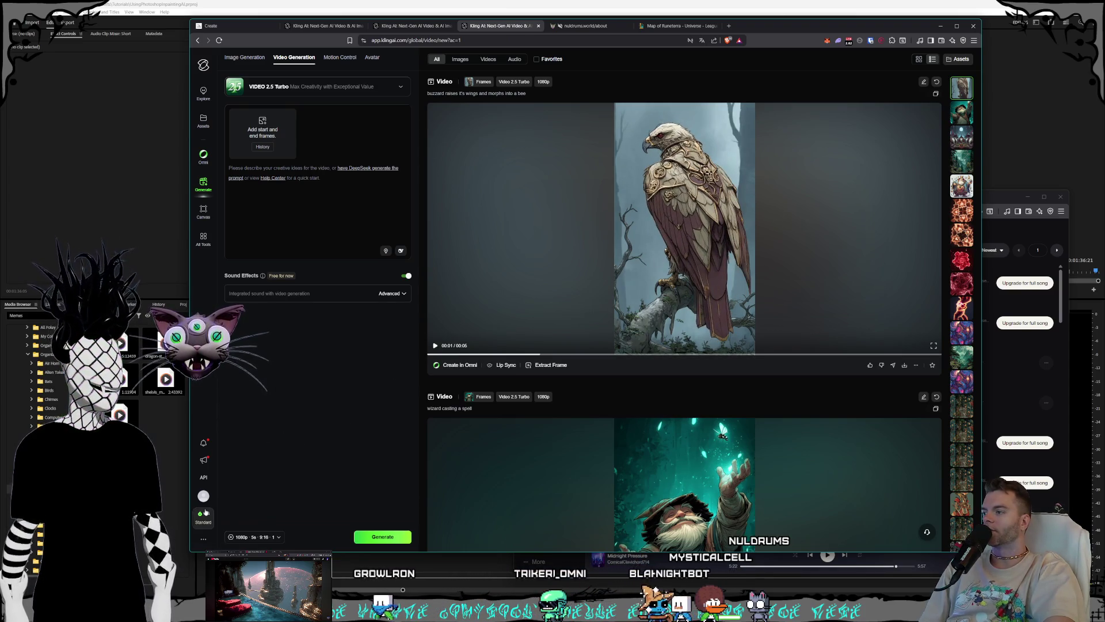
Step: Open Kling's membership plans in a new tab, then switch over to the Suno window
{"action": "left_click", "coordinate": [436, 431]}
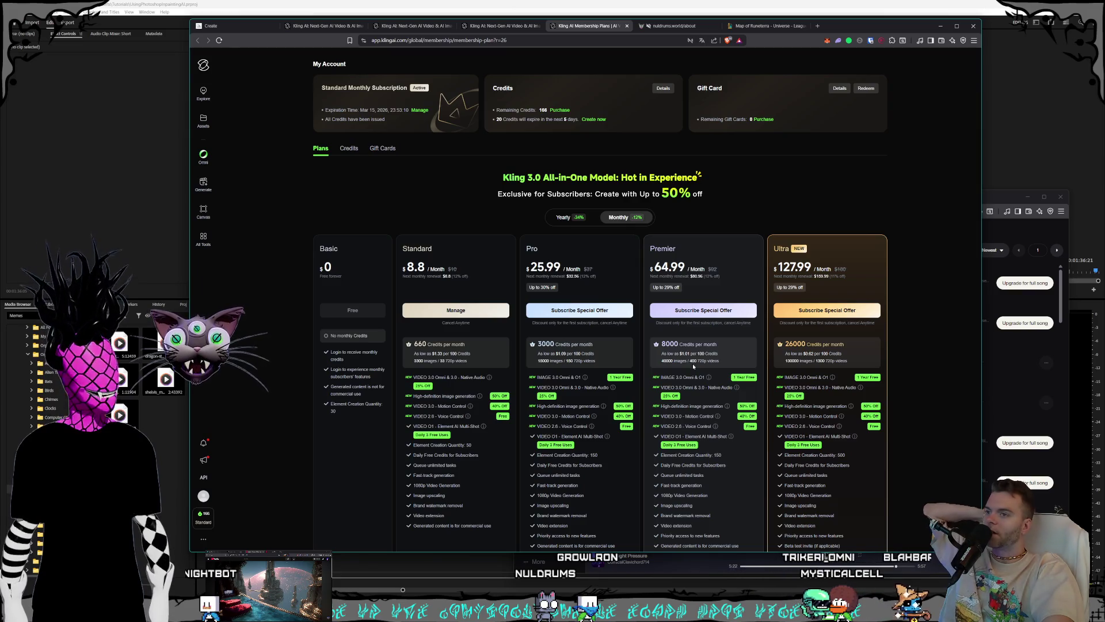
{"action": "key", "text": "super+Down"}
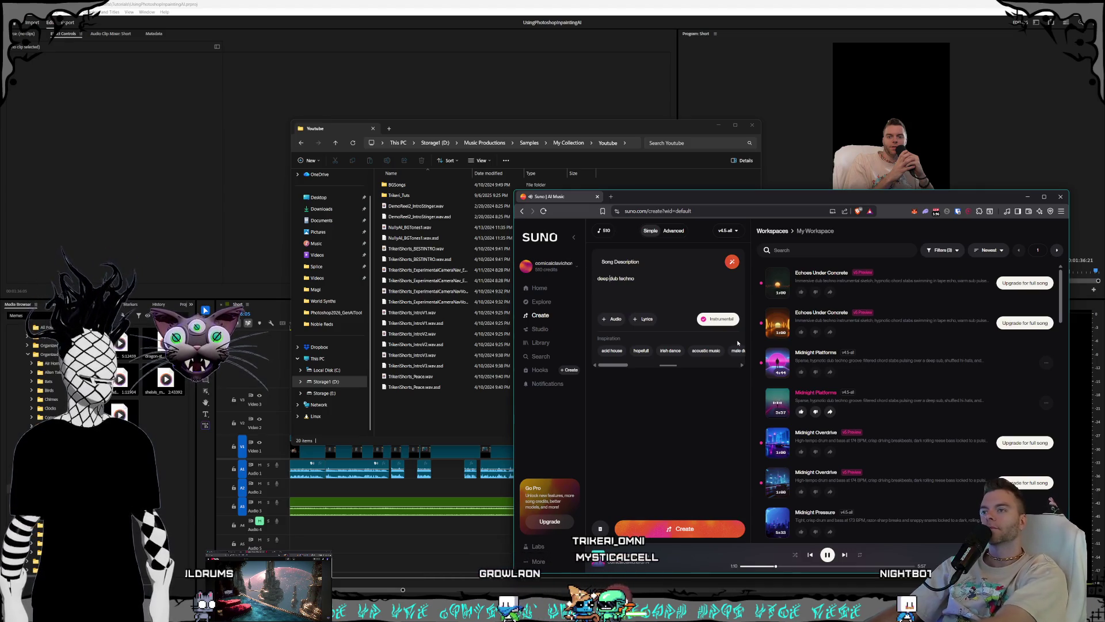
Step: Add ', no melody' to the description, generate new tracks, and request a Midnight Platforms download
{"action": "type", "text": ", no melody"}
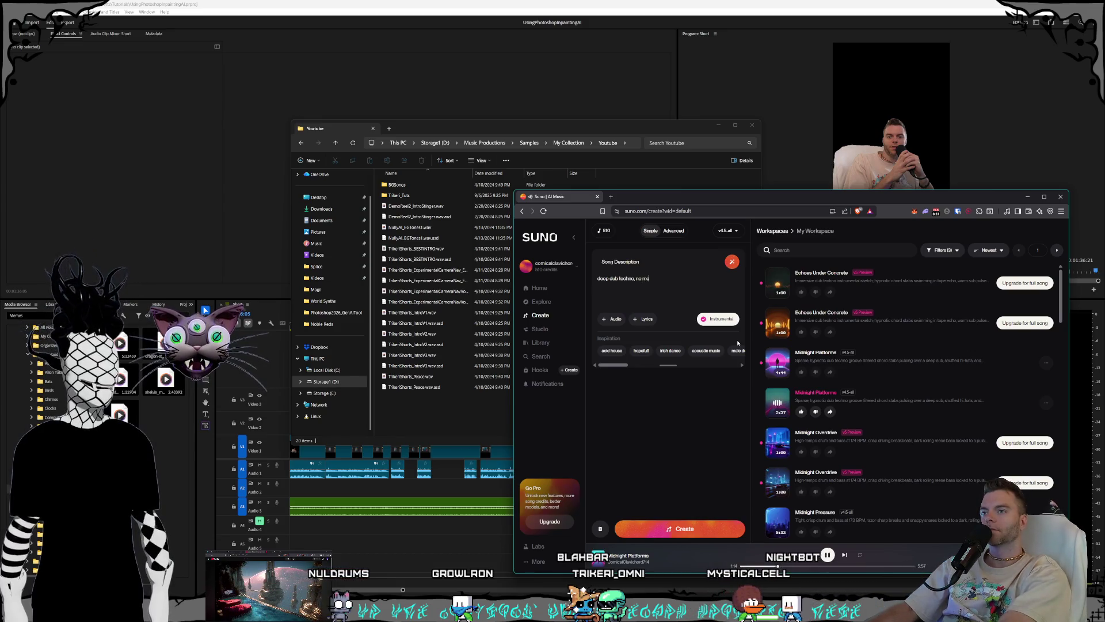
{"action": "left_click", "coordinate": [683, 525]}
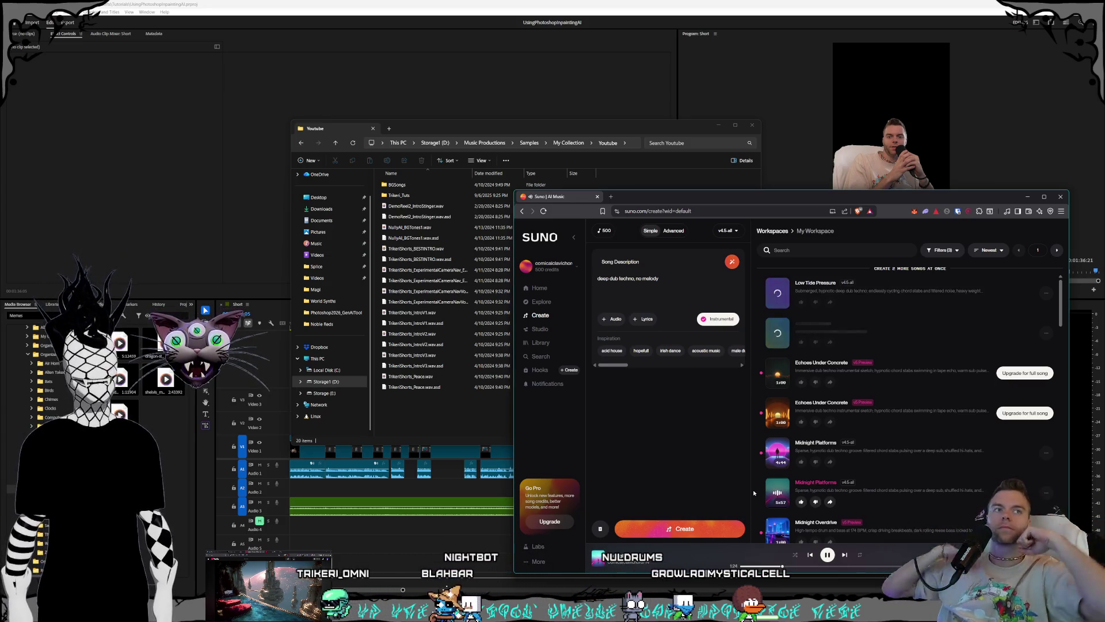
{"action": "scroll", "coordinate": [820, 432], "scroll_direction": "down", "scroll_amount": 1}
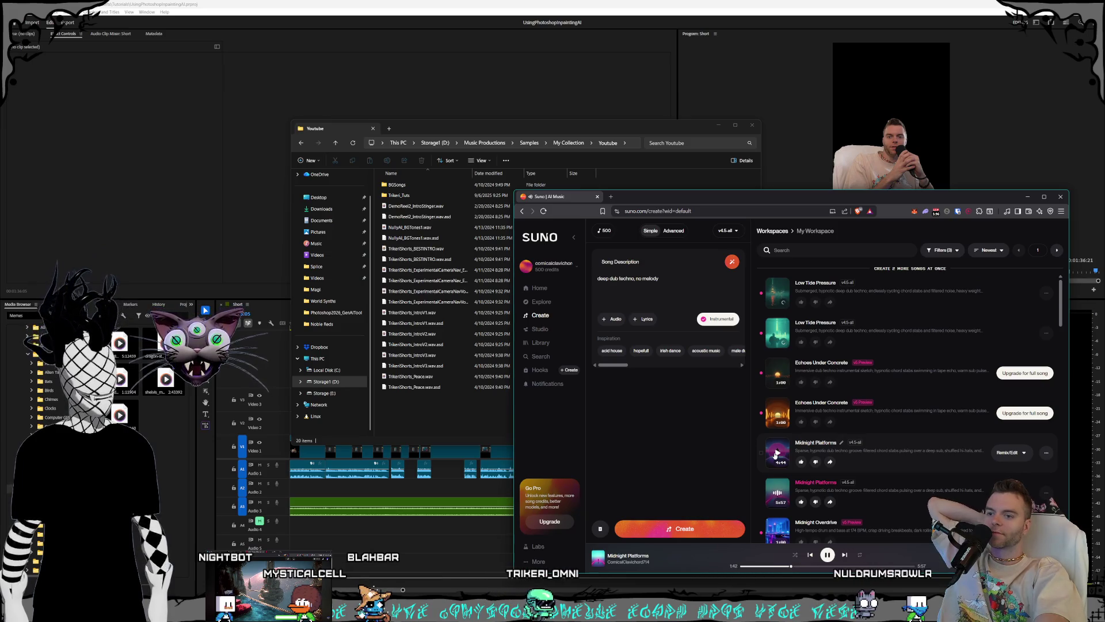
{"action": "left_click", "coordinate": [1046, 493]}
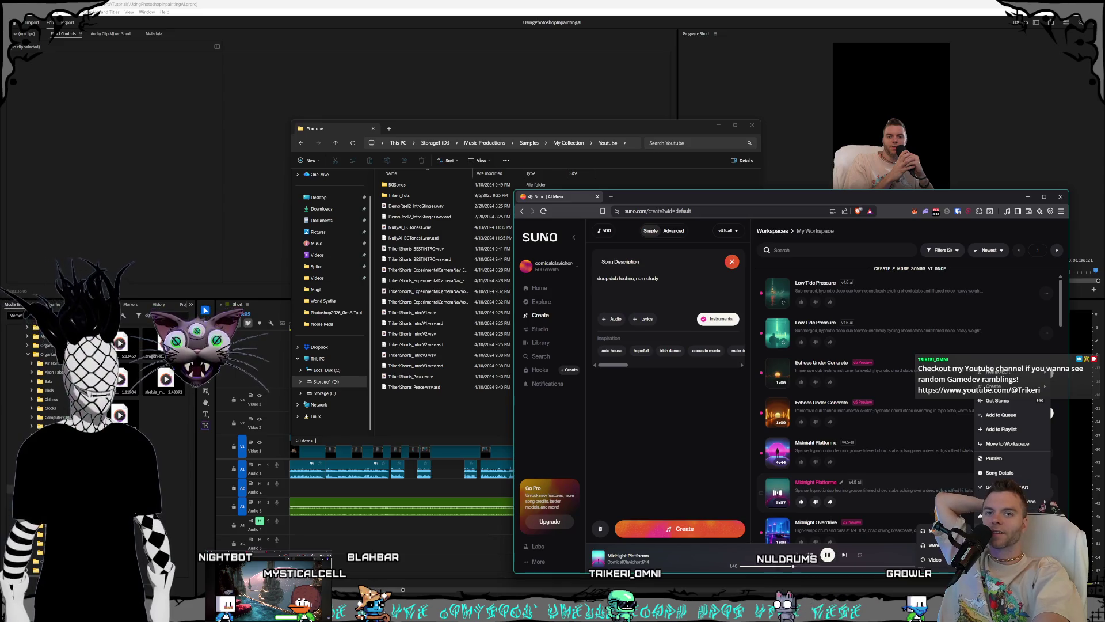
{"action": "left_click", "coordinate": [998, 400]}
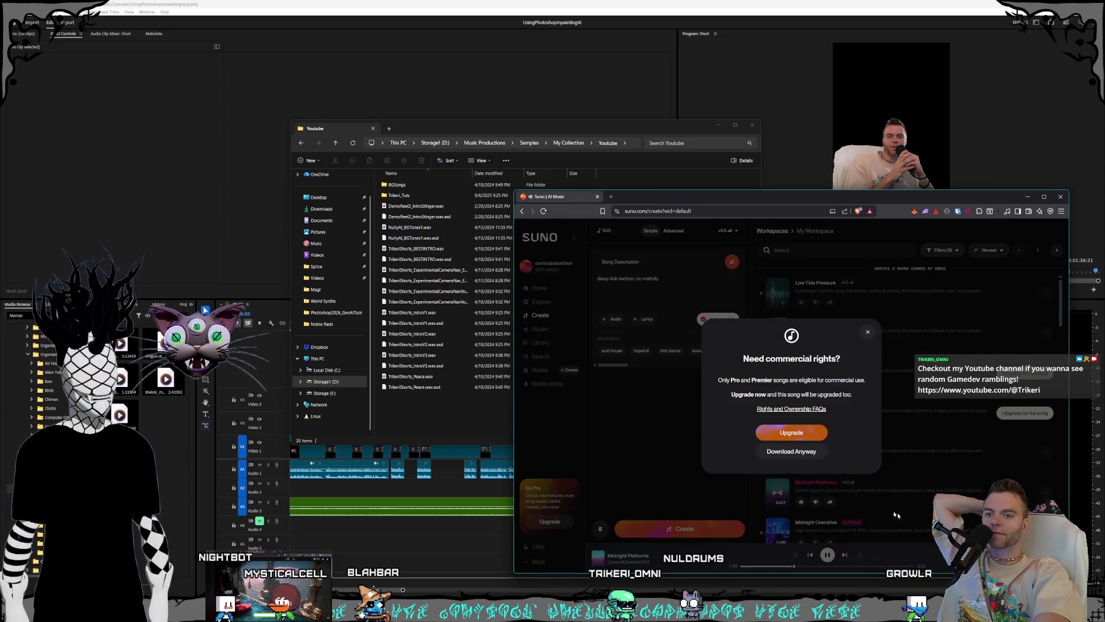
Step: Proceed with the download and navigate the save window to Samples > Organized By Website
{"action": "left_click", "coordinate": [753, 454]}
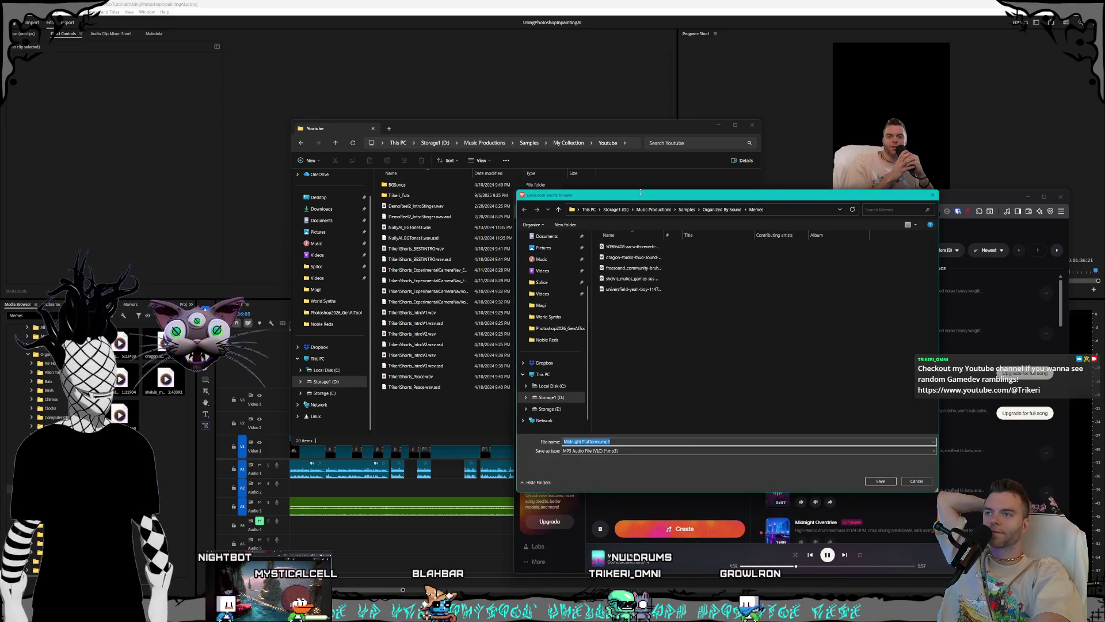
{"action": "left_click_drag", "start_coordinate": [647, 200], "coordinate": [559, 191]}
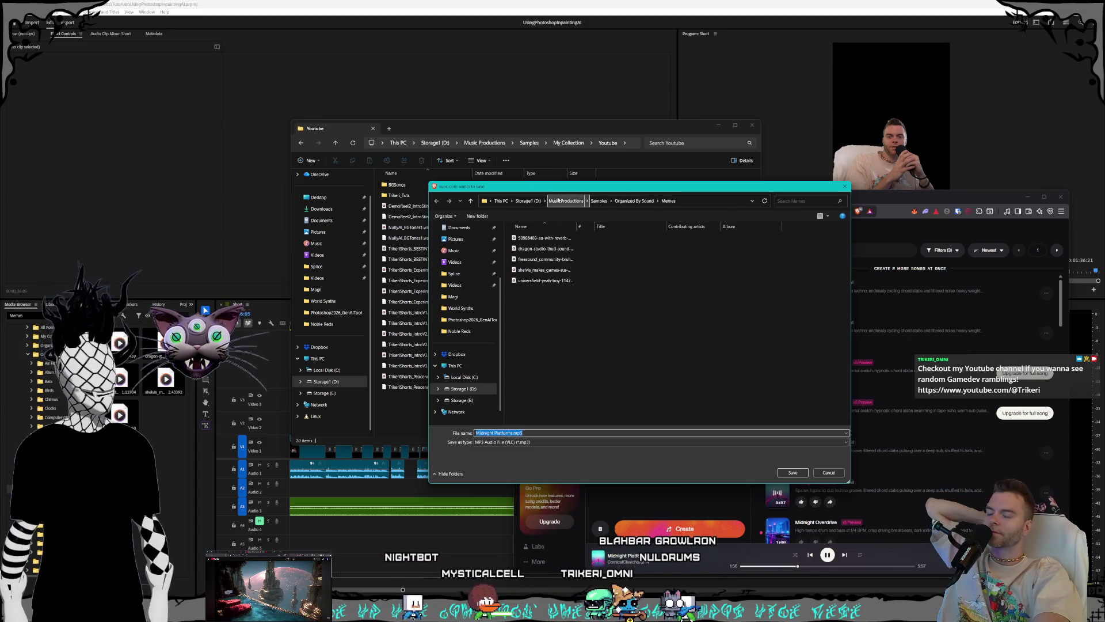
{"action": "key", "text": "alt+Up"}
{"action": "key", "text": "alt+Up"}
{"action": "key", "text": "alt+Up"}
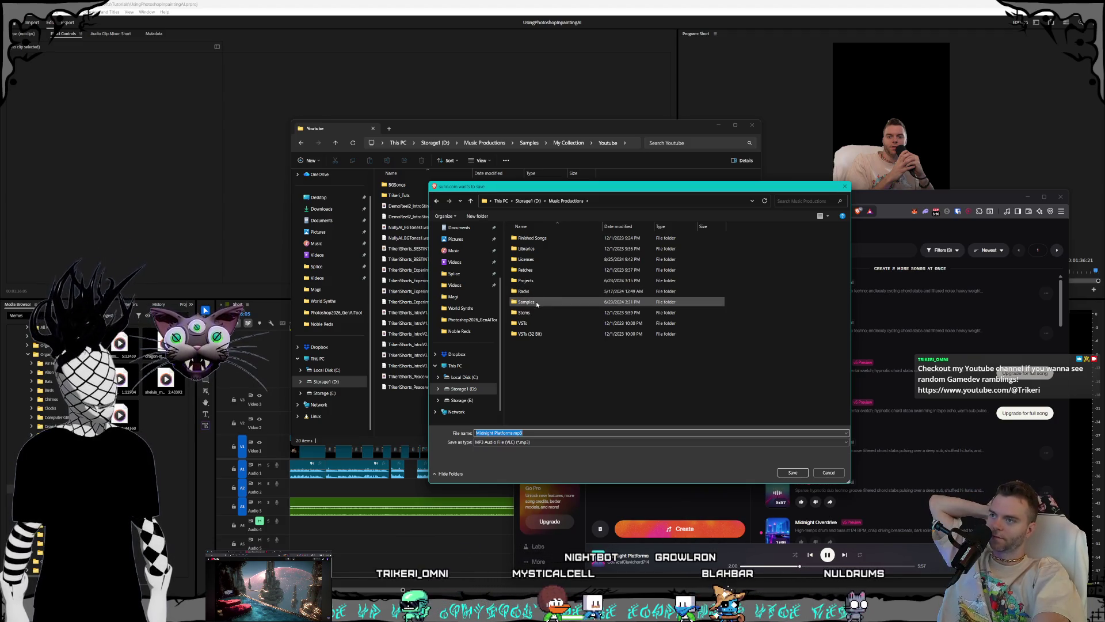
{"action": "double_click", "coordinate": [538, 301]}
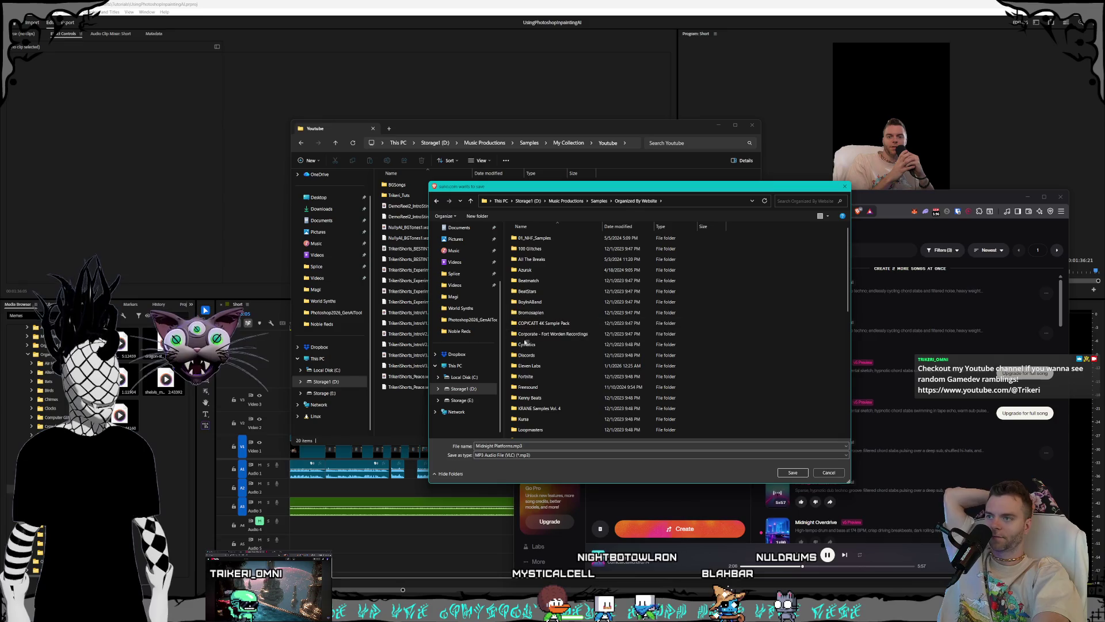
{"action": "double_click", "coordinate": [562, 304]}
{"action": "scroll", "coordinate": [529, 369], "scroll_direction": "down", "scroll_amount": 10}
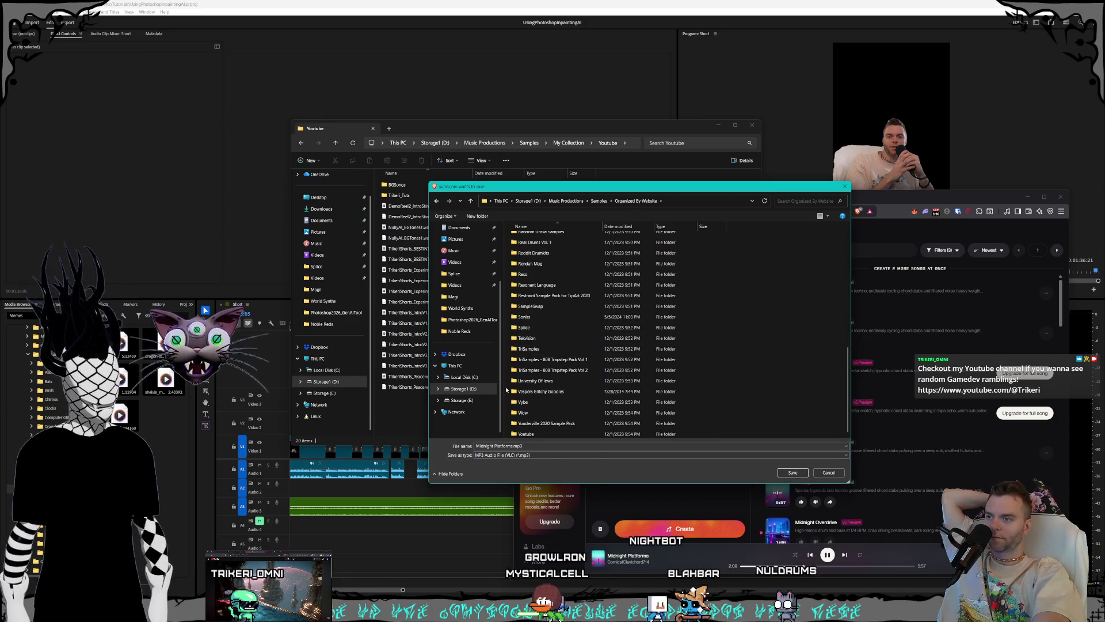
Step: Create a new folder named Suno there and save Midnight Platforms.mp3 into it
{"action": "right_click", "coordinate": [507, 391]}
{"action": "left_click", "coordinate": [607, 497]}
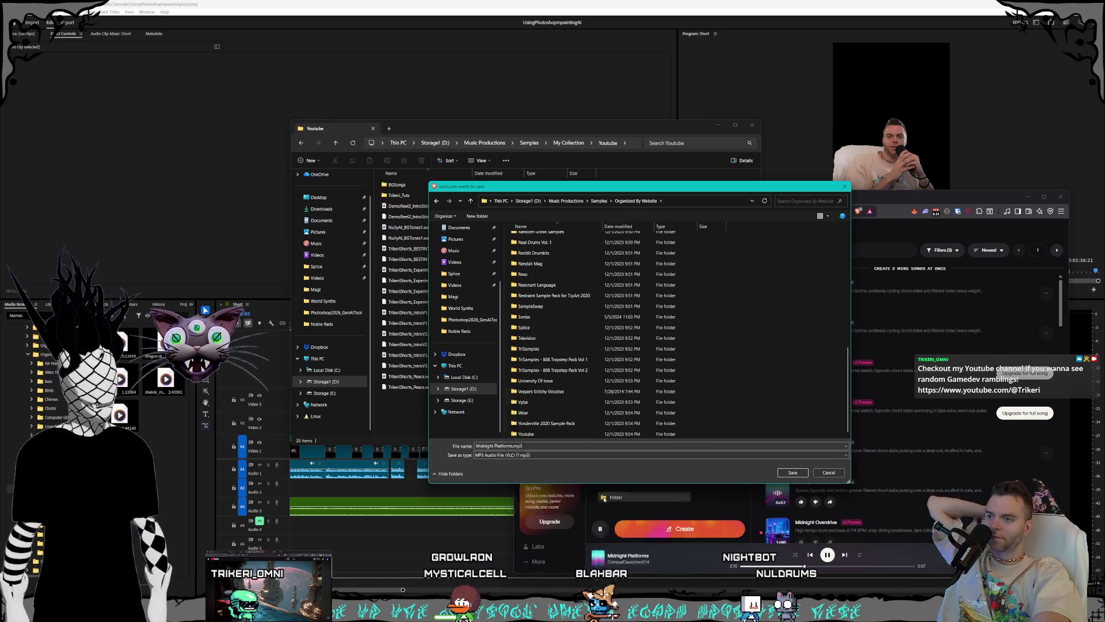
{"action": "type", "text": "Suno"}
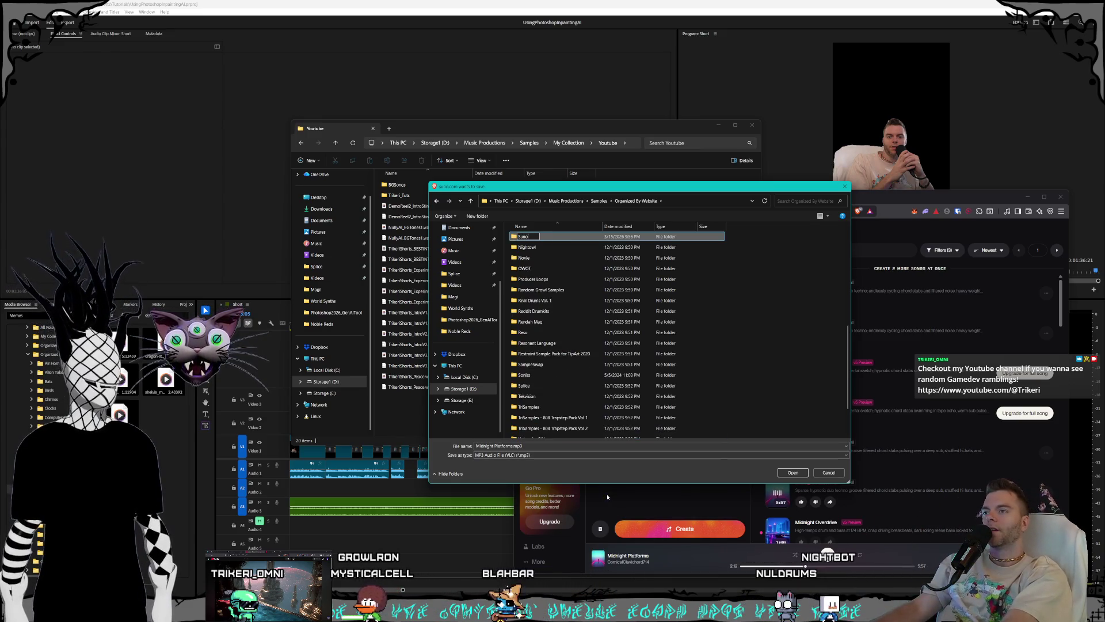
{"action": "key", "text": "Return"}
{"action": "double_click", "coordinate": [559, 388]}
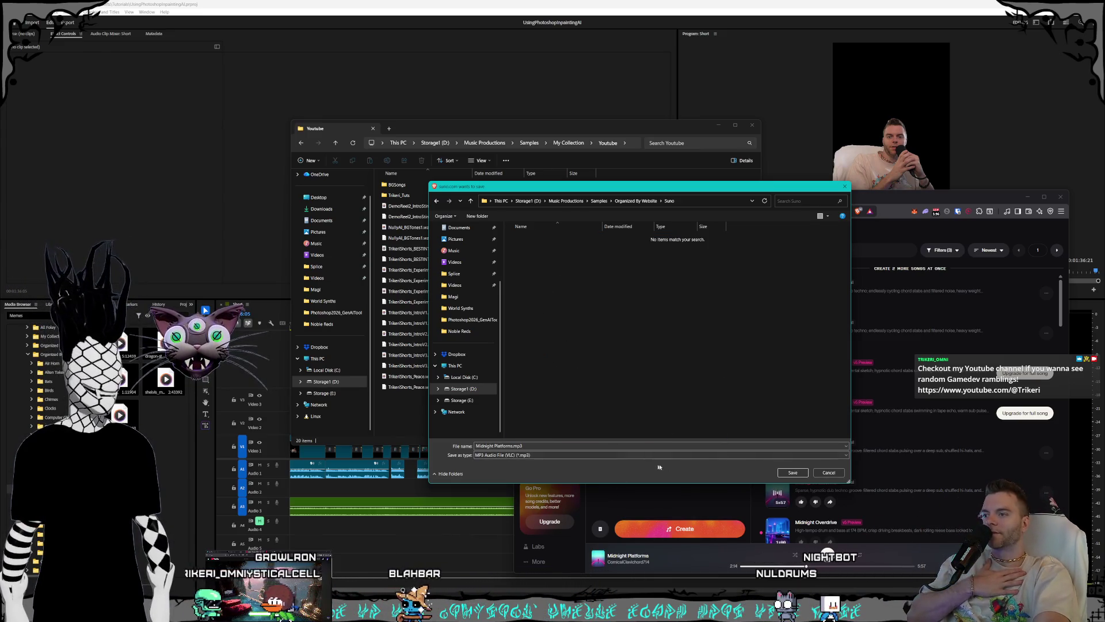
{"action": "key", "text": "Return"}
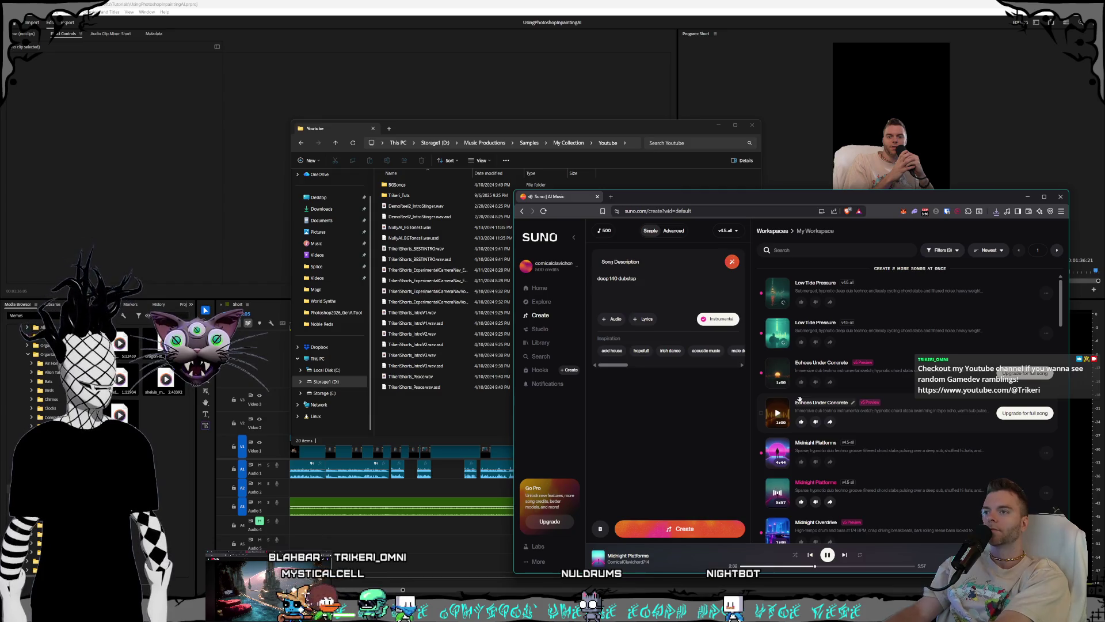
{"action": "type", "text": ", just sub and per"}
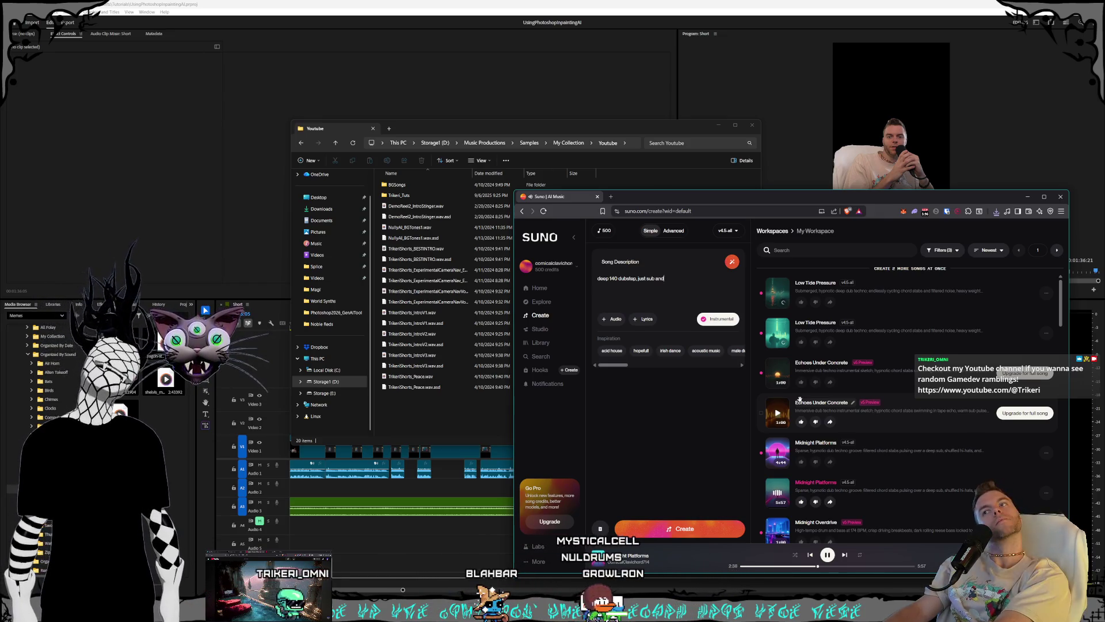
{"action": "type", "text": "cussion, no "}
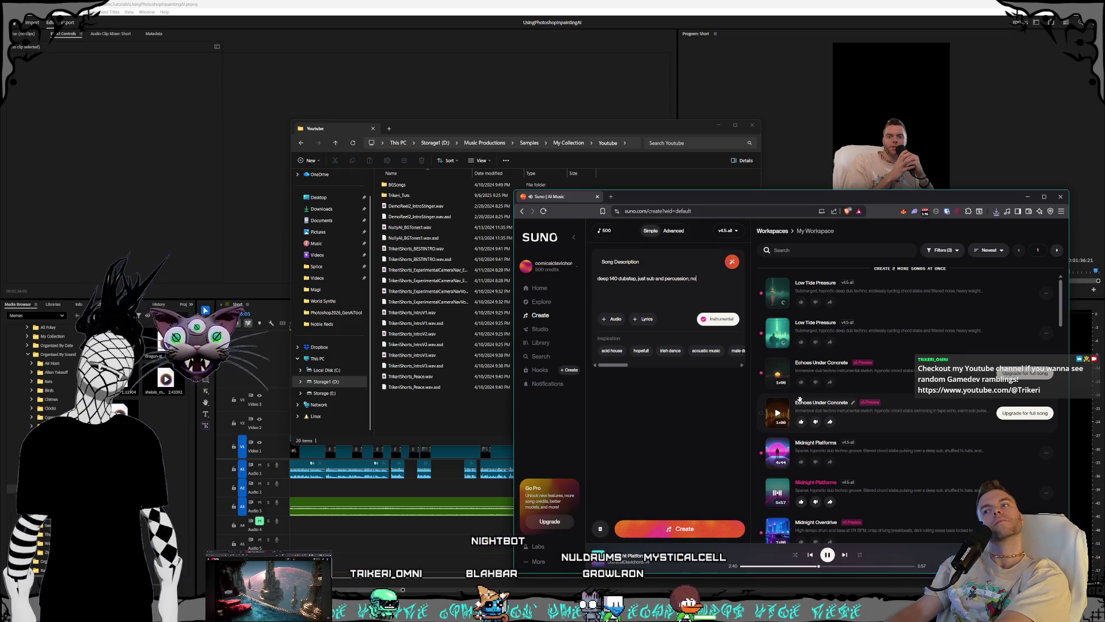
{"action": "type", "text": "topend"}
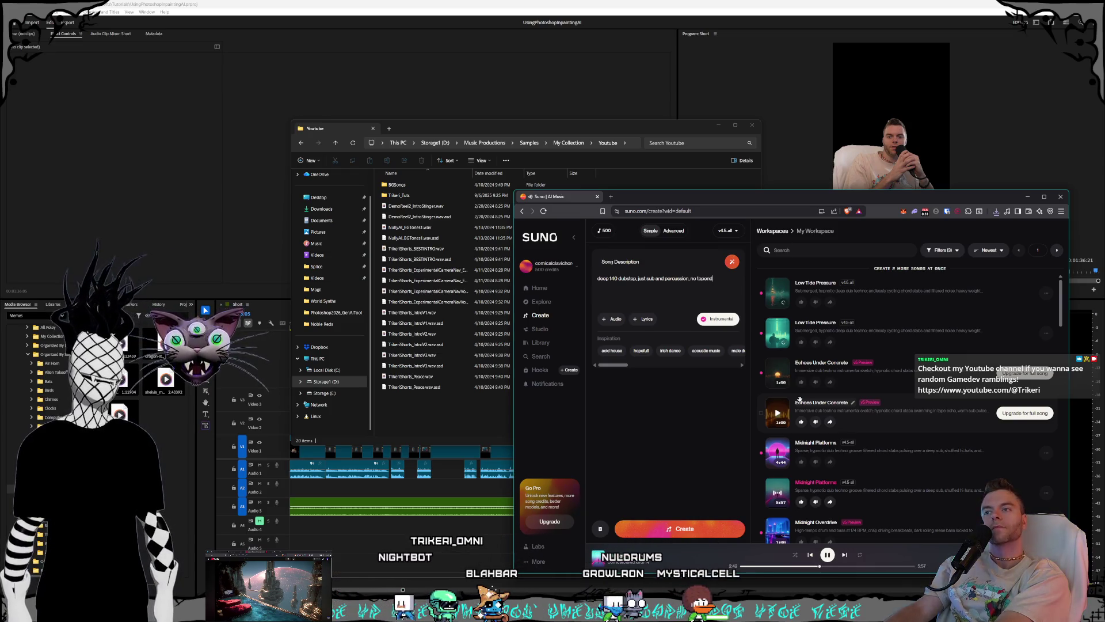
{"action": "type", "text": " melodies or s"}
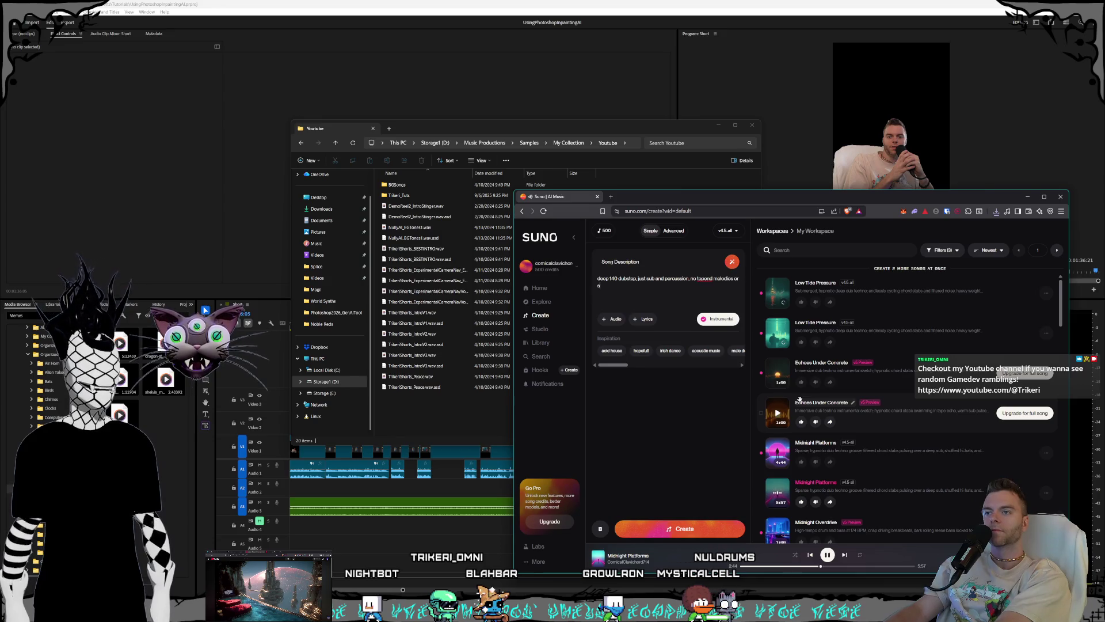
{"action": "type", "text": "ounds"}
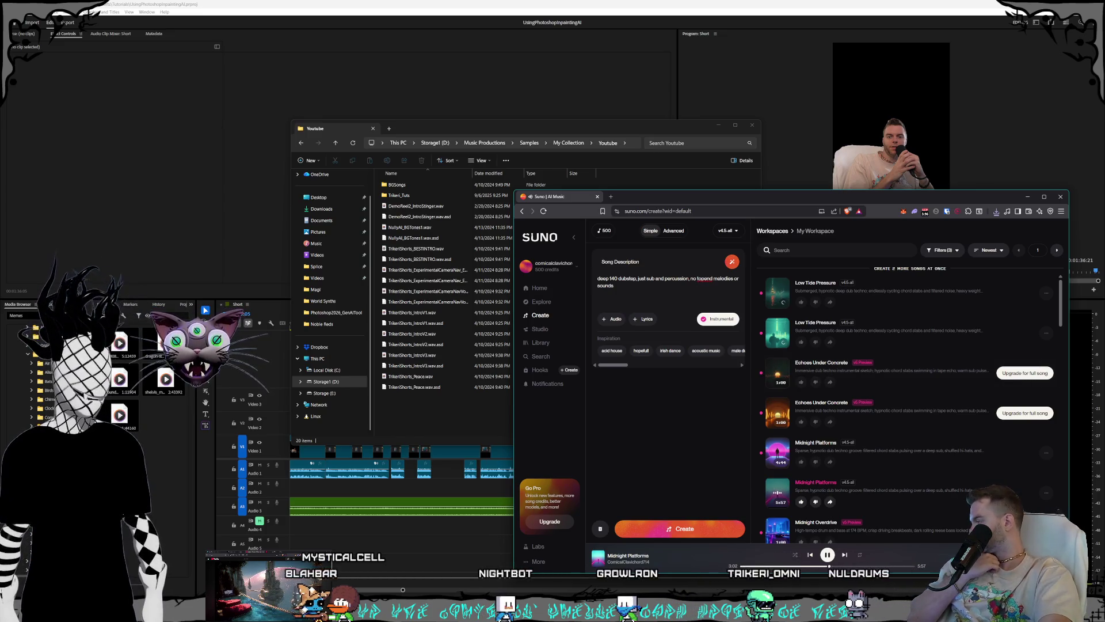
{"action": "left_click", "coordinate": [28, 354]}
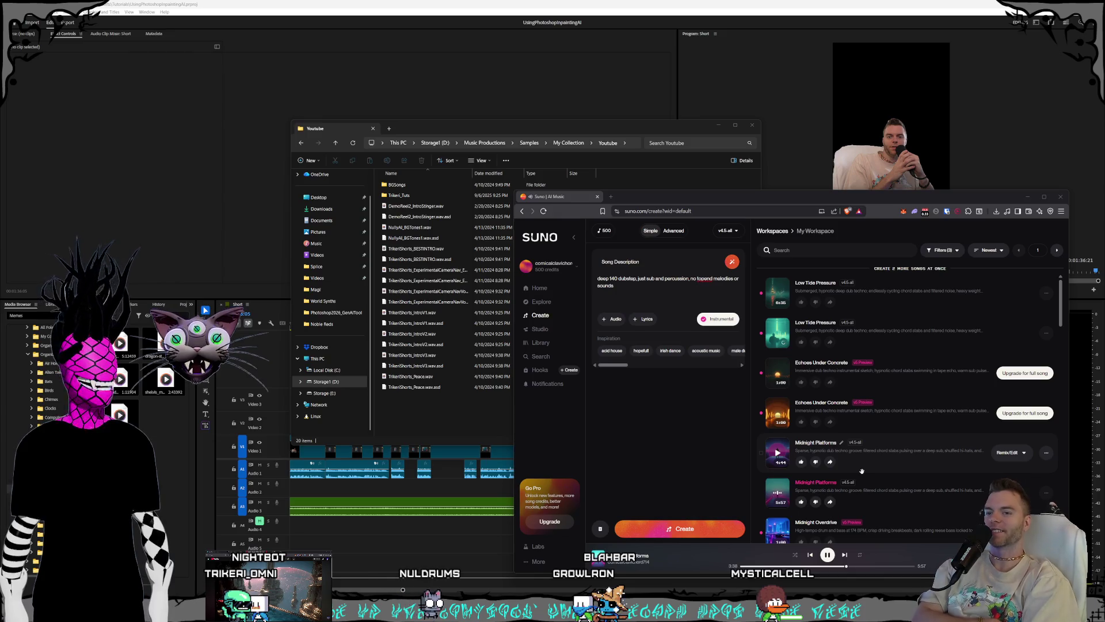
{"action": "scroll", "coordinate": [861, 471], "scroll_direction": "down", "scroll_amount": 1}
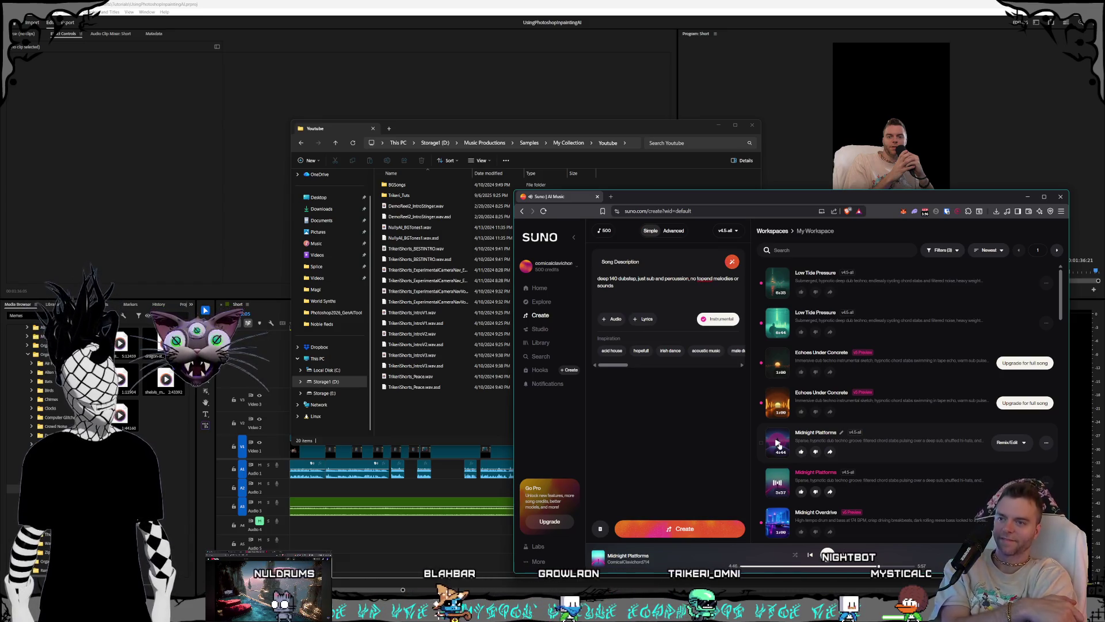
Step: Play the 4:44 Midnight Platforms track and search Google for 'typical bpm of deep dub'
{"action": "left_click", "coordinate": [777, 444]}
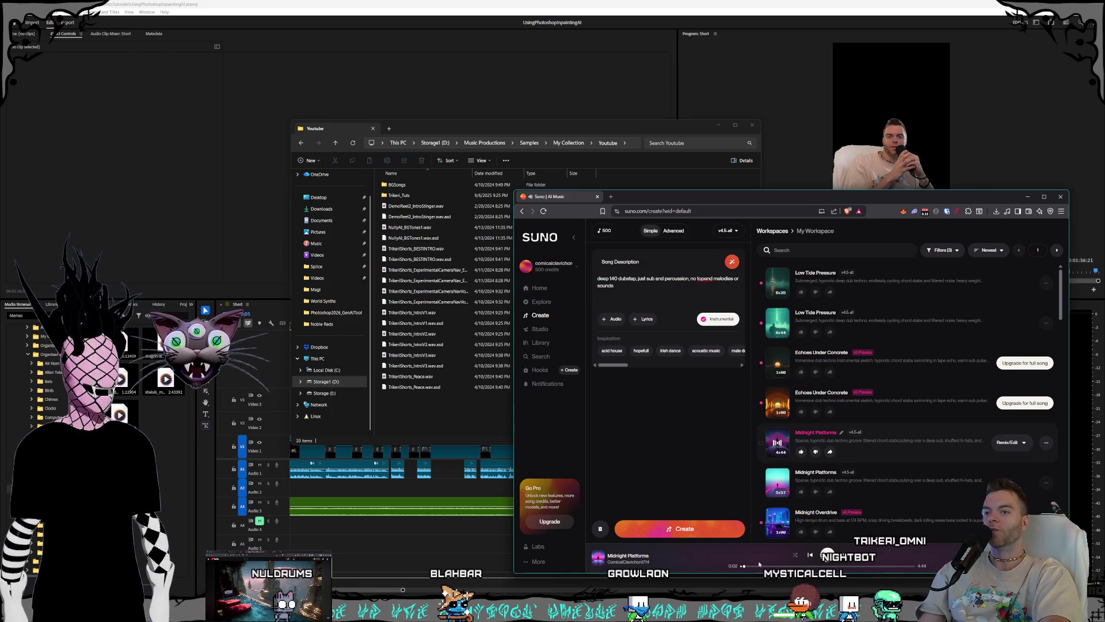
{"action": "key", "text": "ctrl+t"}
{"action": "type", "text": "typical bpm of deep dub"}
{"action": "key", "text": "Return"}
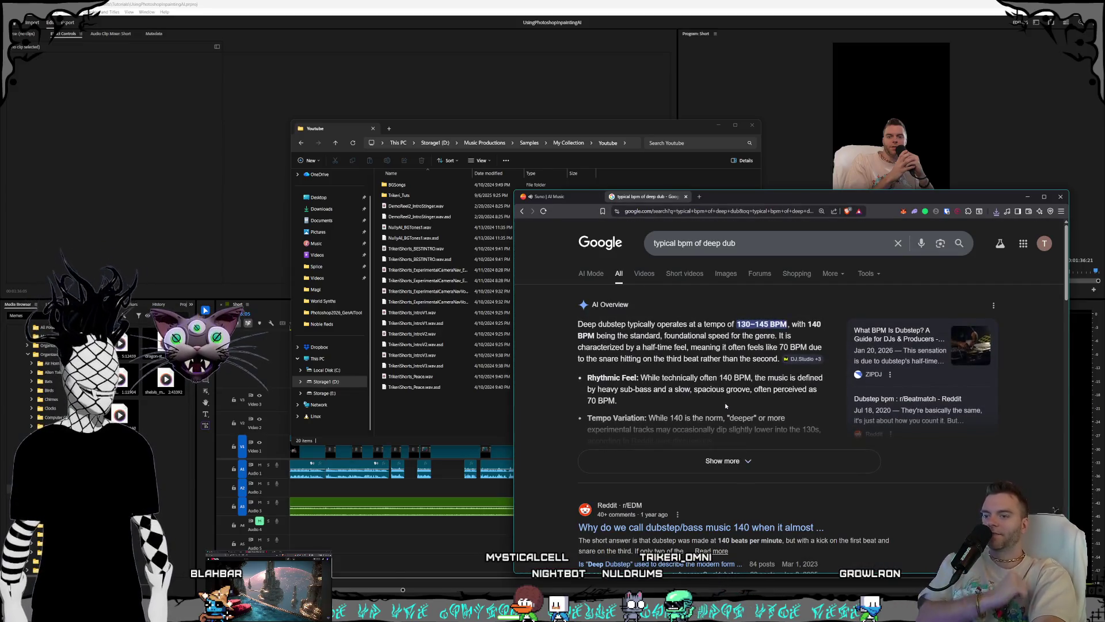
Step: Return to the Suno tab after finding that deep dub runs 130–145 BPM
{"action": "left_click", "coordinate": [527, 200]}
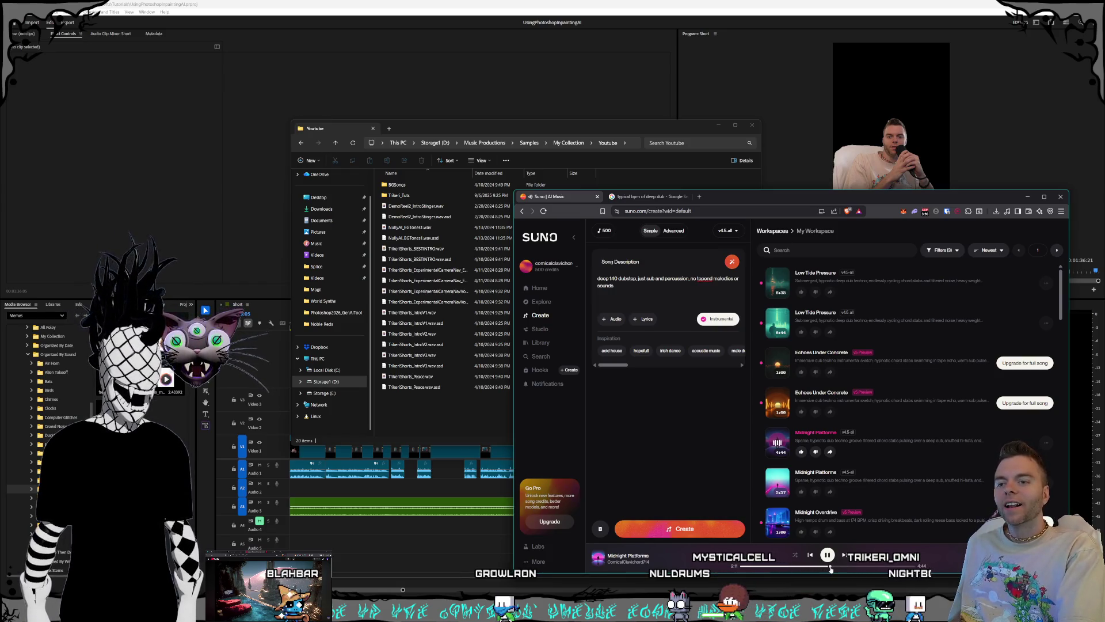
Step: Skip ahead in Midnight Platforms, then play and skim through the Echoes Under Concrete preview
{"action": "left_click", "coordinate": [865, 570]}
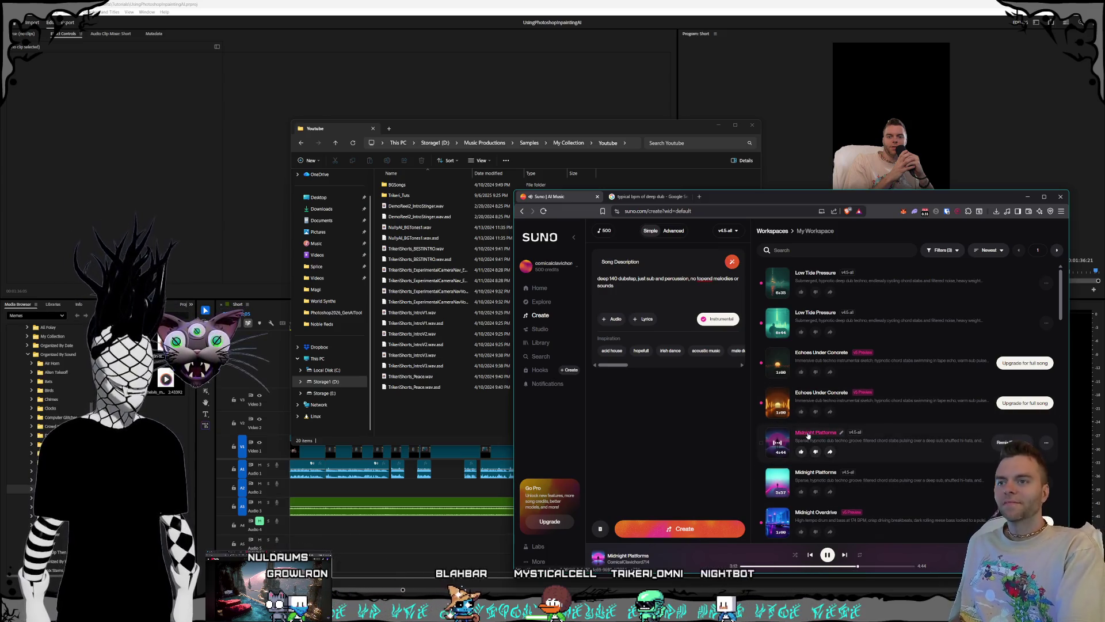
{"action": "left_click", "coordinate": [776, 401]}
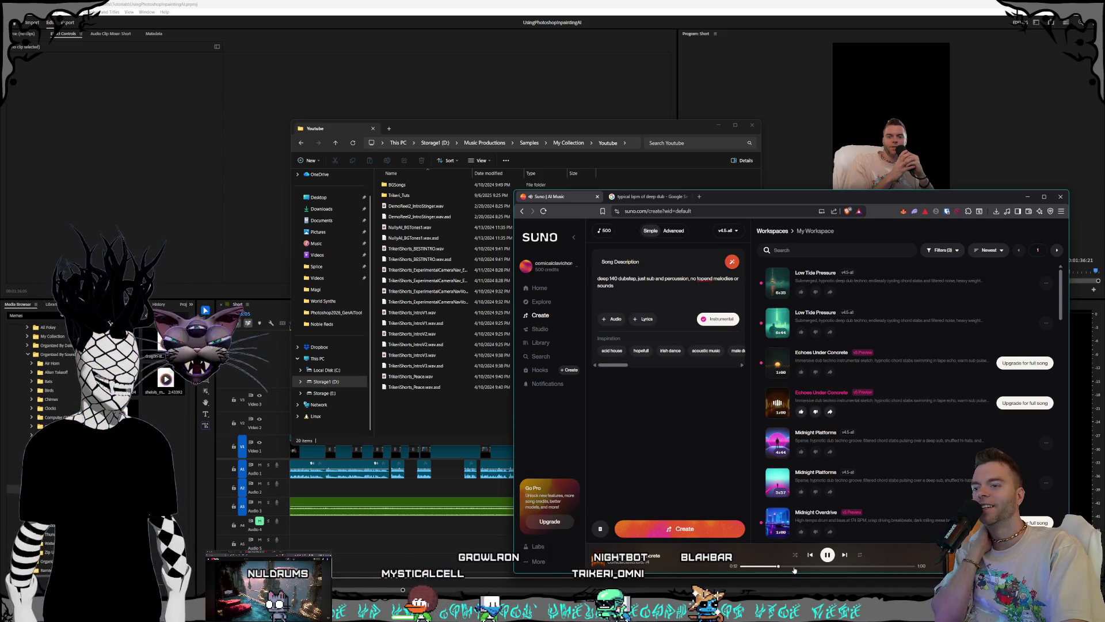
{"action": "left_click", "coordinate": [795, 567]}
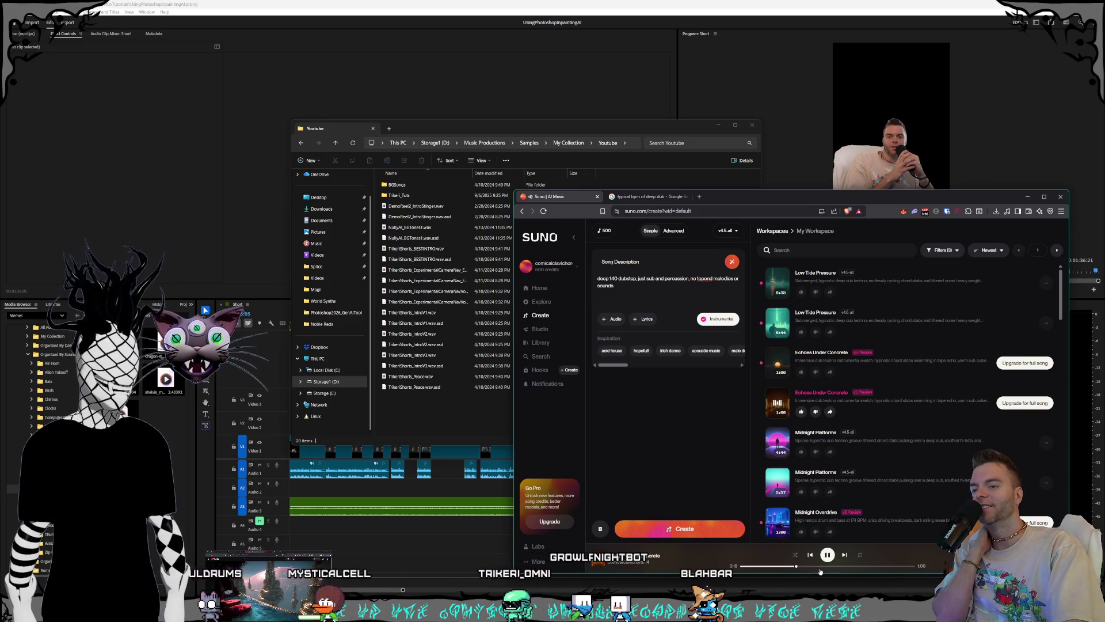
{"action": "left_click", "coordinate": [819, 566]}
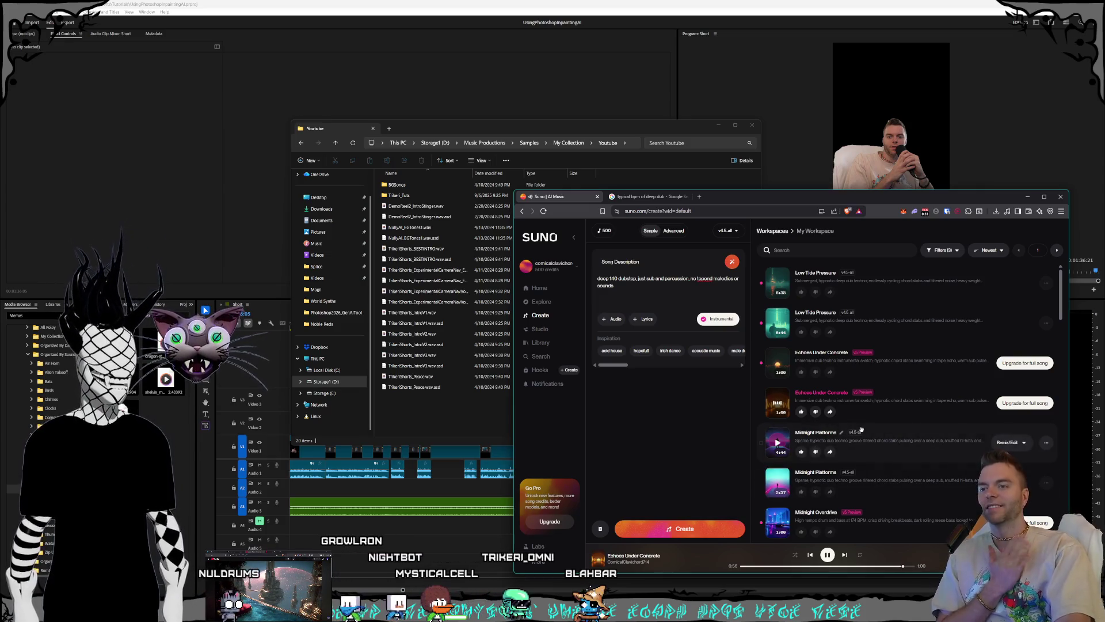
Step: Audition both Echoes Under Concrete versions, skipping ahead through each
{"action": "left_click", "coordinate": [777, 363]}
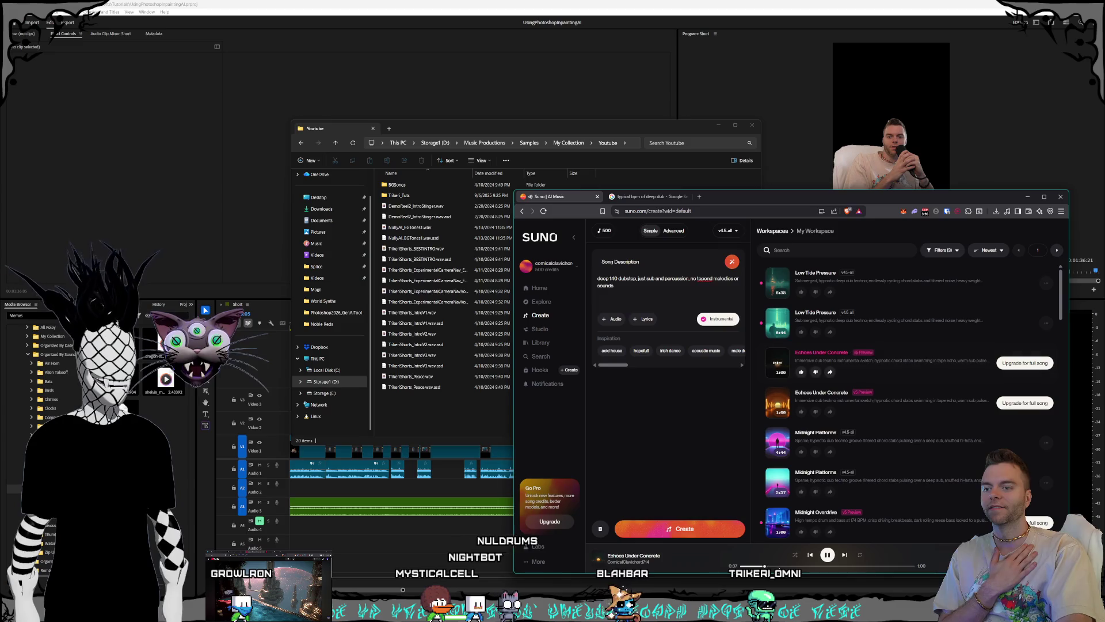
{"action": "left_click", "coordinate": [812, 569]}
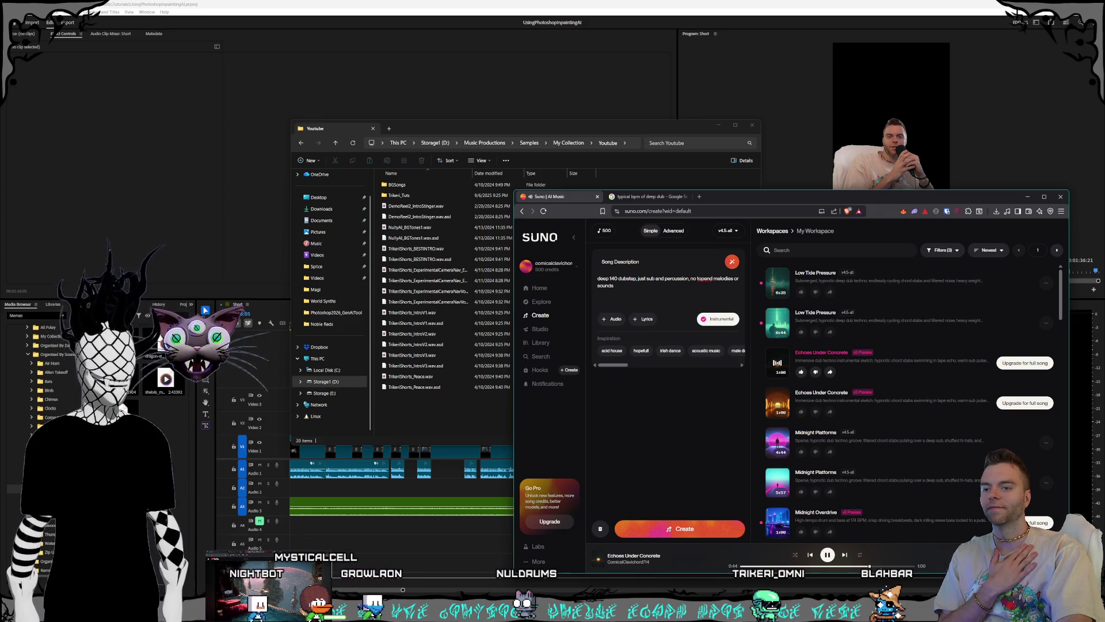
{"action": "left_click", "coordinate": [881, 567]}
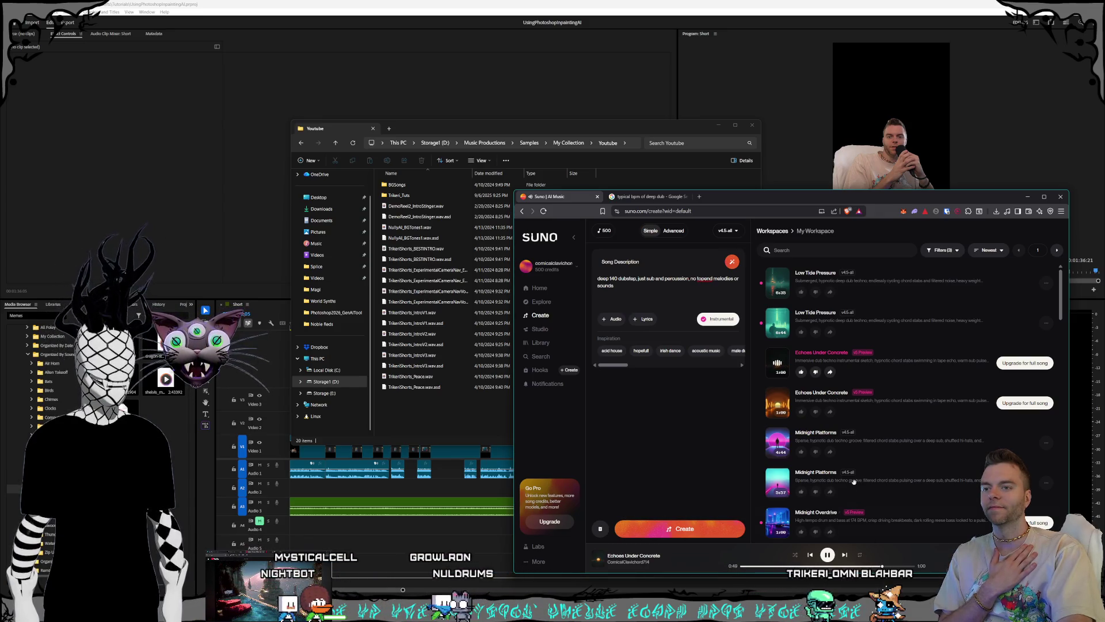
{"action": "scroll", "coordinate": [872, 473], "scroll_direction": "down", "scroll_amount": 4}
{"action": "scroll", "coordinate": [864, 460], "scroll_direction": "up", "scroll_amount": 4}
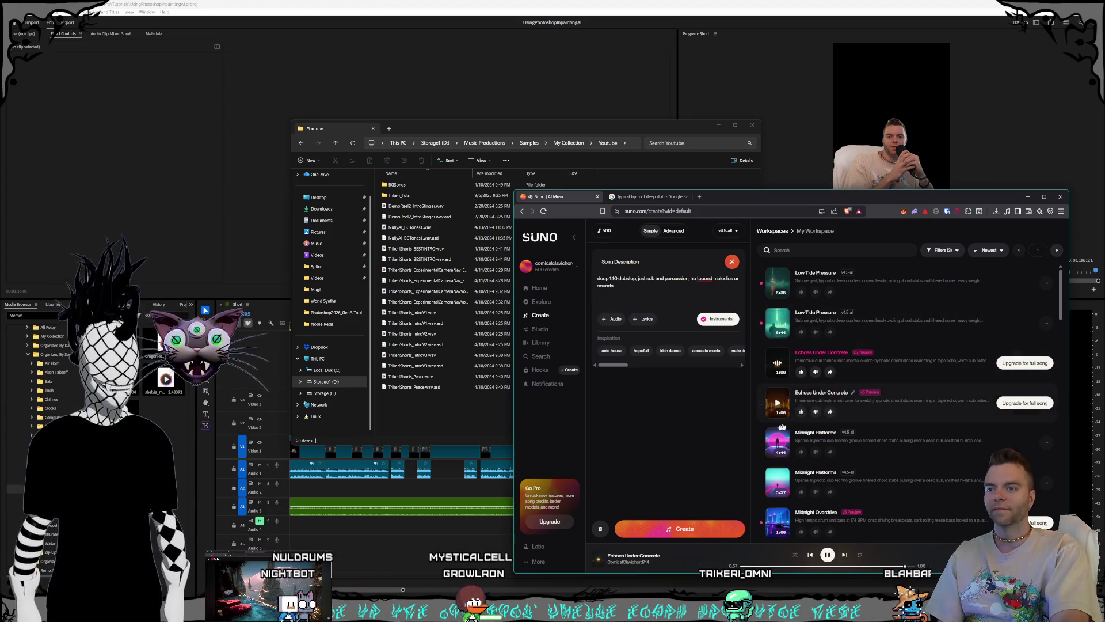
{"action": "left_click", "coordinate": [777, 406]}
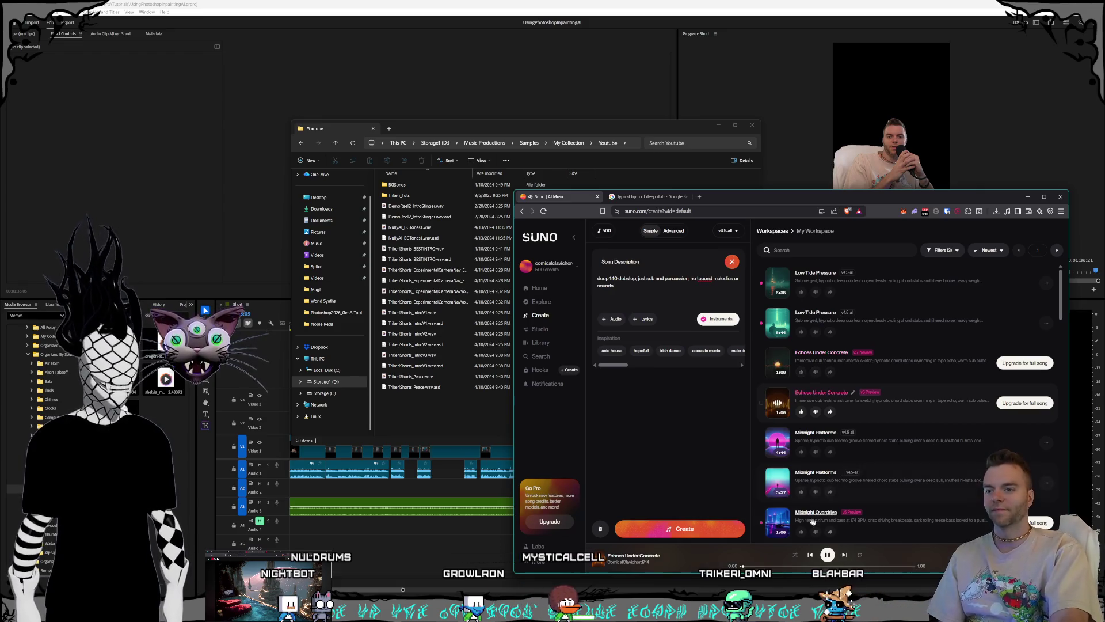
{"action": "left_click", "coordinate": [826, 567]}
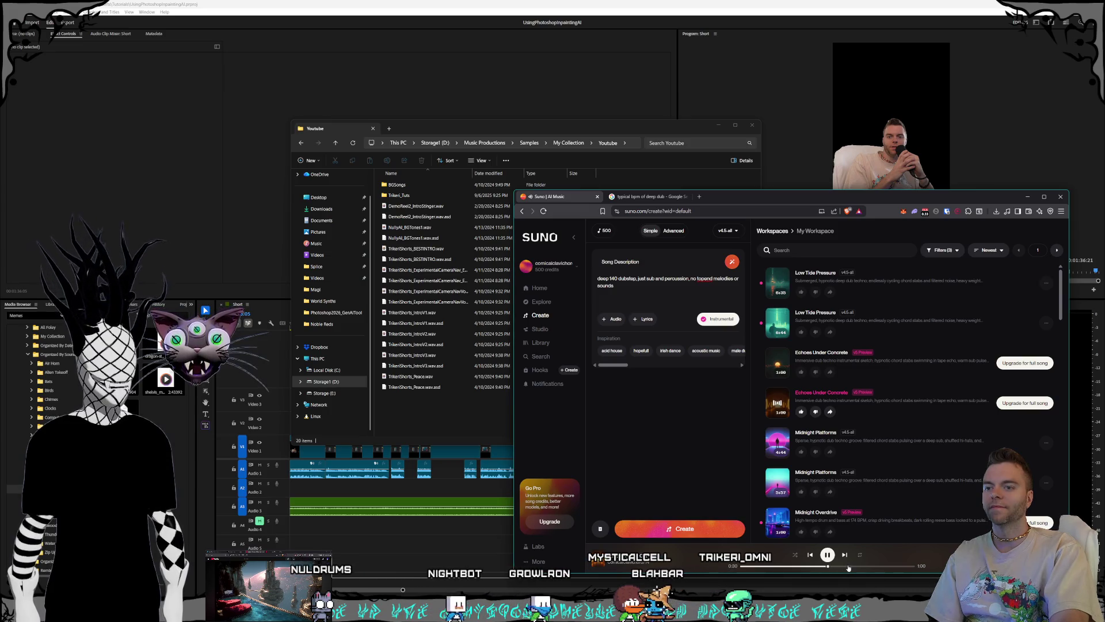
{"action": "left_click", "coordinate": [857, 566]}
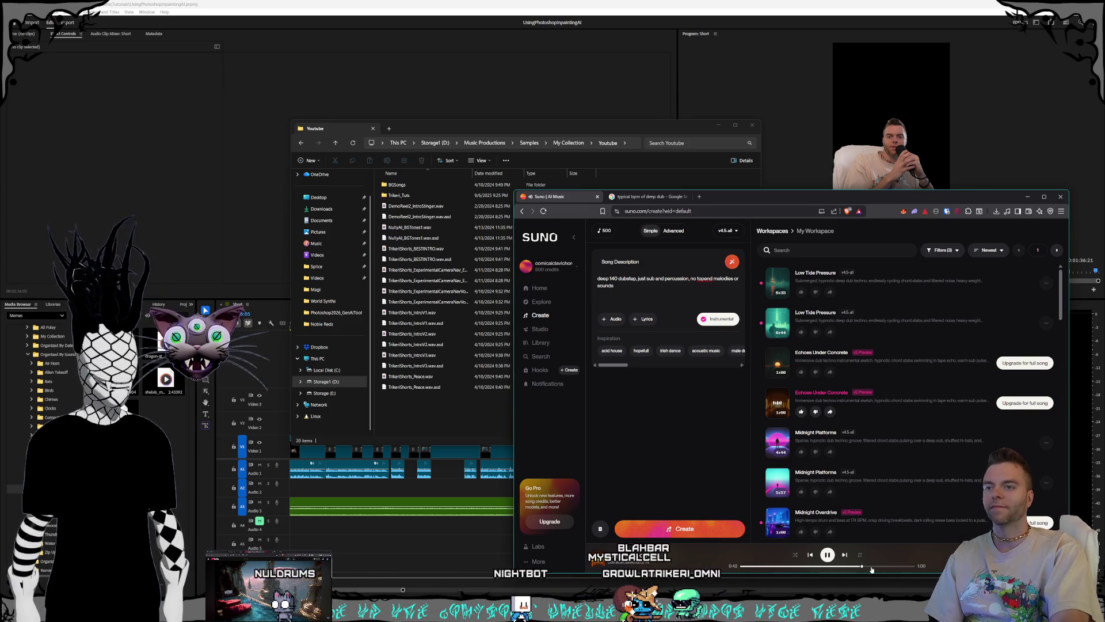
Step: Play Low Tide Pressure from about 1:03 and generate new songs from the deep 140 dubstep description
{"action": "mouse_move", "coordinate": [846, 432]}
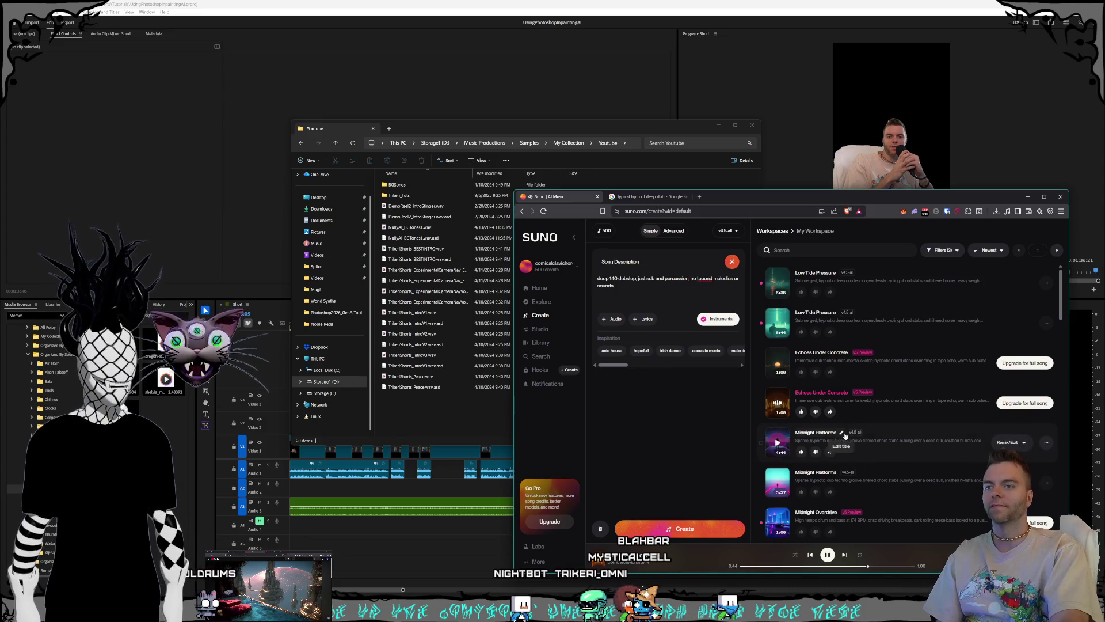
{"action": "mouse_move", "coordinate": [777, 324]}
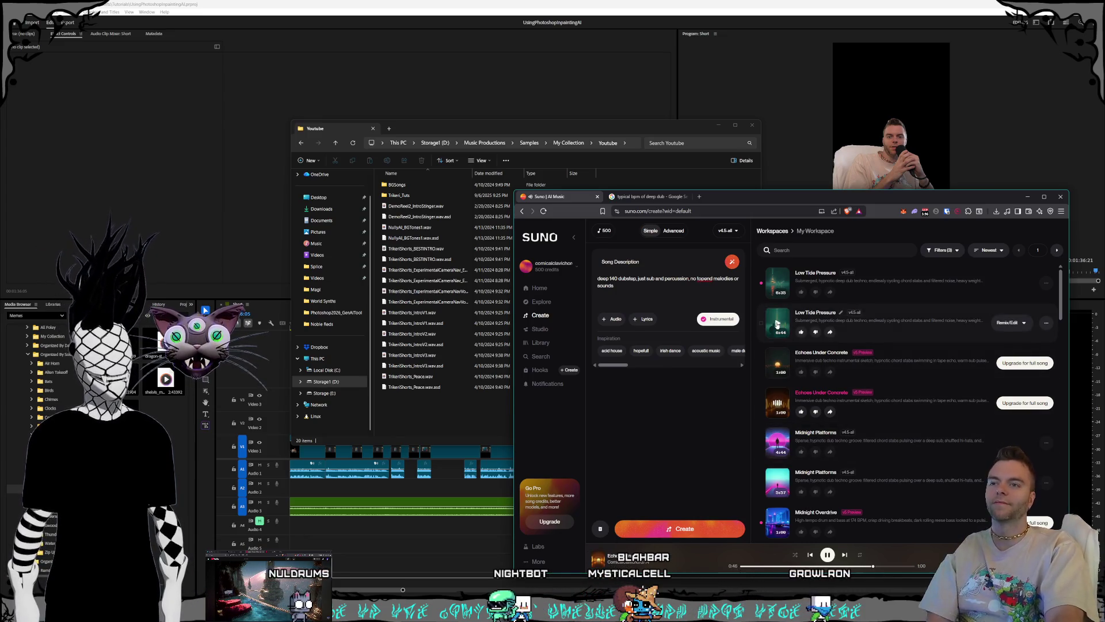
{"action": "left_click", "coordinate": [777, 324]}
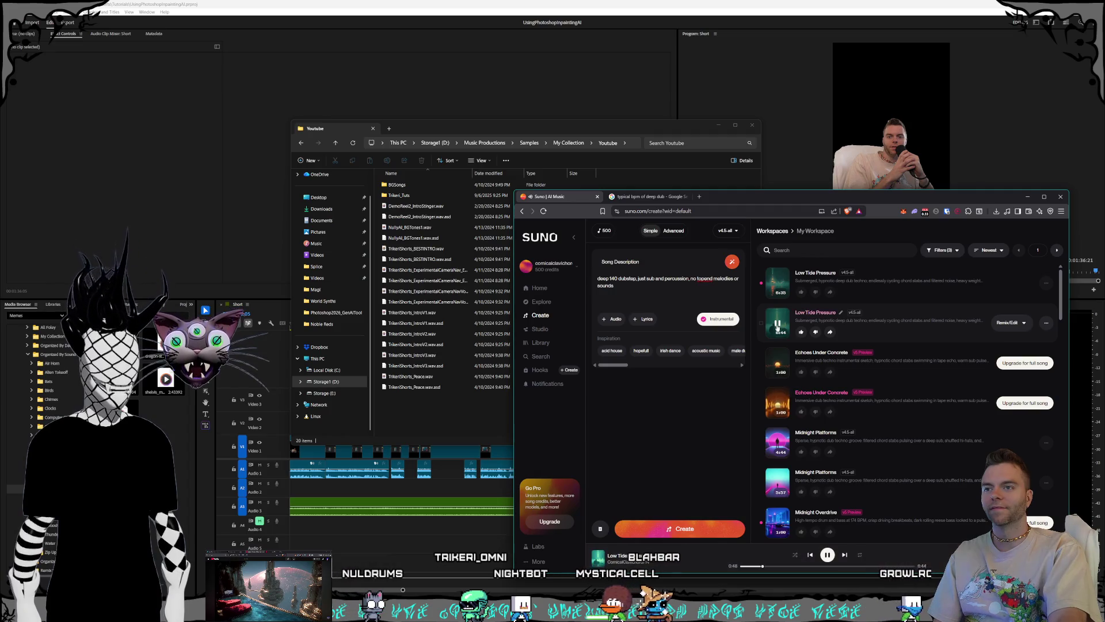
{"action": "left_click", "coordinate": [767, 567]}
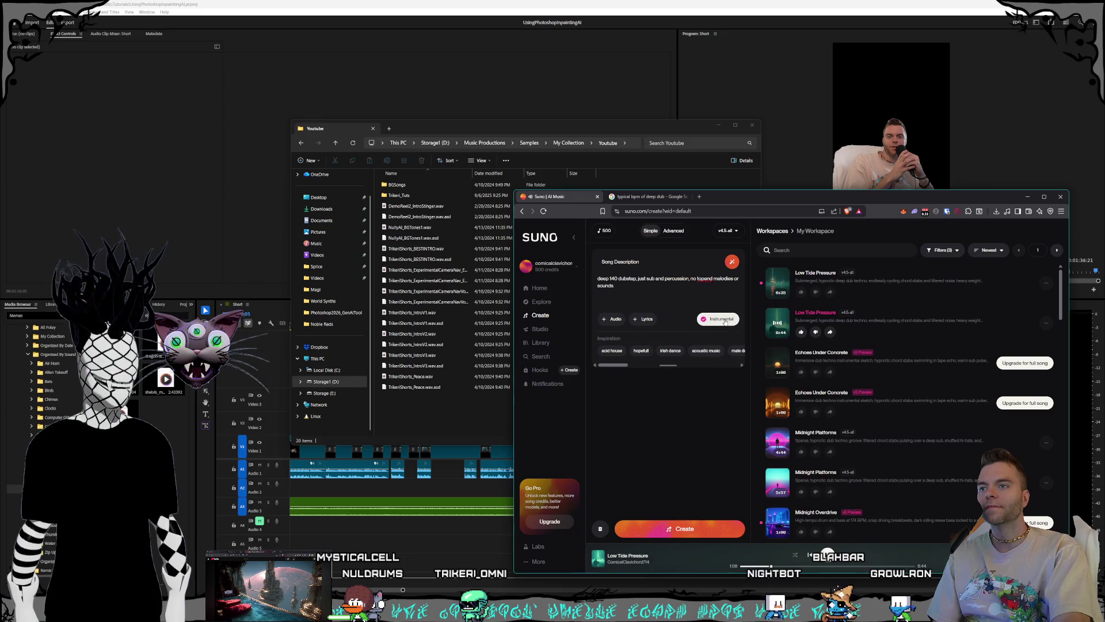
{"action": "left_click", "coordinate": [676, 533]}
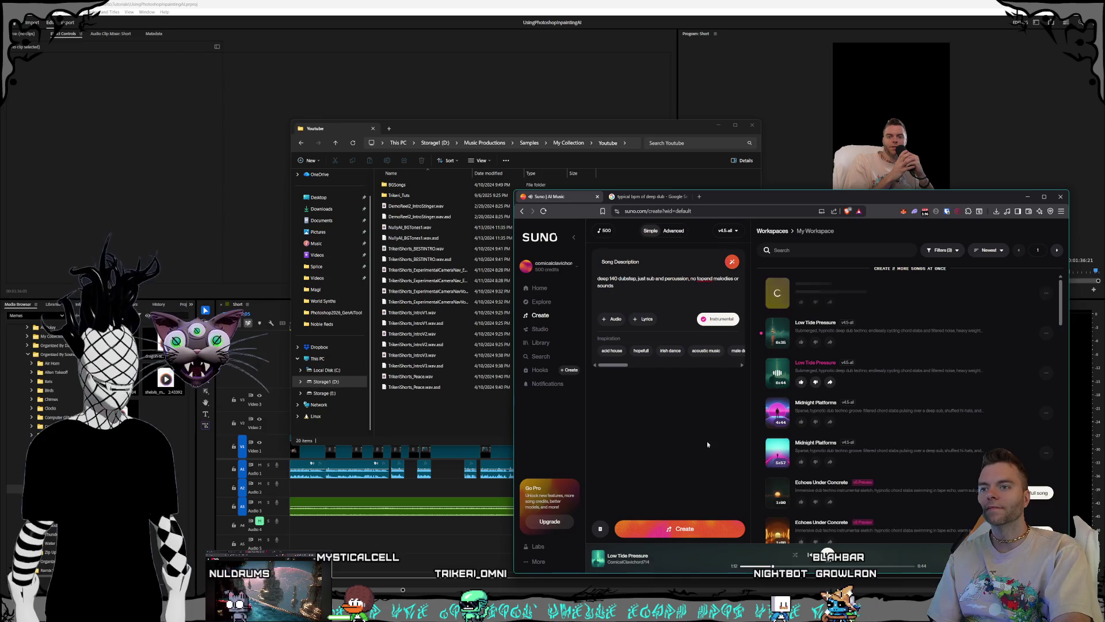
Step: Scroll the Suno workspace list to check the two new Pressure Zone tracks
{"action": "scroll", "coordinate": [892, 438], "scroll_direction": "down", "scroll_amount": 4}
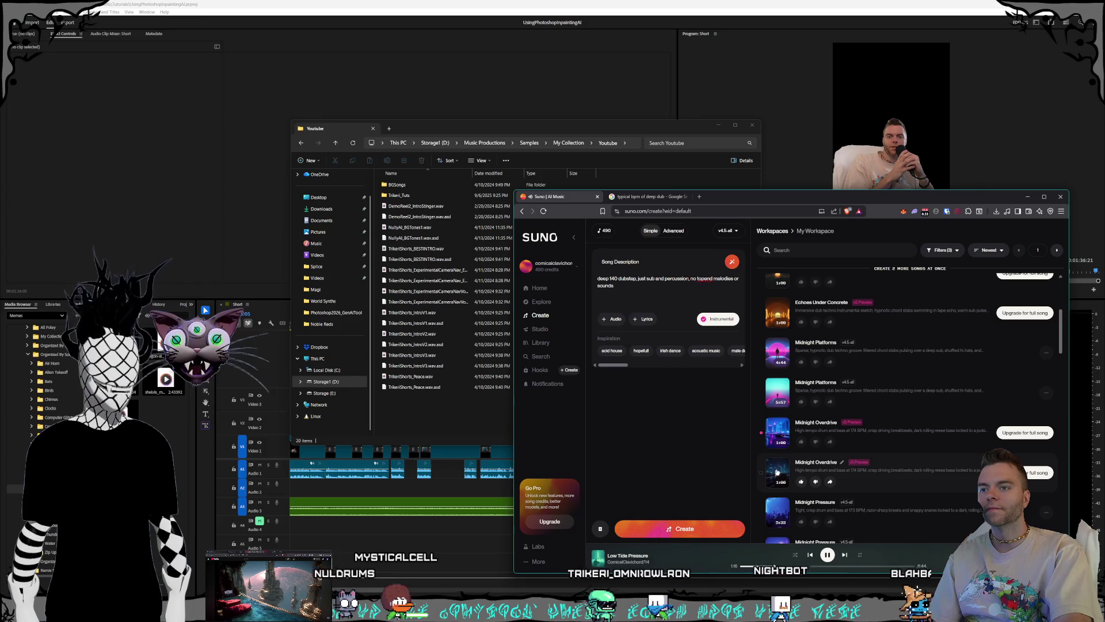
{"action": "scroll", "coordinate": [854, 462], "scroll_direction": "up", "scroll_amount": 3}
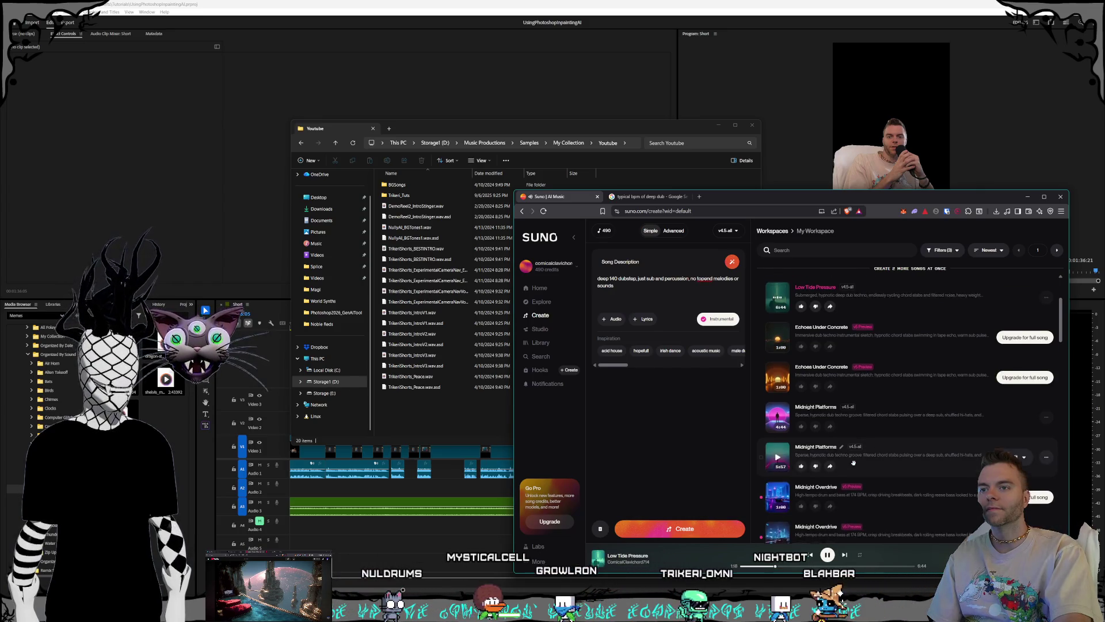
{"action": "scroll", "coordinate": [846, 454], "scroll_direction": "up", "scroll_amount": 1}
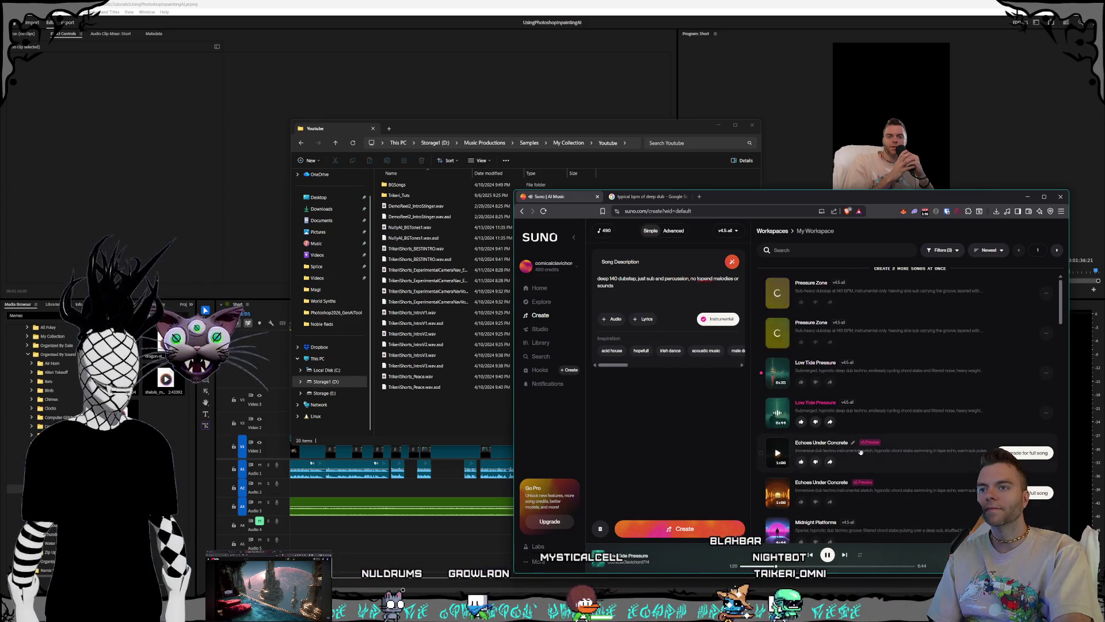
{"action": "scroll", "coordinate": [871, 445], "scroll_direction": "down", "scroll_amount": 3}
{"action": "scroll", "coordinate": [871, 445], "scroll_direction": "up", "scroll_amount": 3}
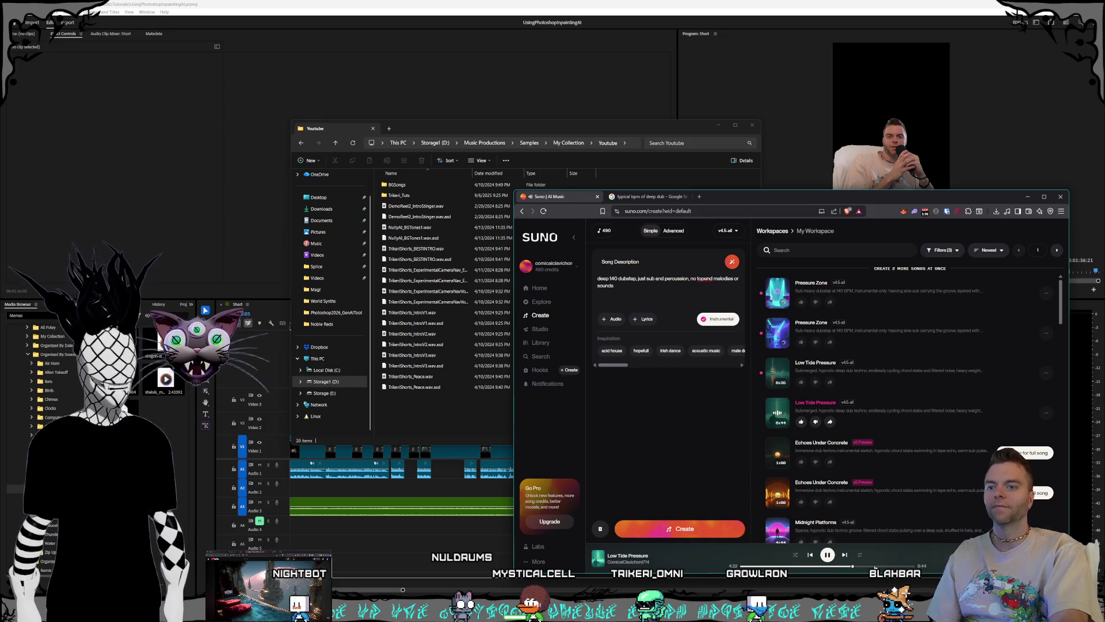
Step: Download Low Tide Pressure as an MP3 into the Suno samples folder without commercial rights
{"action": "left_click", "coordinate": [1046, 412]}
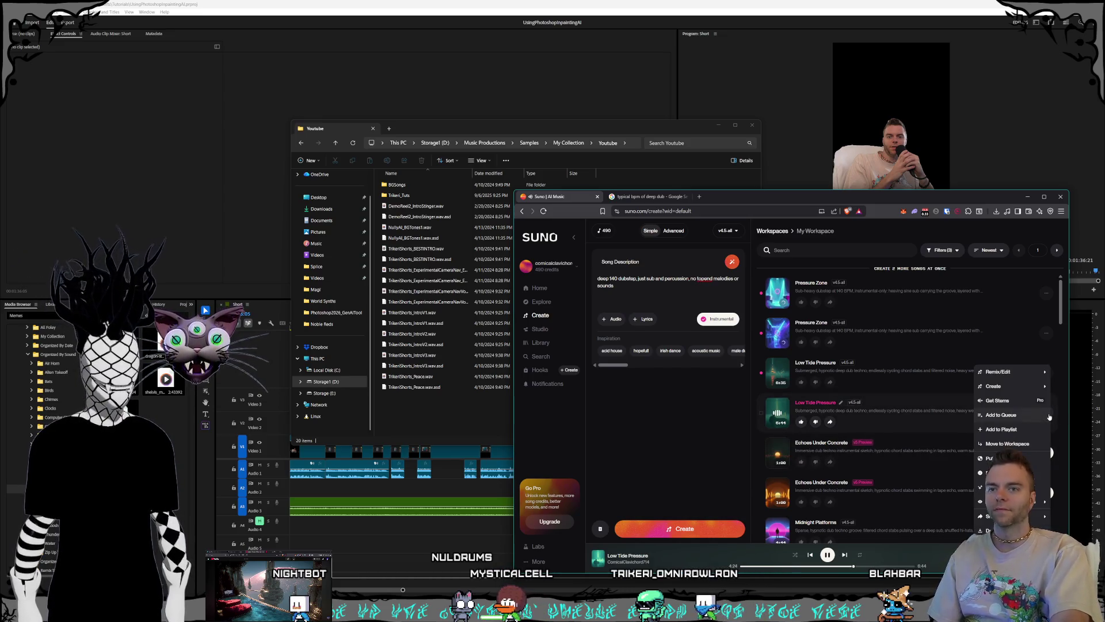
{"action": "mouse_move", "coordinate": [990, 516]}
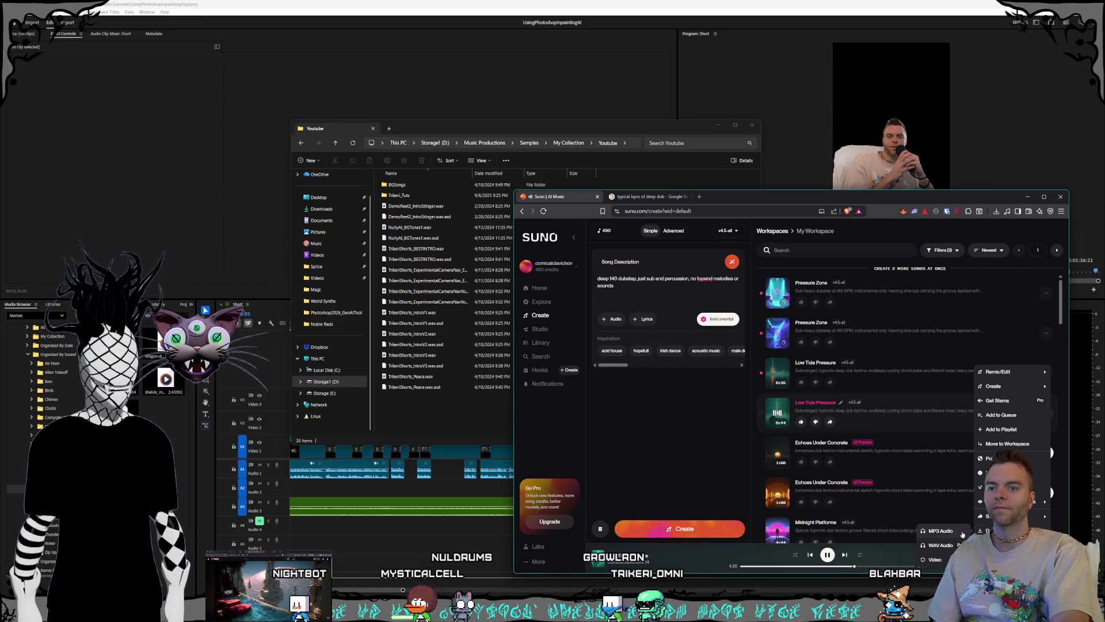
{"action": "left_click", "coordinate": [926, 530]}
{"action": "left_click", "coordinate": [785, 453]}
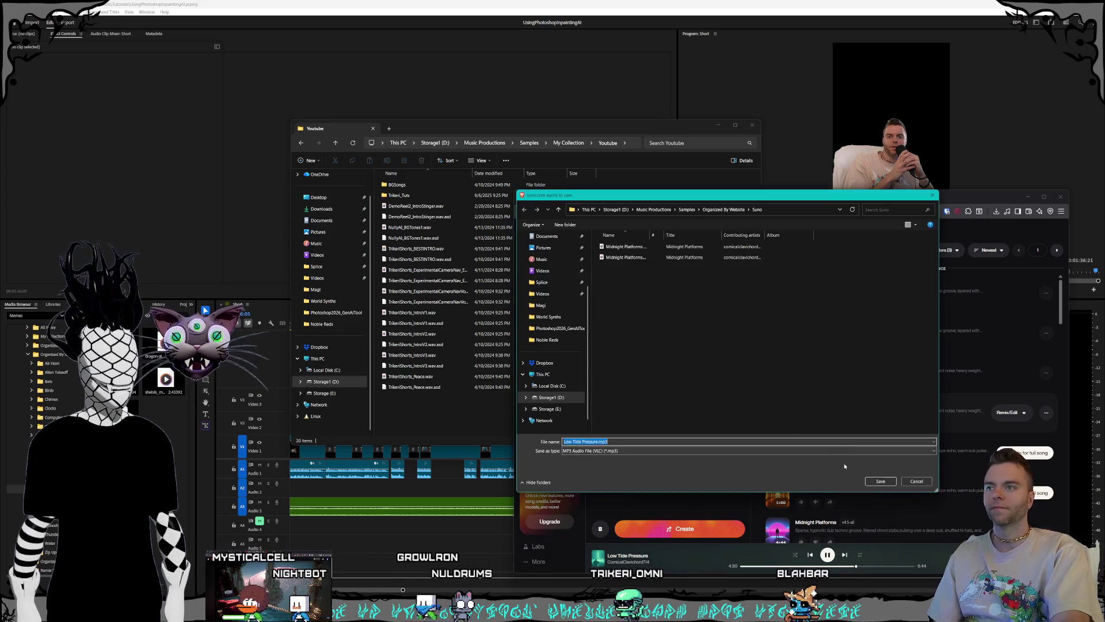
{"action": "key", "text": "Return"}
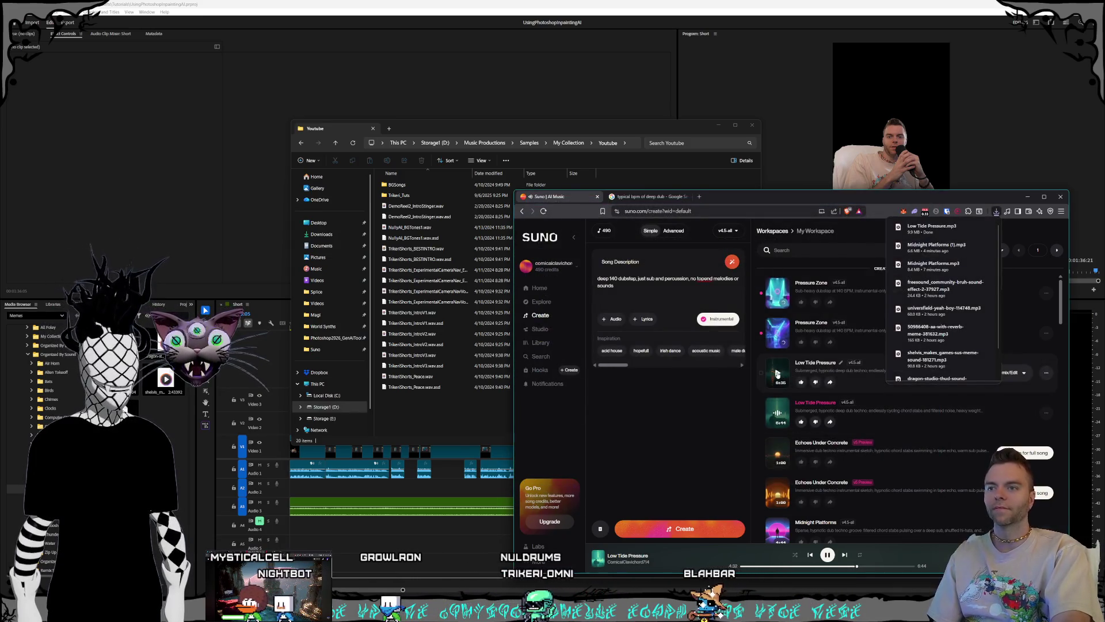
Step: Play the 6:35 Low Tide Pressure, download it as an MP3 without upgrading, and seek to 1:41
{"action": "left_click", "coordinate": [778, 372]}
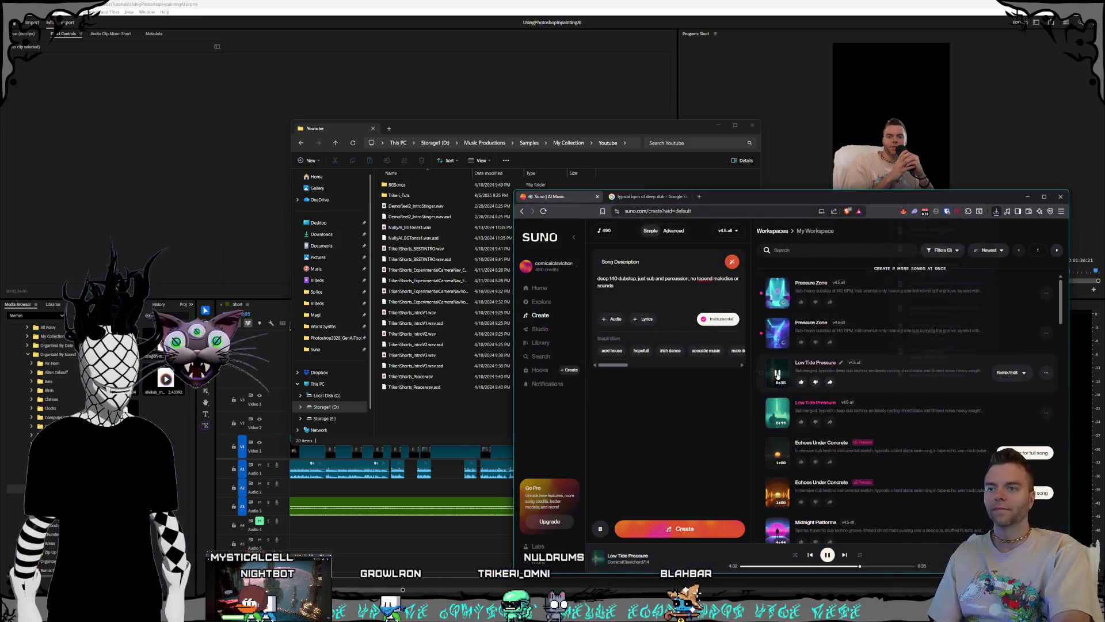
{"action": "left_click", "coordinate": [762, 566]}
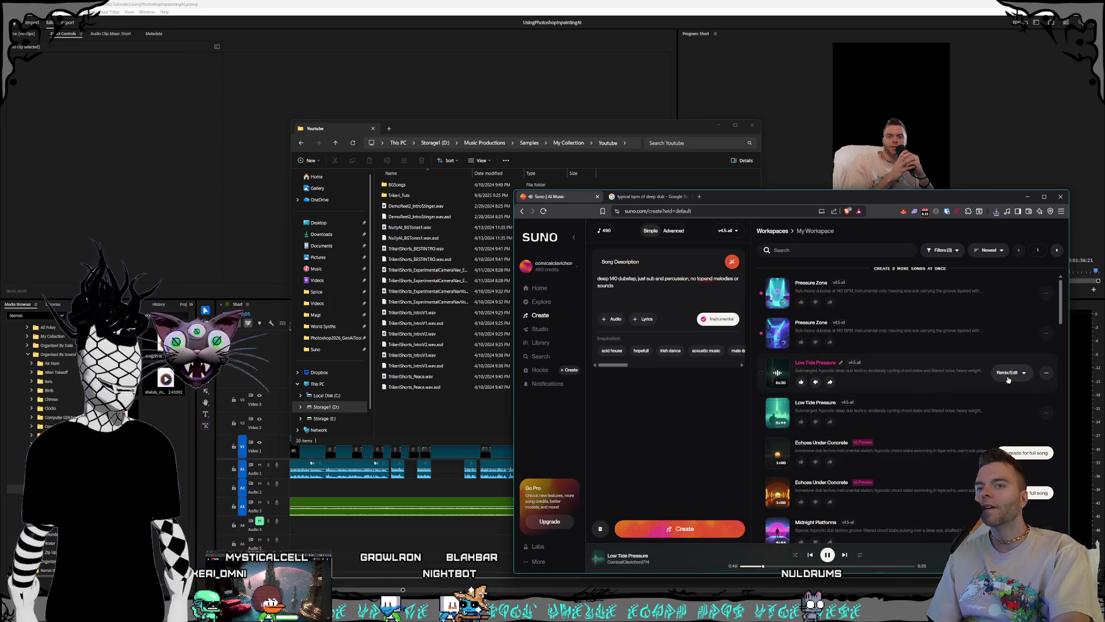
{"action": "left_click", "coordinate": [1046, 373]}
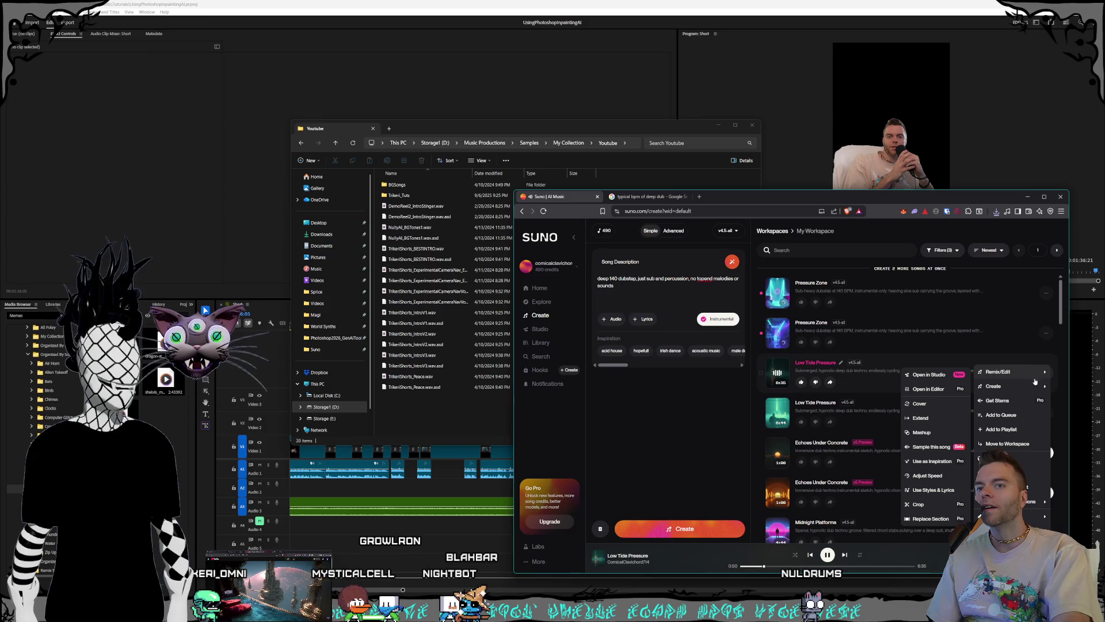
{"action": "left_click", "coordinate": [948, 530]}
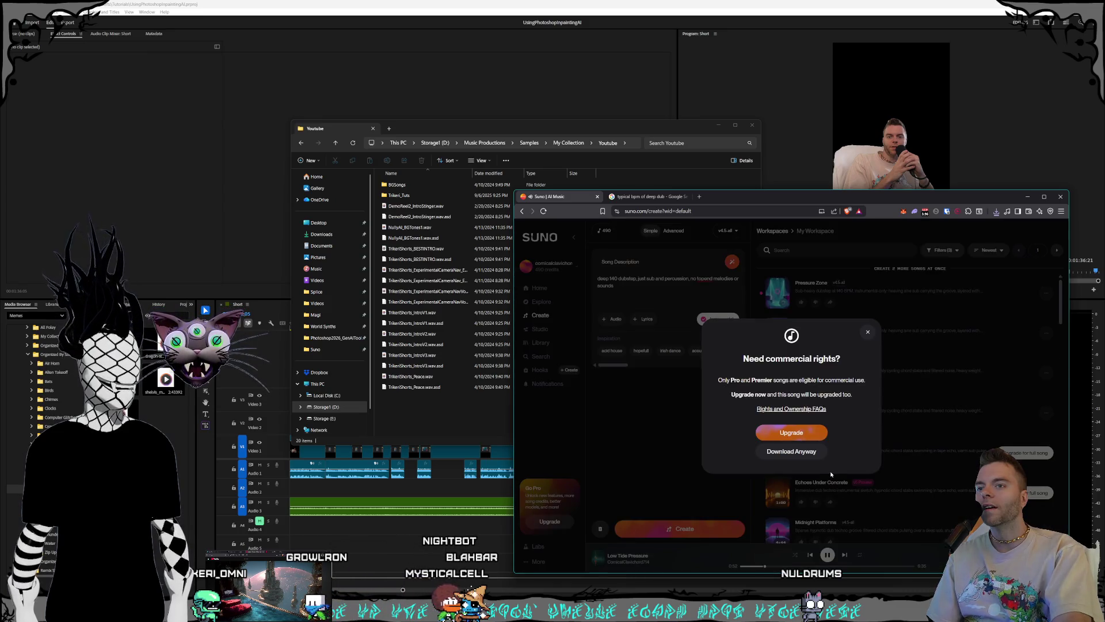
{"action": "left_click", "coordinate": [800, 454]}
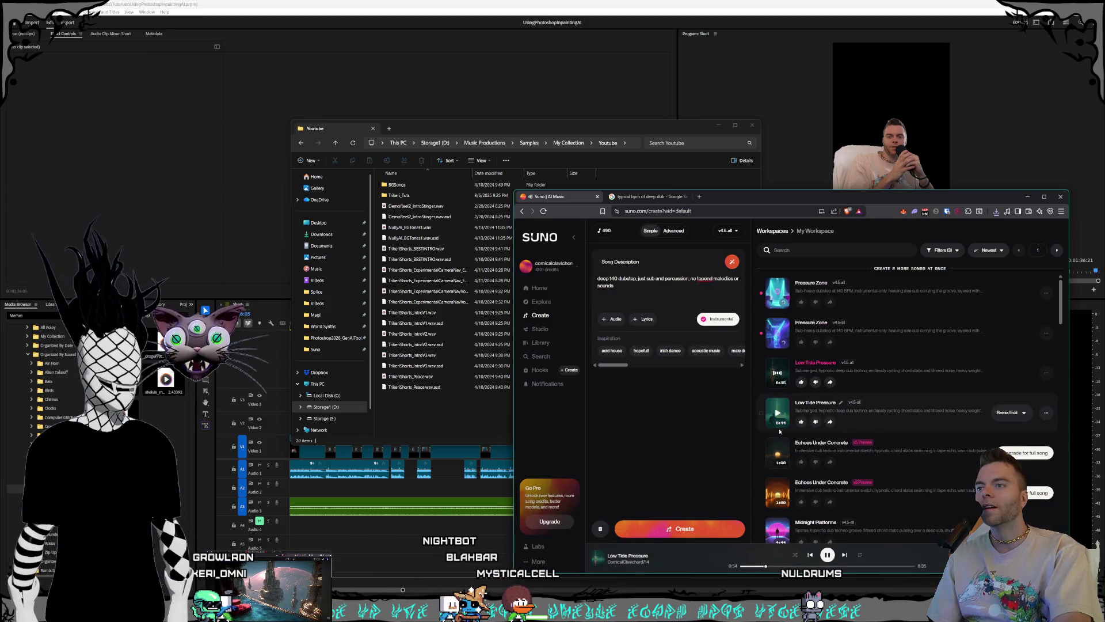
{"action": "key", "text": "Return"}
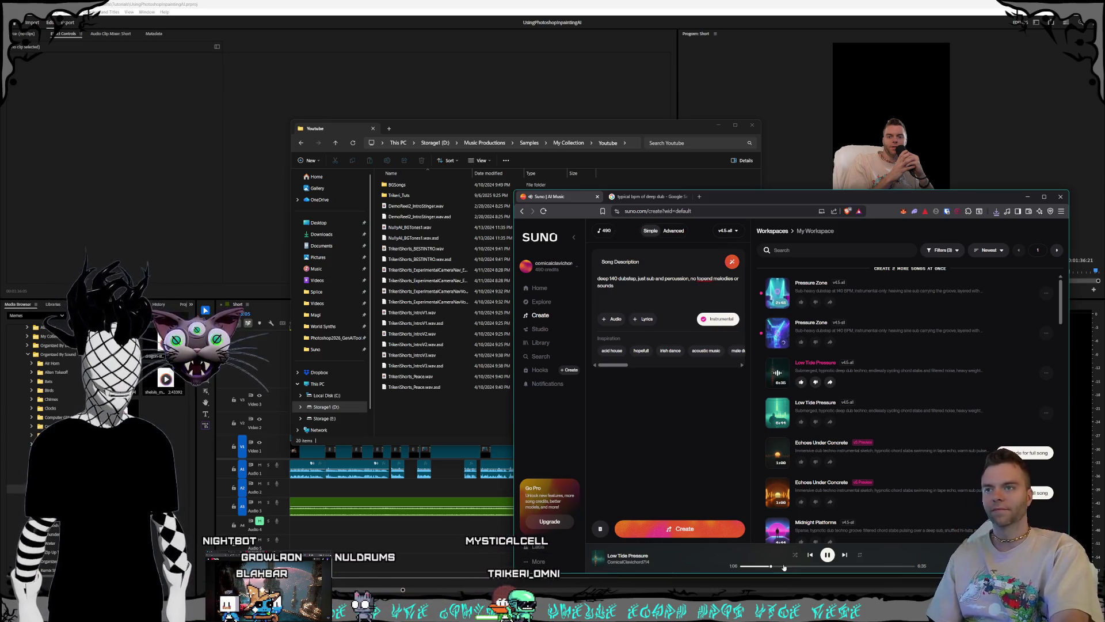
{"action": "left_click", "coordinate": [785, 567]}
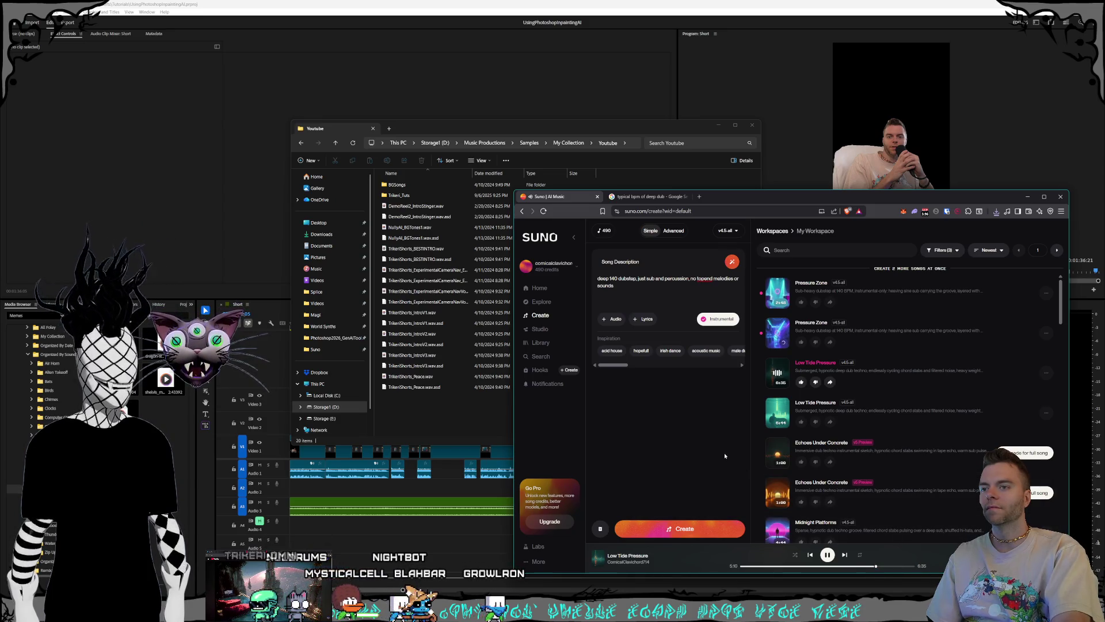
Step: Seek Low Tide Pressure to 0:49, then play the 4:44 Midnight Platforms from about 1:16 and pause it
{"action": "left_click", "coordinate": [762, 566]}
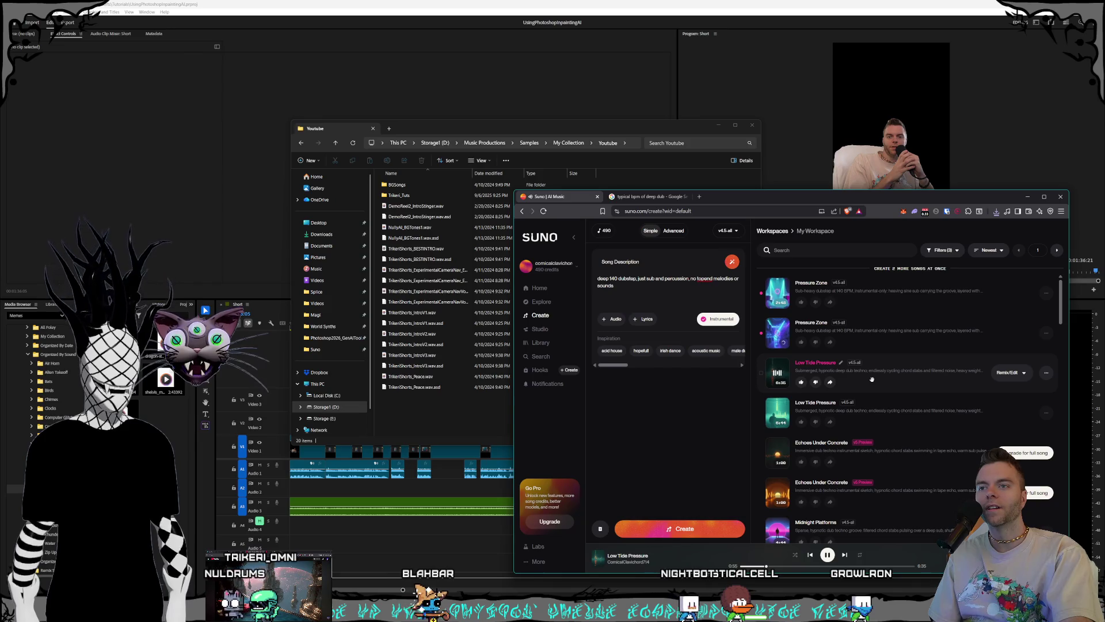
{"action": "scroll", "coordinate": [872, 379], "scroll_direction": "down", "scroll_amount": 1}
{"action": "scroll", "coordinate": [872, 379], "scroll_direction": "down", "scroll_amount": 1}
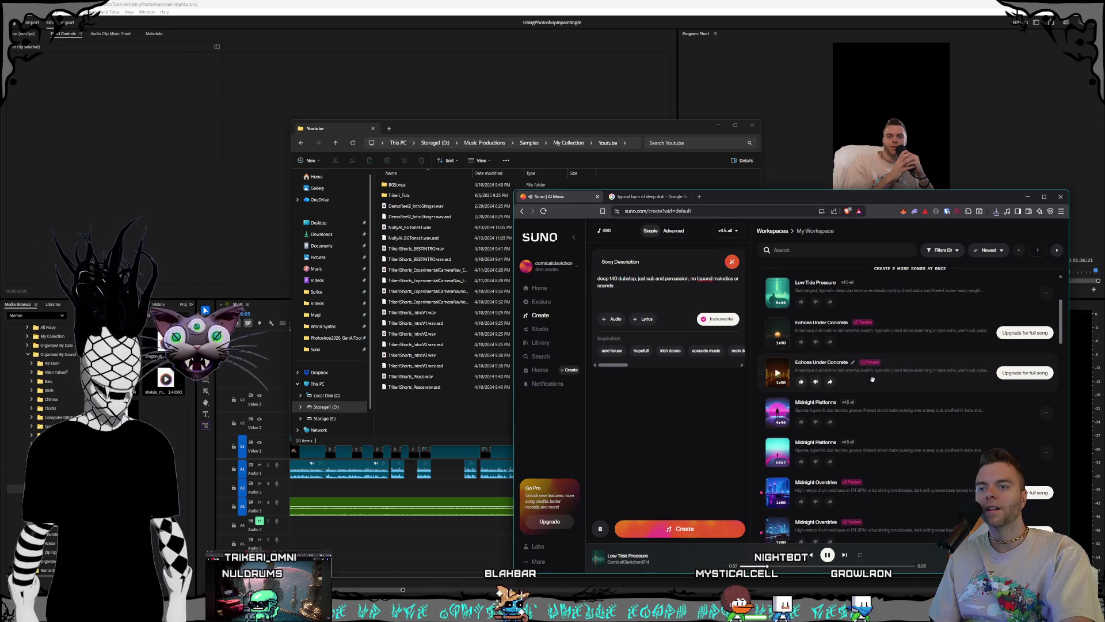
{"action": "left_click", "coordinate": [778, 452]}
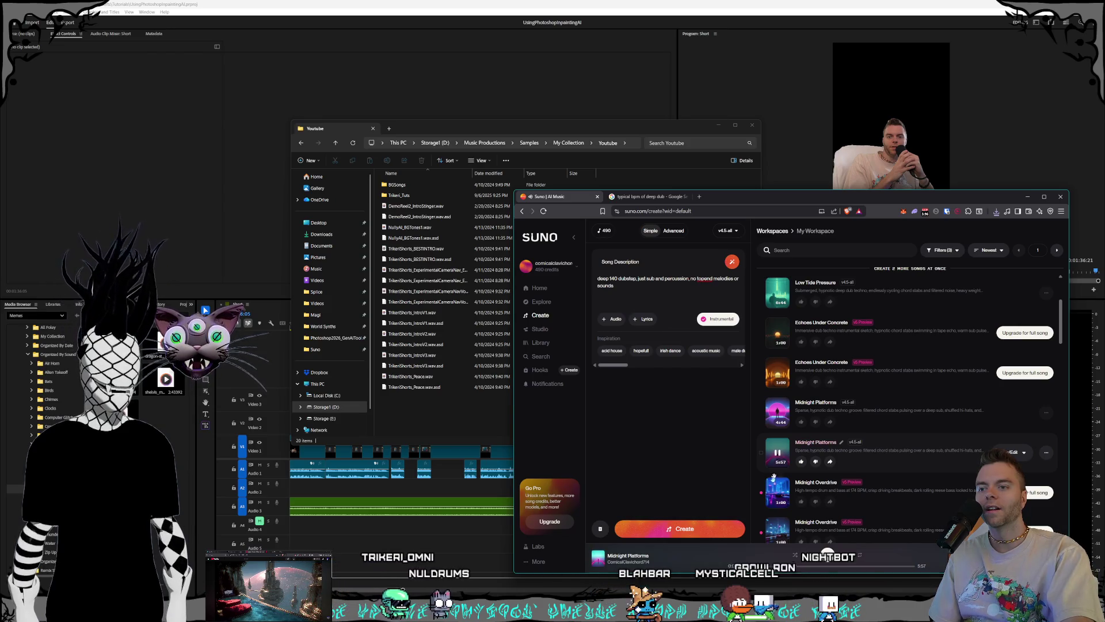
{"action": "left_click", "coordinate": [778, 567]}
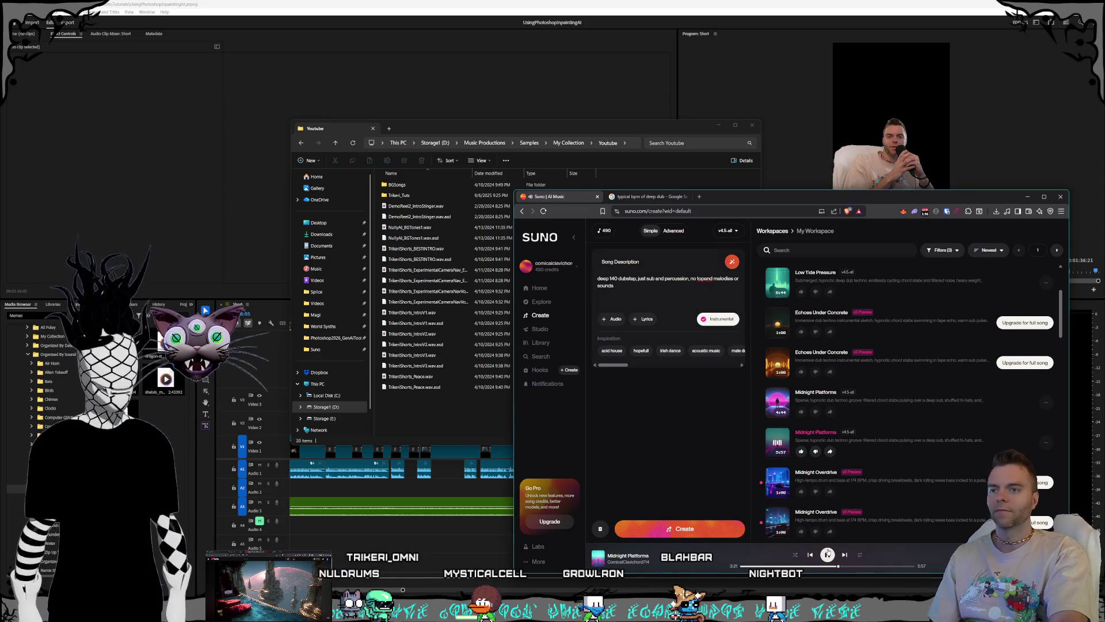
{"action": "left_click", "coordinate": [827, 555]}
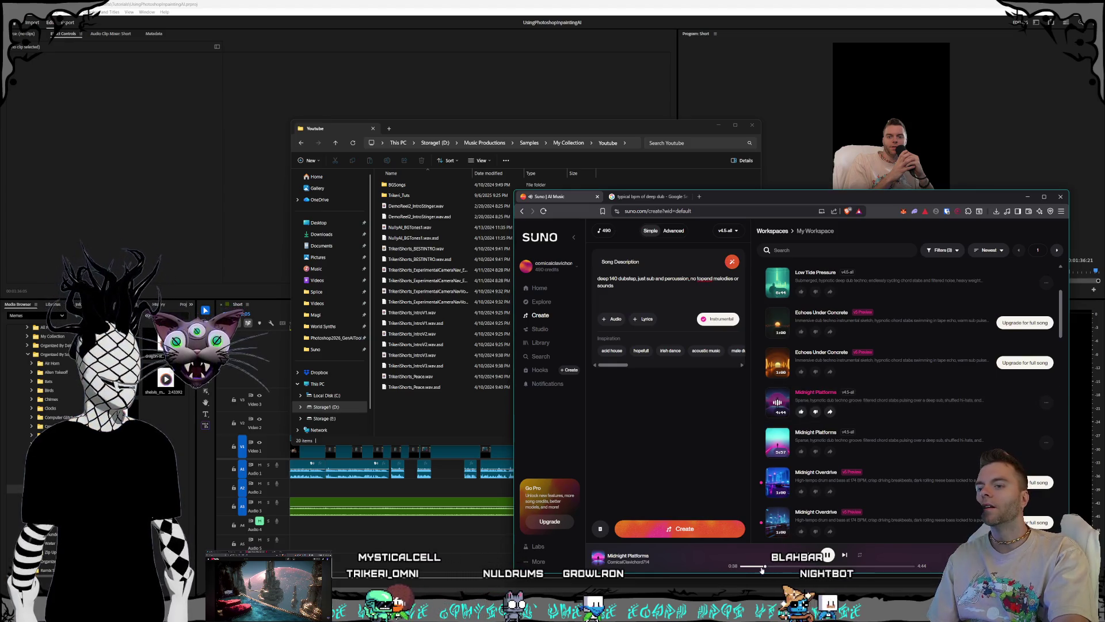
Step: Preview both Echoes Under Concrete versions and Low Tide Pressure, seeking between 0:19 and 1:02
{"action": "scroll", "coordinate": [867, 461], "scroll_direction": "up", "scroll_amount": 1}
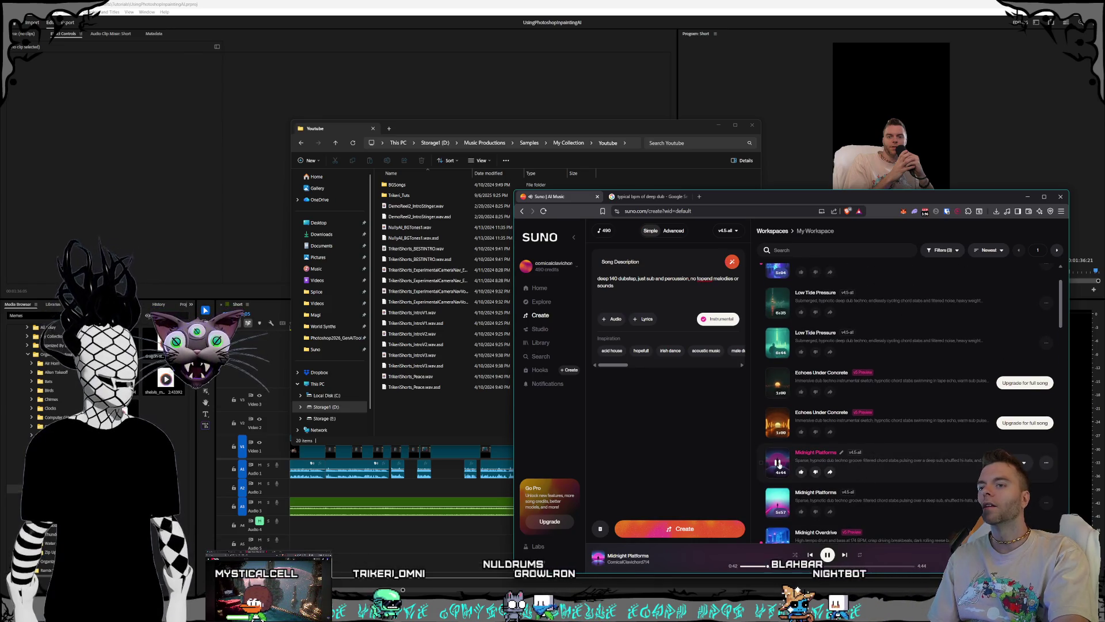
{"action": "left_click", "coordinate": [777, 423]}
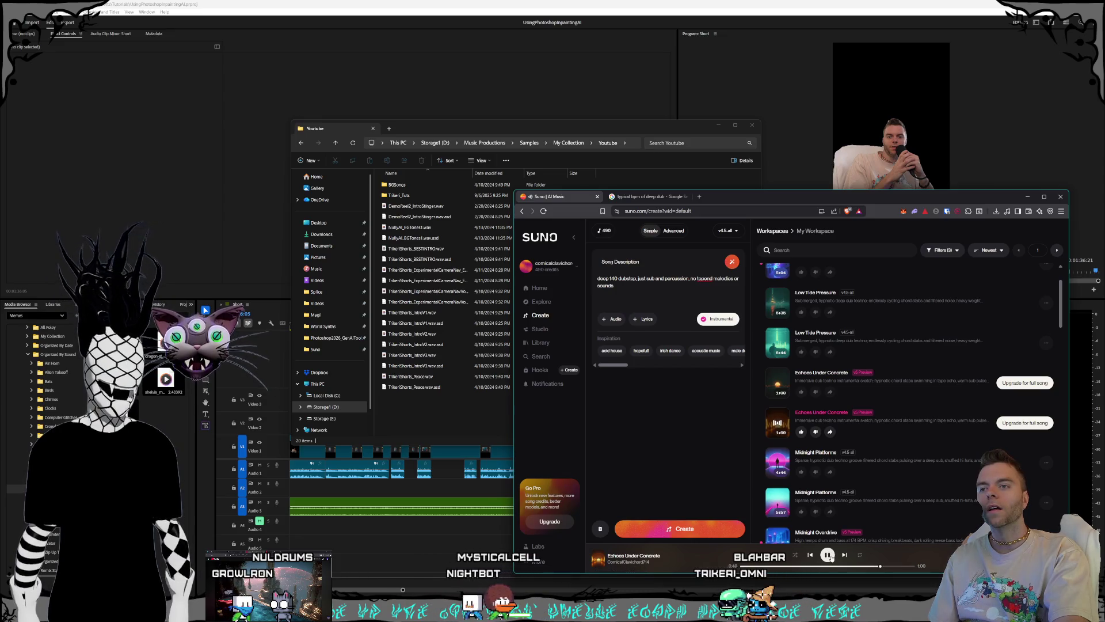
{"action": "left_click", "coordinate": [810, 555]}
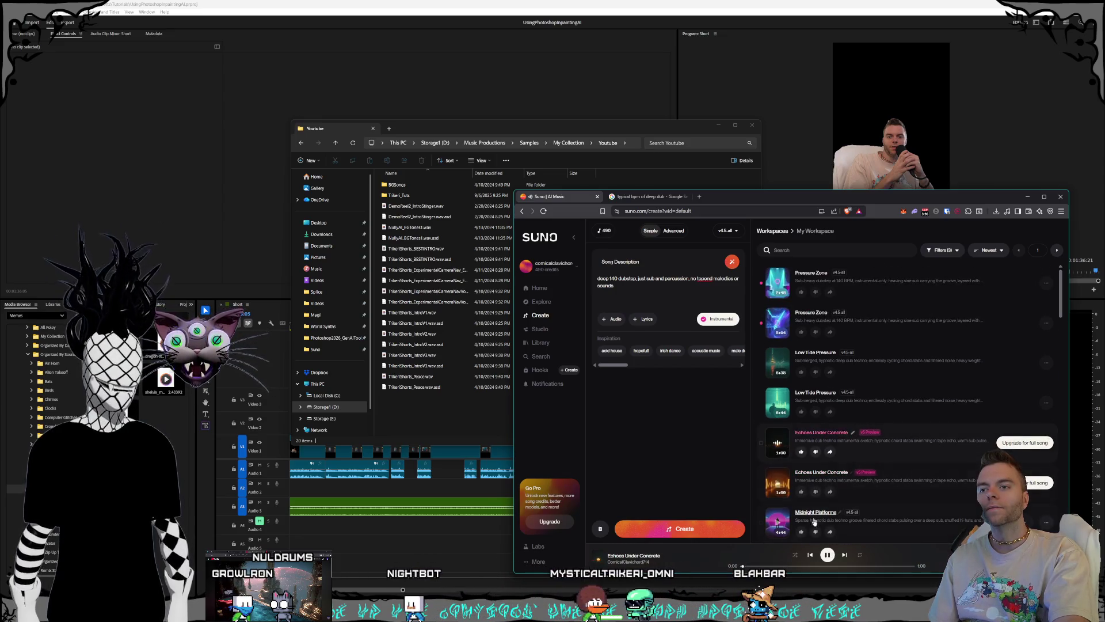
{"action": "left_click", "coordinate": [778, 402]}
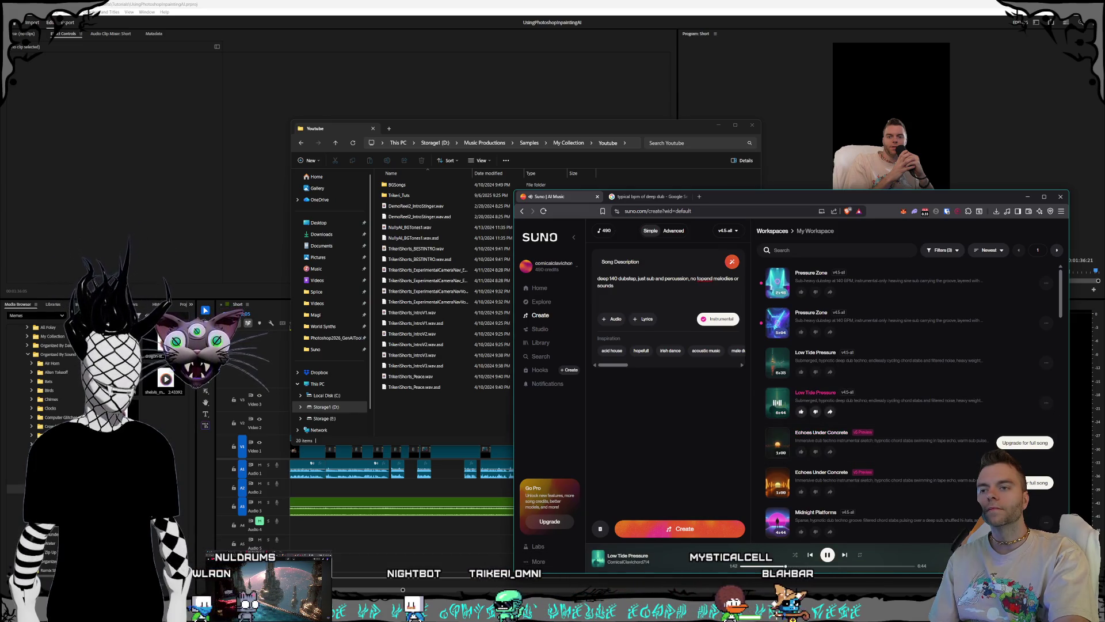
{"action": "left_click", "coordinate": [750, 566]}
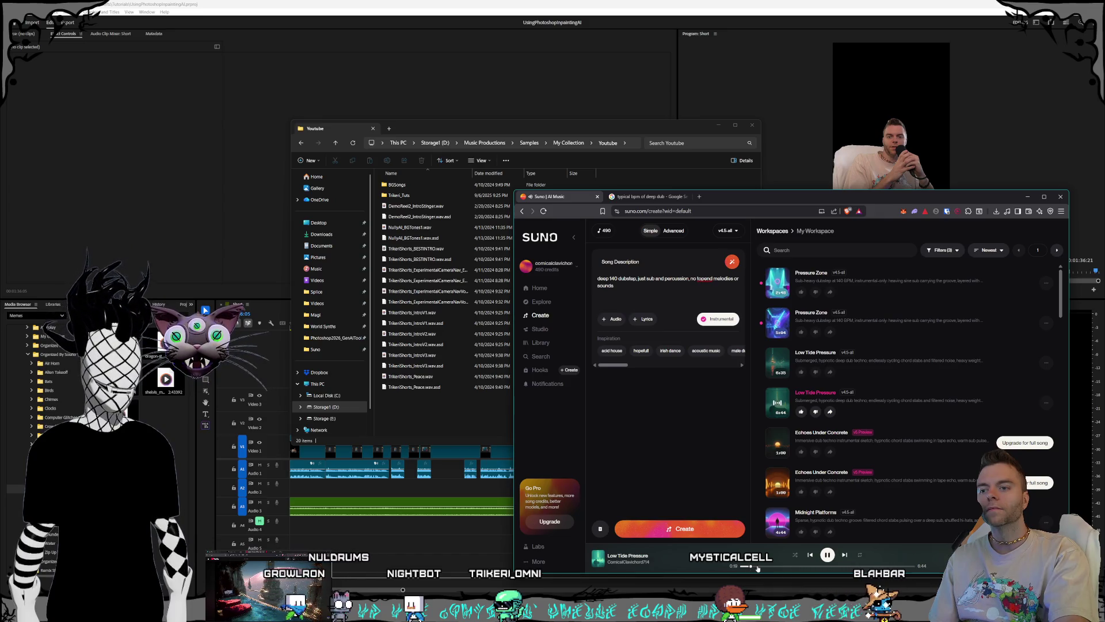
{"action": "left_click", "coordinate": [769, 567]}
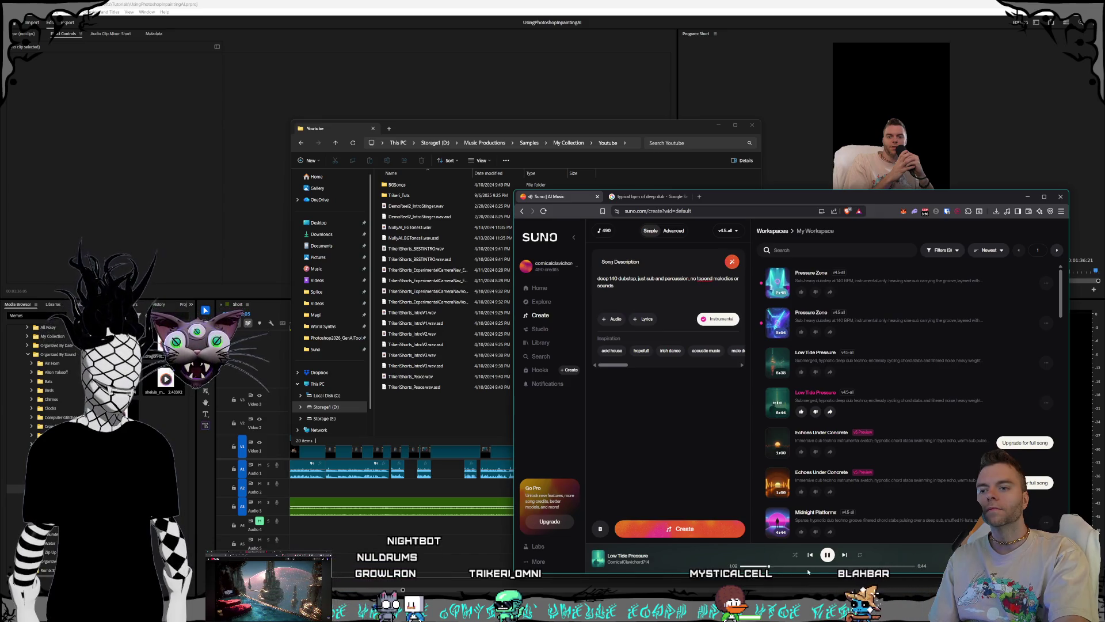
Step: Preview the 6:35 Low Tide Pressure at 0:28 and 1:06, then play the new Pressure Zone song
{"action": "left_click", "coordinate": [777, 362]}
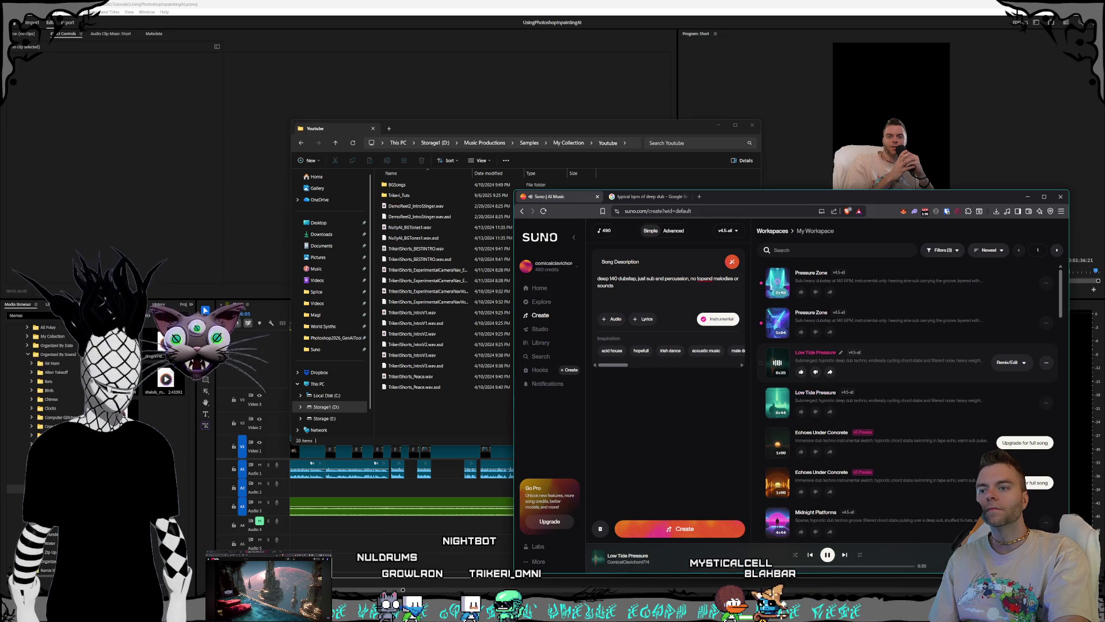
{"action": "left_click", "coordinate": [753, 567]}
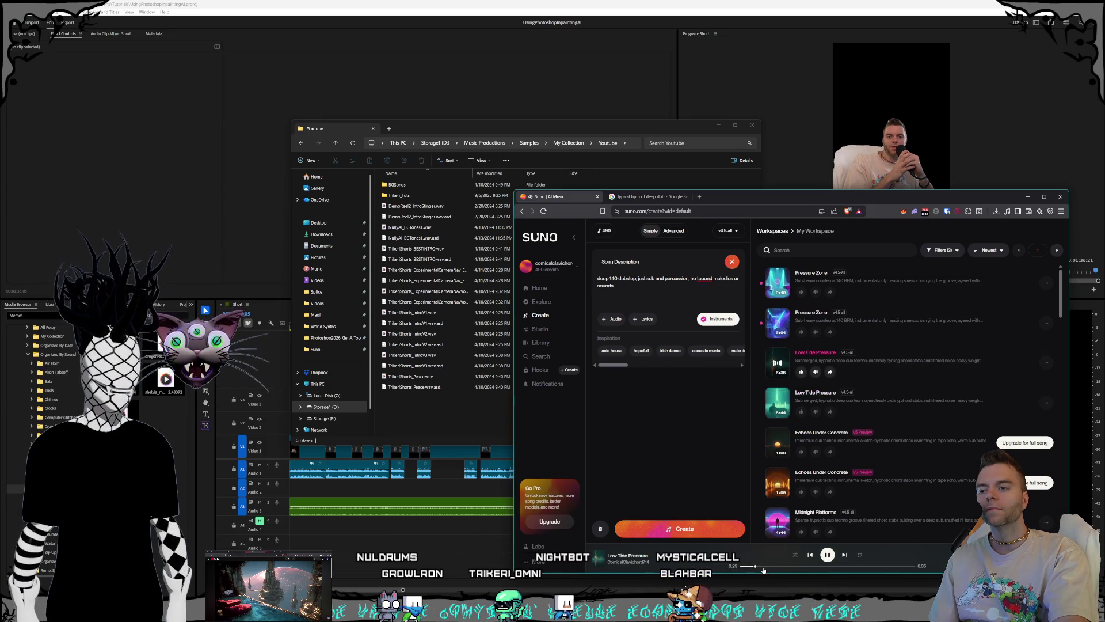
{"action": "left_click", "coordinate": [770, 567]}
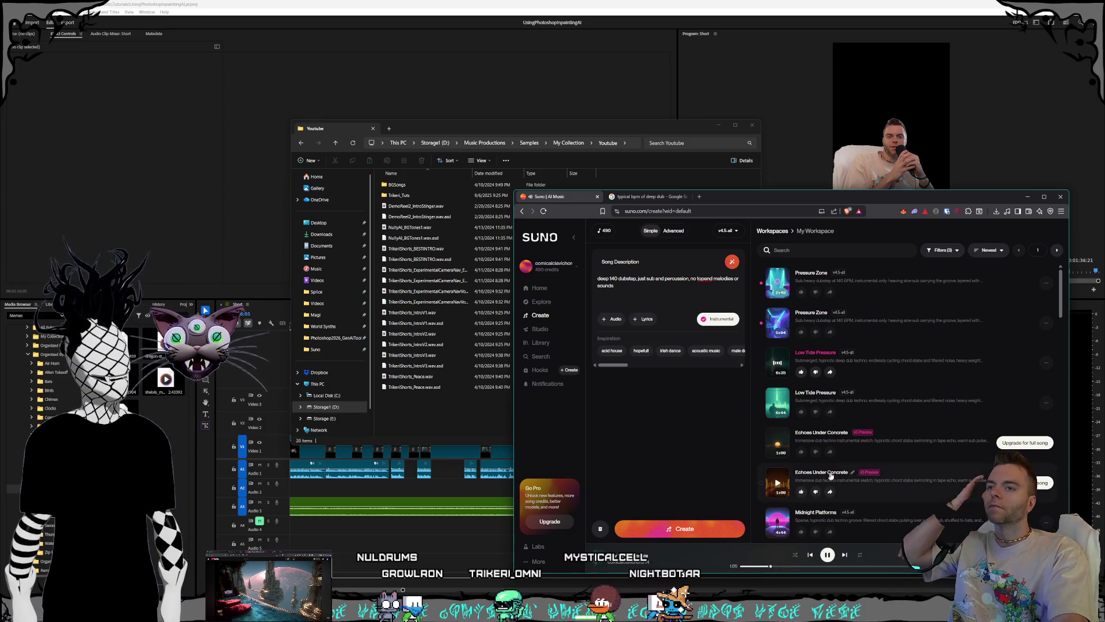
{"action": "left_click", "coordinate": [777, 322]}
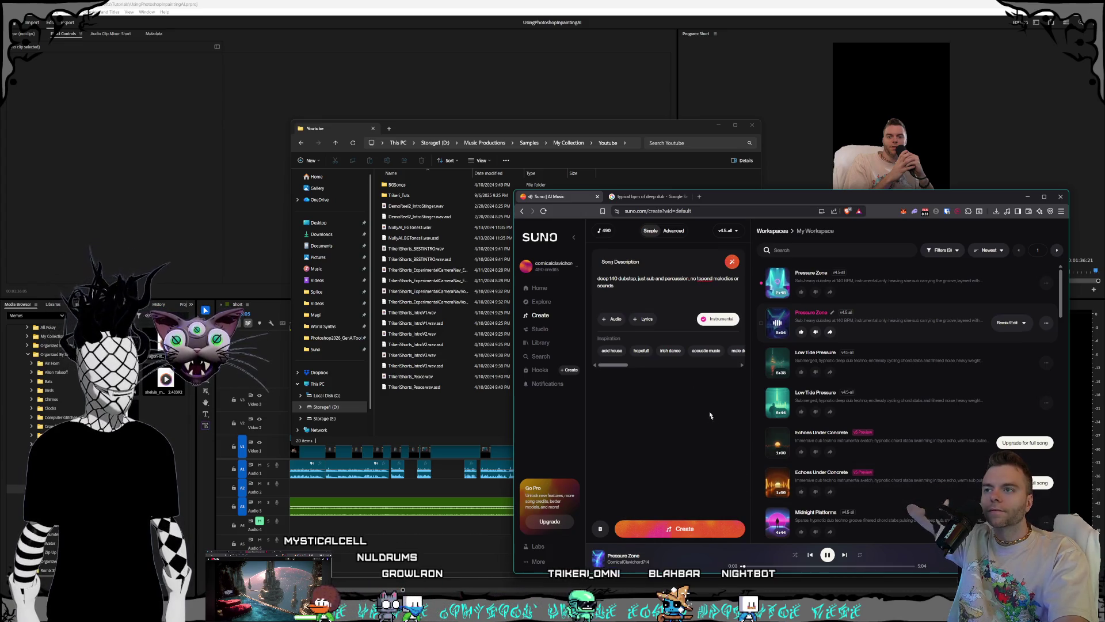
{"action": "left_click", "coordinate": [633, 279]}
Step: Rewrite the description as '140 uk minimal deepdub, just sub and percussion...' and generate new songs
{"action": "key", "text": "BackSpace"}
{"action": "key", "text": "BackSpace"}
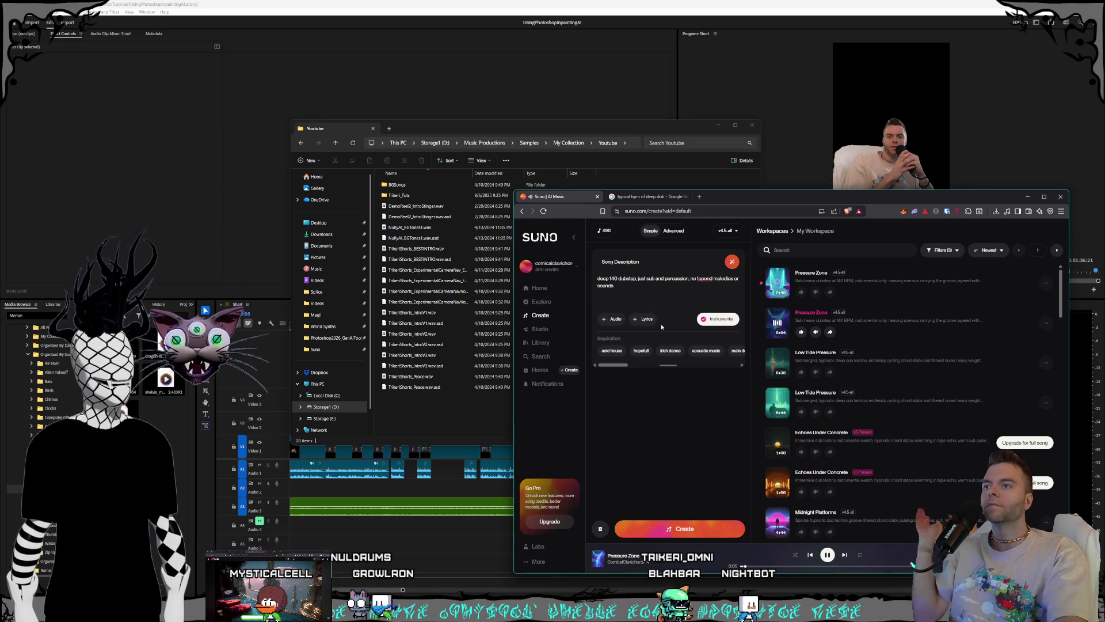
{"action": "key", "text": "BackSpace"}
{"action": "key", "text": "BackSpace"}
{"action": "type", "text": ","}
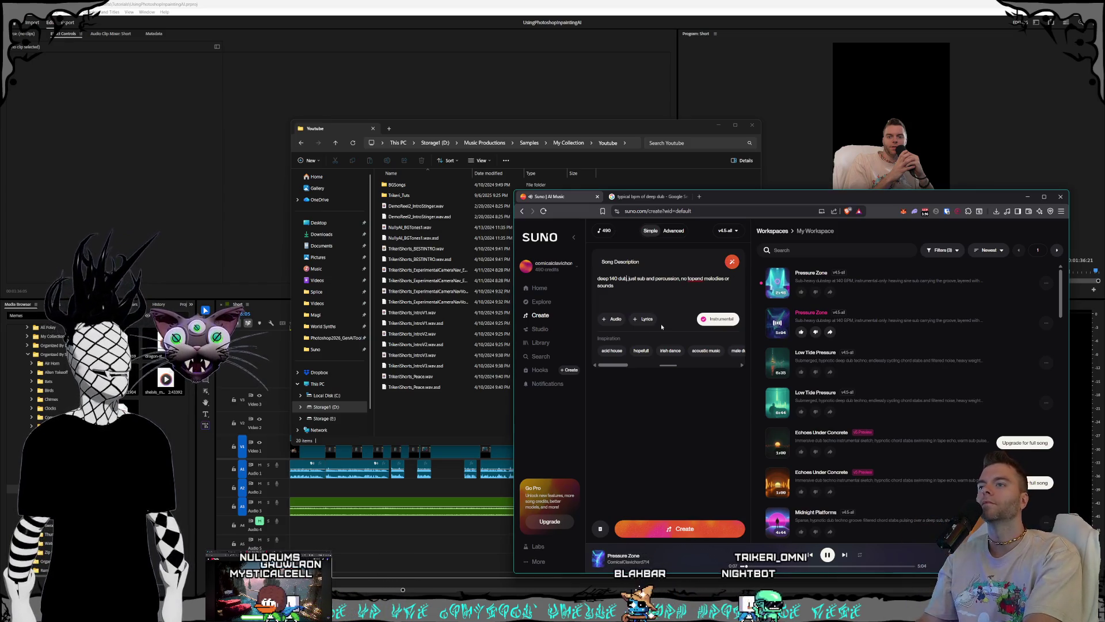
{"action": "key", "text": "ctrl+Left"}
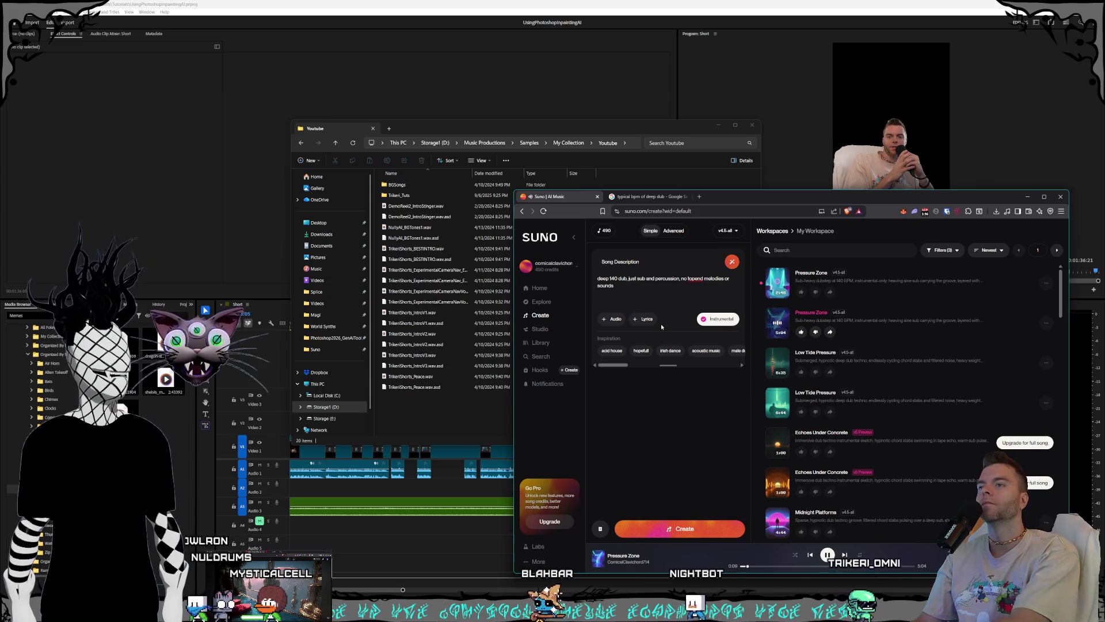
{"action": "key", "text": "BackSpace"}
{"action": "key", "text": "BackSpace"}
{"action": "key", "text": "BackSpace"}
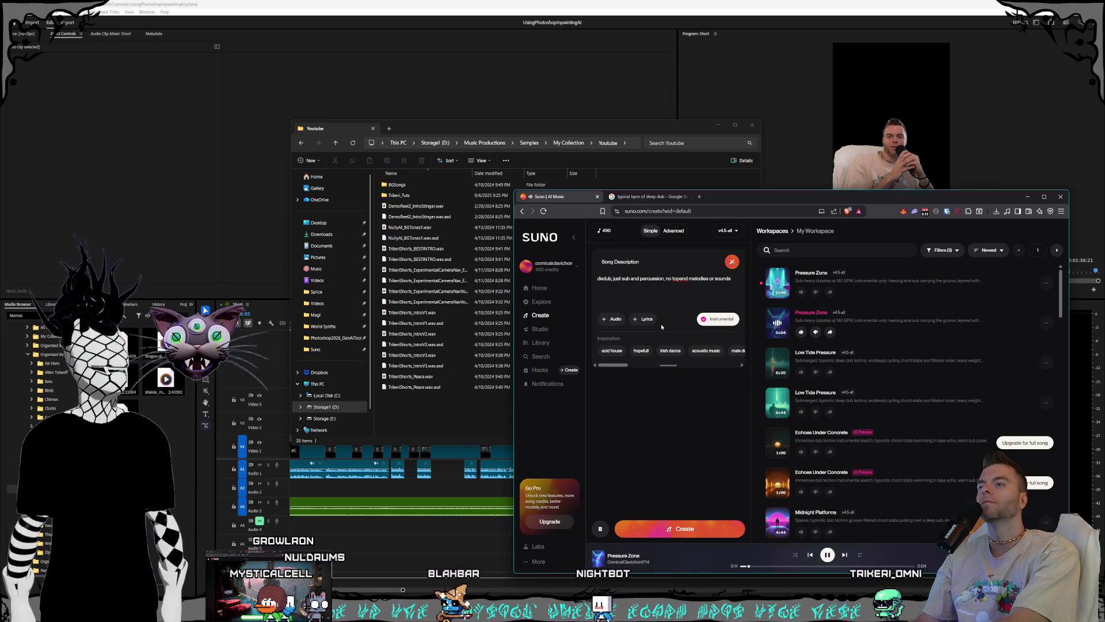
{"action": "type", "text": "140 uk"}
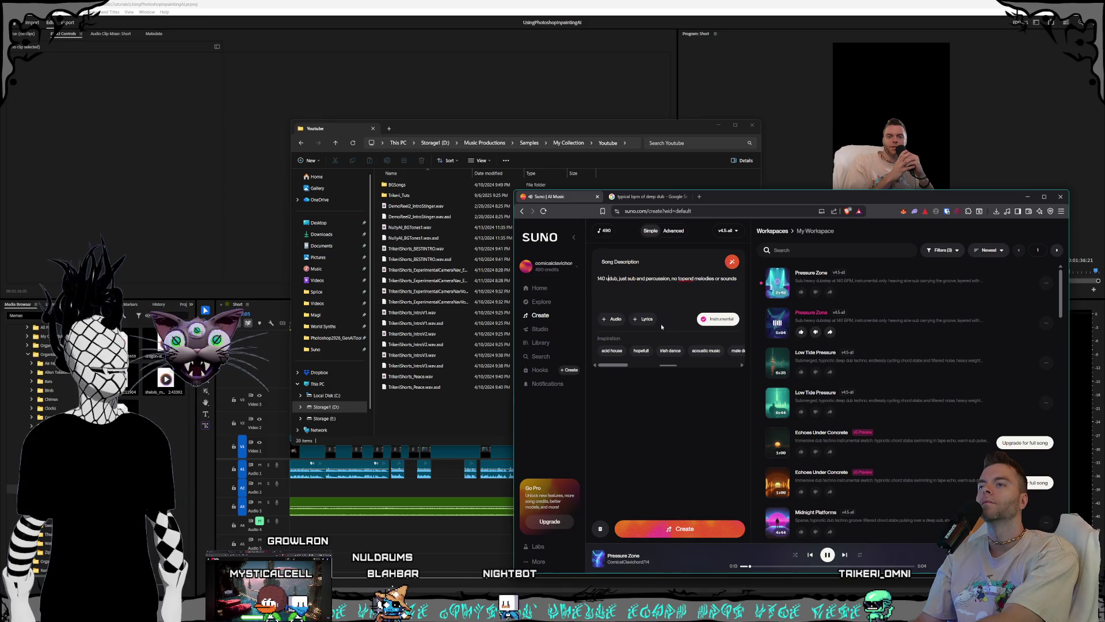
{"action": "key", "text": "BackSpace"}
{"action": "type", "text": "minimal dee"}
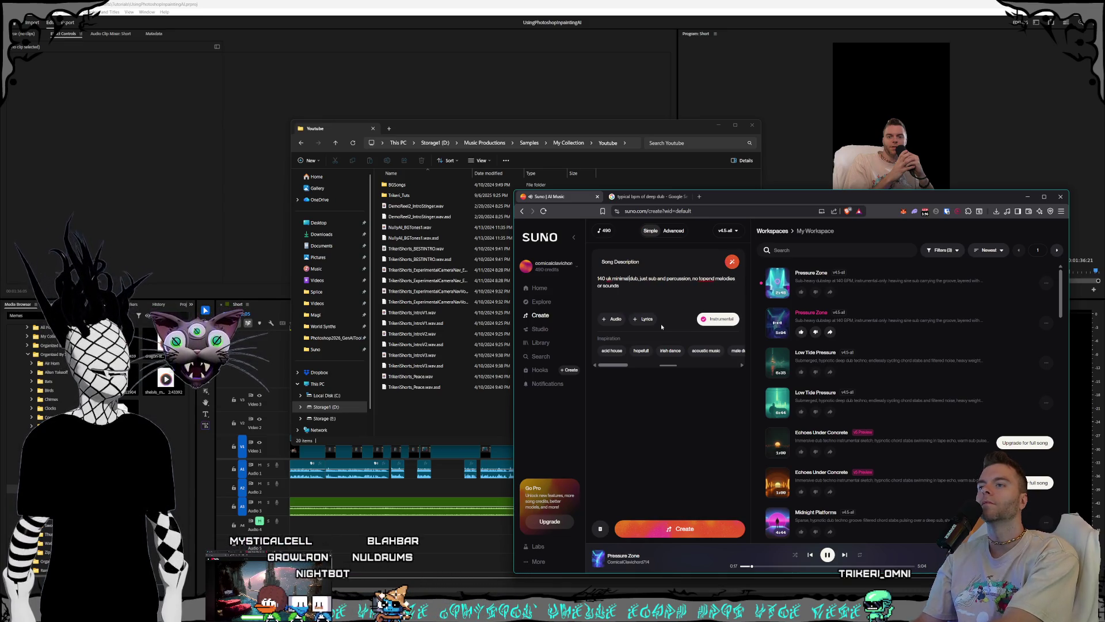
{"action": "type", "text": "p"}
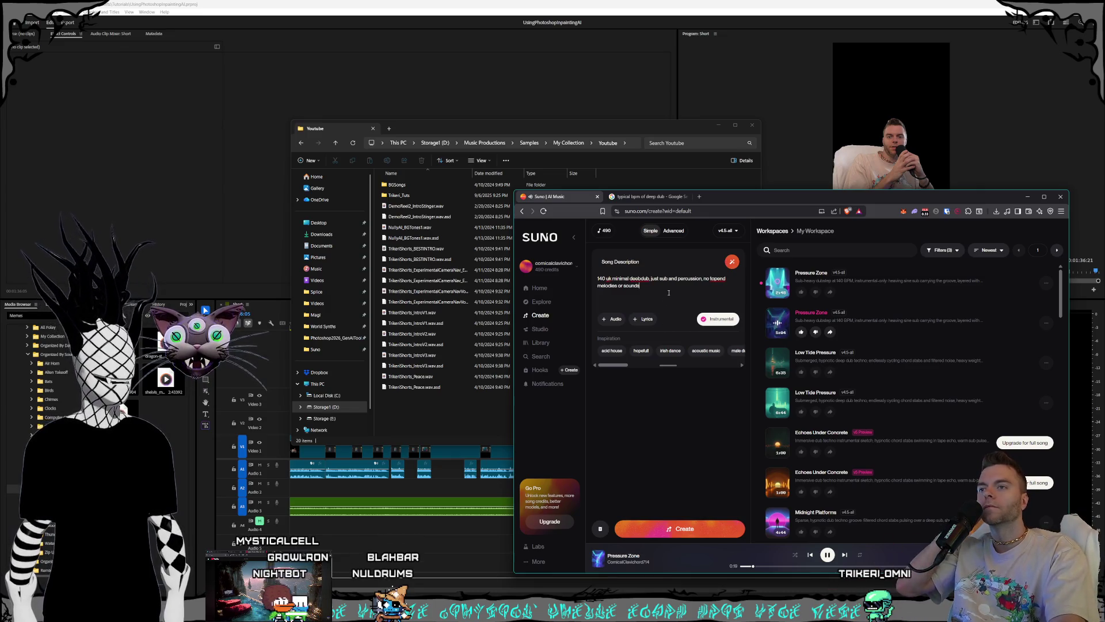
{"action": "left_click", "coordinate": [696, 531]}
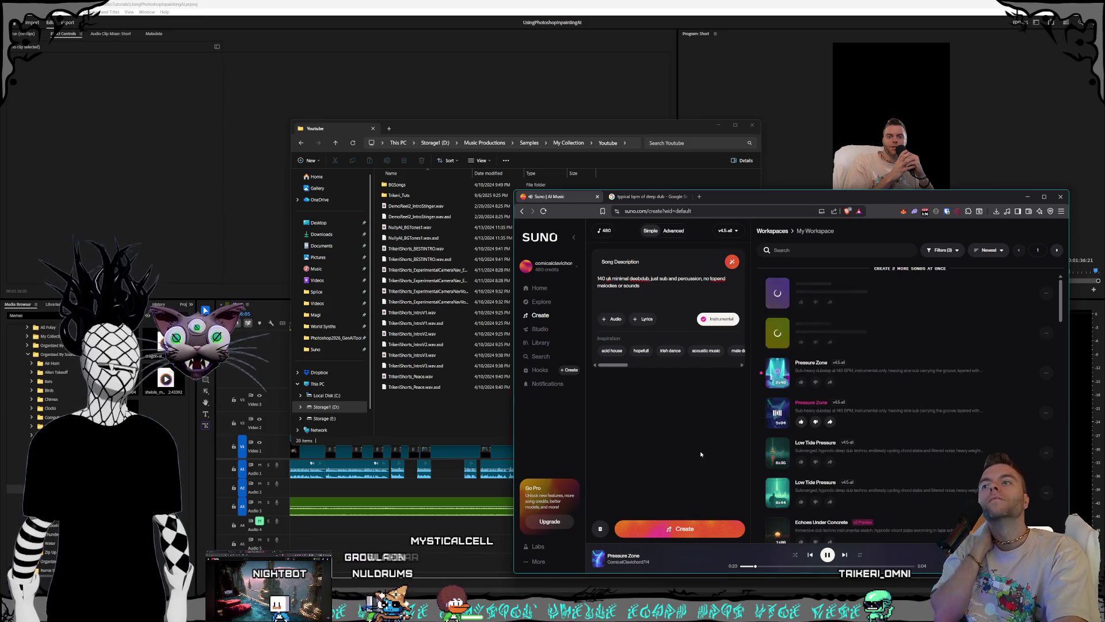
Step: Play and scrub the shorter Pressure Zone track while the new songs render, then pause
{"action": "left_click", "coordinate": [810, 555]}
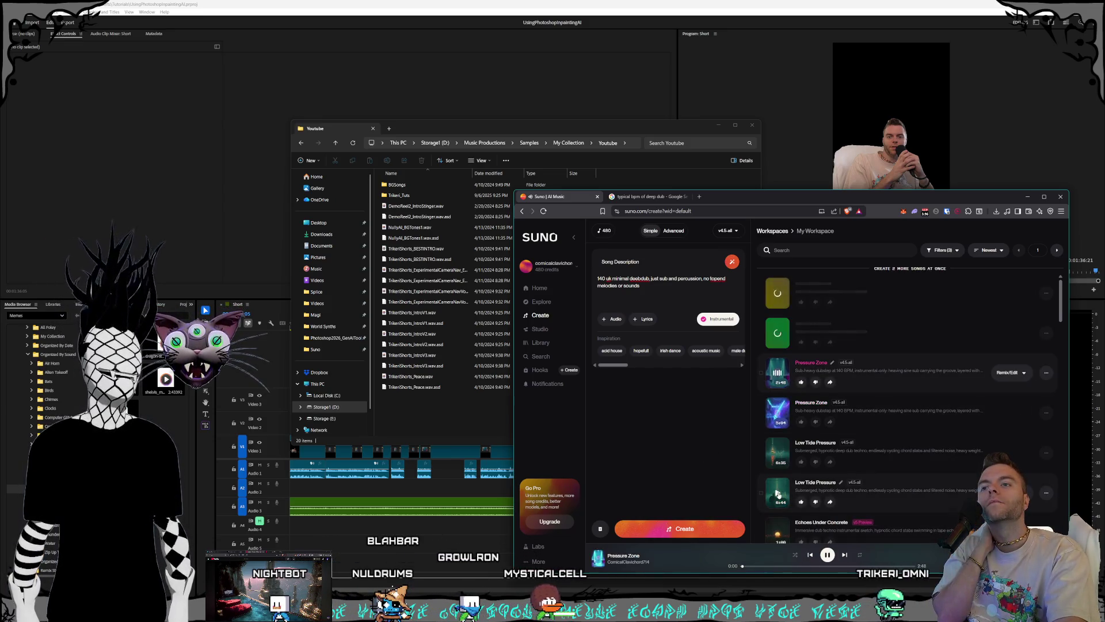
{"action": "left_click", "coordinate": [771, 566]}
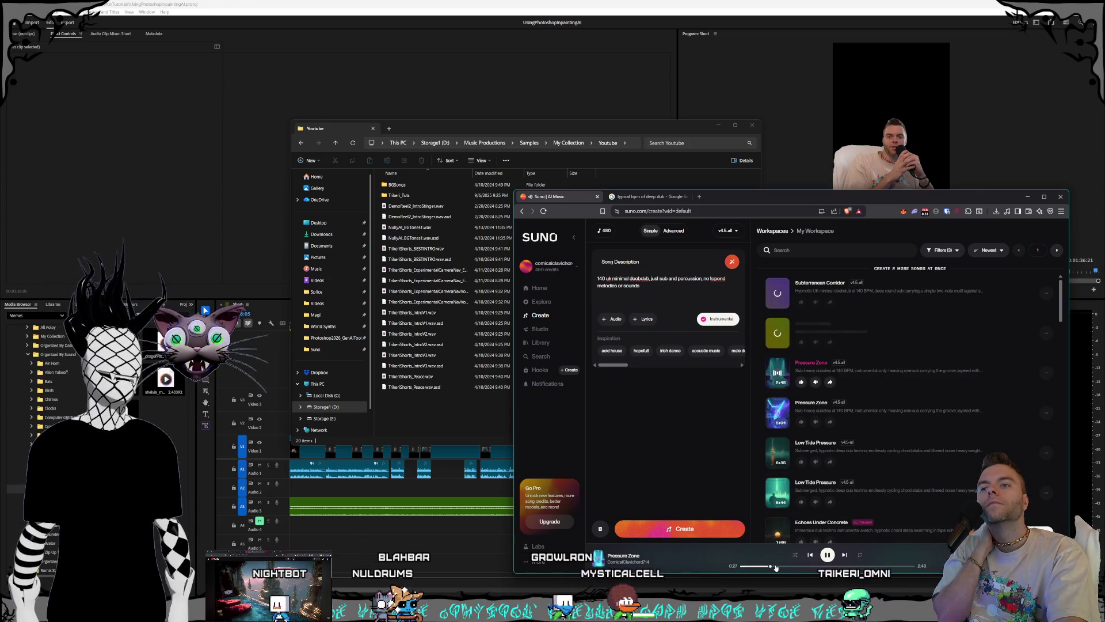
{"action": "left_click", "coordinate": [810, 566]}
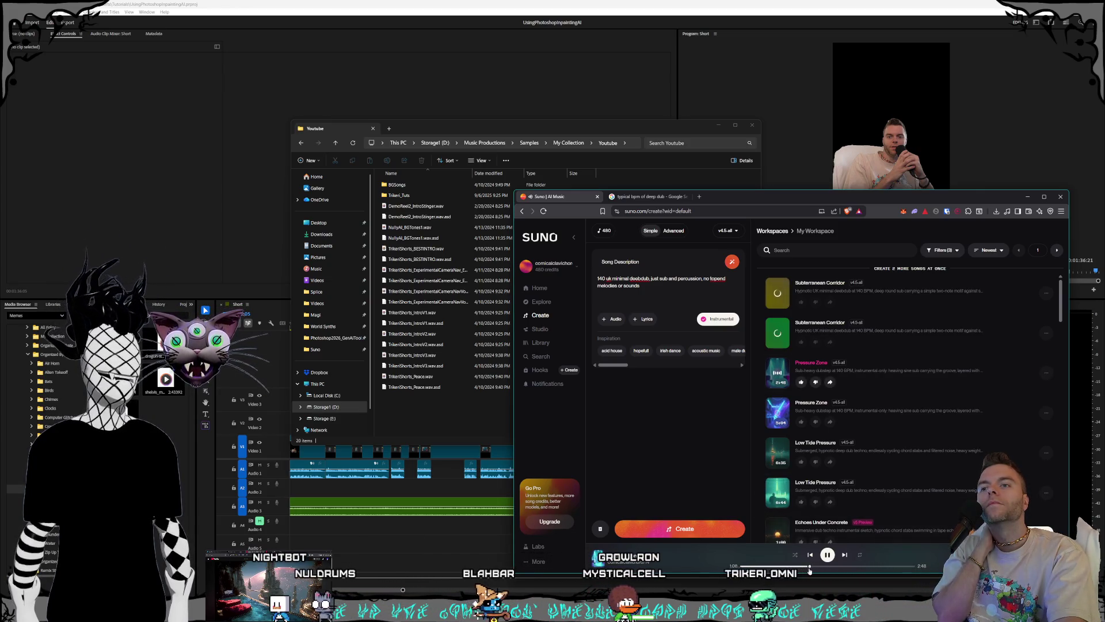
{"action": "left_click", "coordinate": [828, 555]}
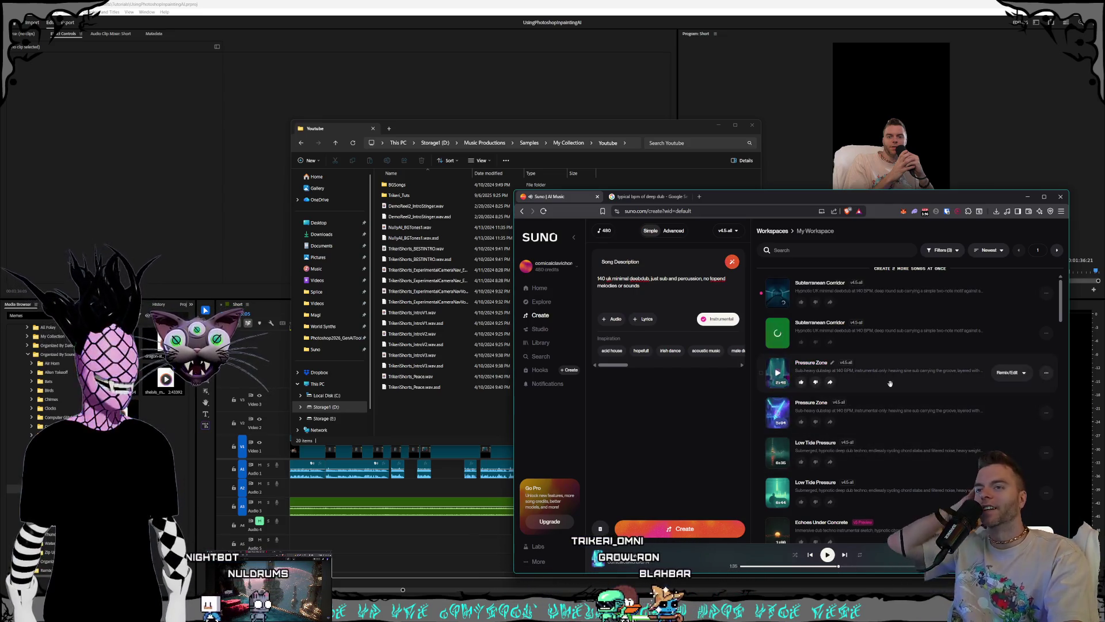
{"action": "scroll", "coordinate": [891, 375], "scroll_direction": "down", "scroll_amount": 3}
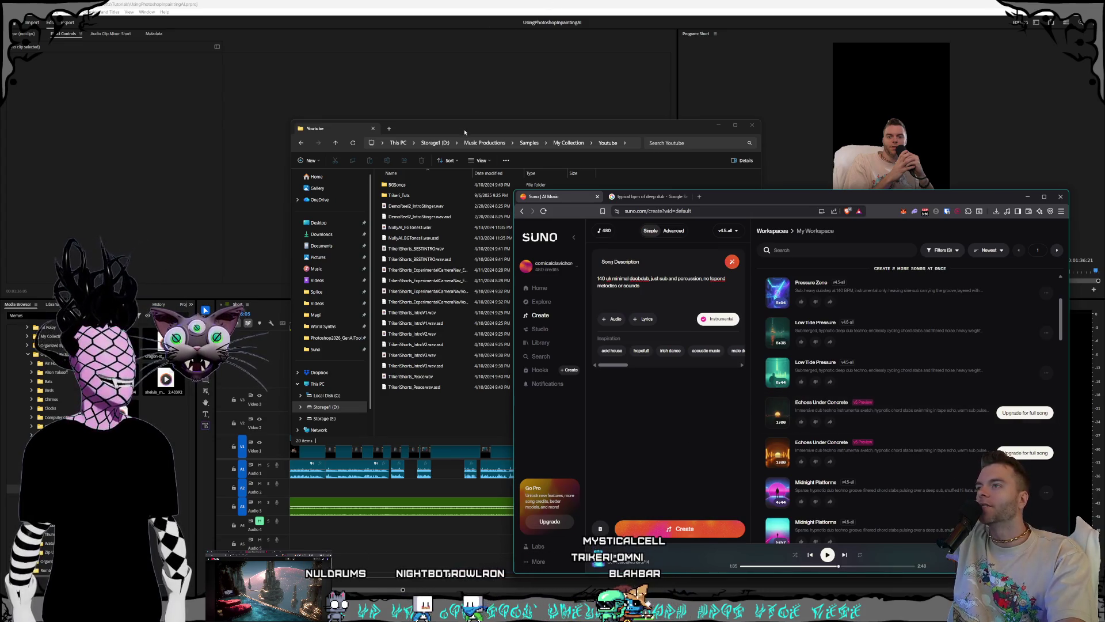
Step: Go up to My Collection in File Explorer, then preview Midnight Platforms and Echoes Under Concrete in Suno
{"action": "left_click_drag", "start_coordinate": [463, 128], "coordinate": [396, 79]}
{"action": "left_click", "coordinate": [500, 90]}
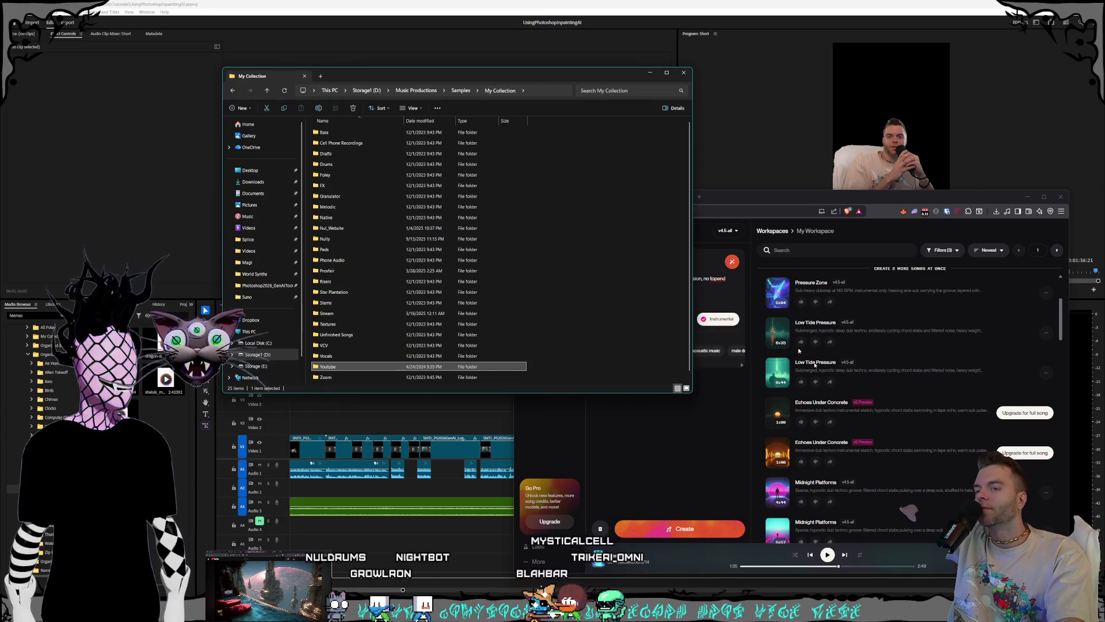
{"action": "scroll", "coordinate": [815, 365], "scroll_direction": "down", "scroll_amount": 3}
{"action": "left_click", "coordinate": [777, 412]}
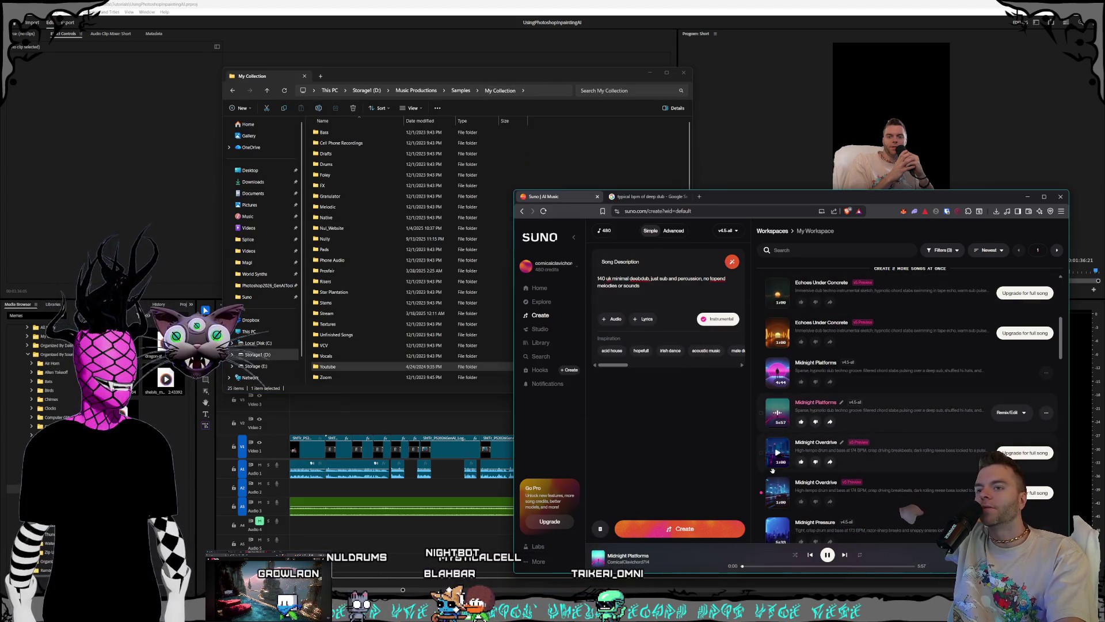
{"action": "left_click", "coordinate": [772, 566]}
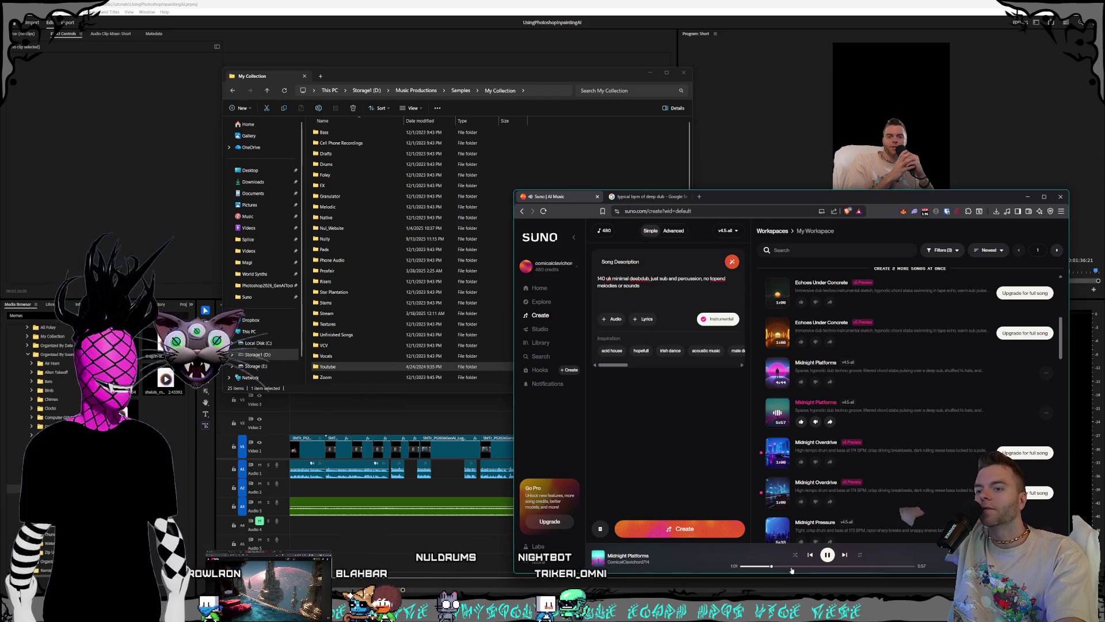
{"action": "scroll", "coordinate": [837, 439], "scroll_direction": "up", "scroll_amount": 1}
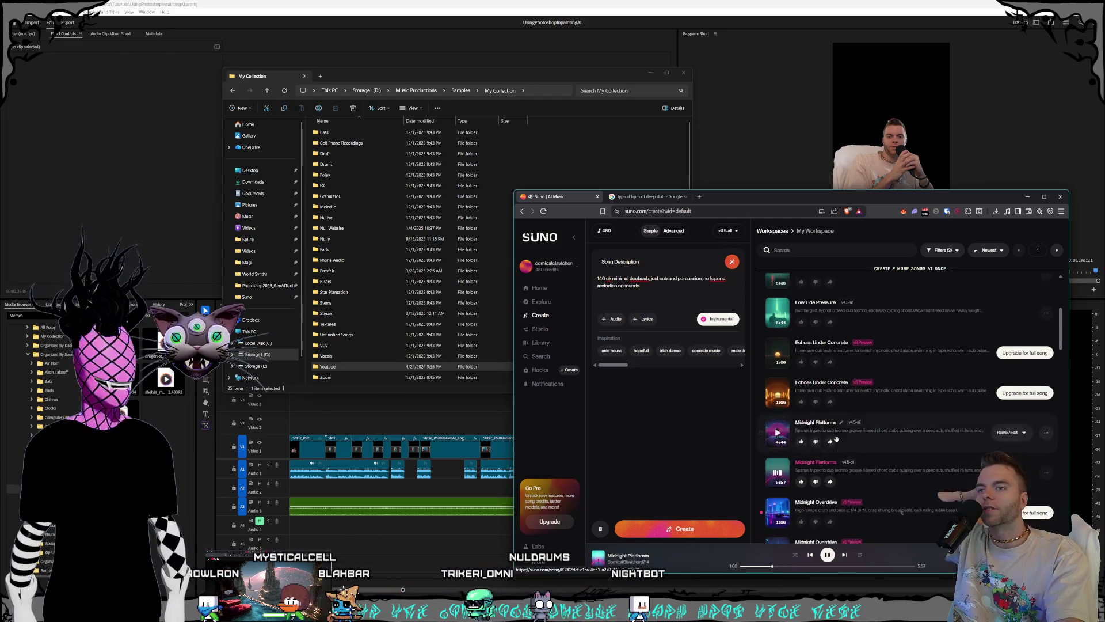
{"action": "scroll", "coordinate": [837, 440], "scroll_direction": "up", "scroll_amount": 2}
{"action": "scroll", "coordinate": [781, 438], "scroll_direction": "up", "scroll_amount": 1}
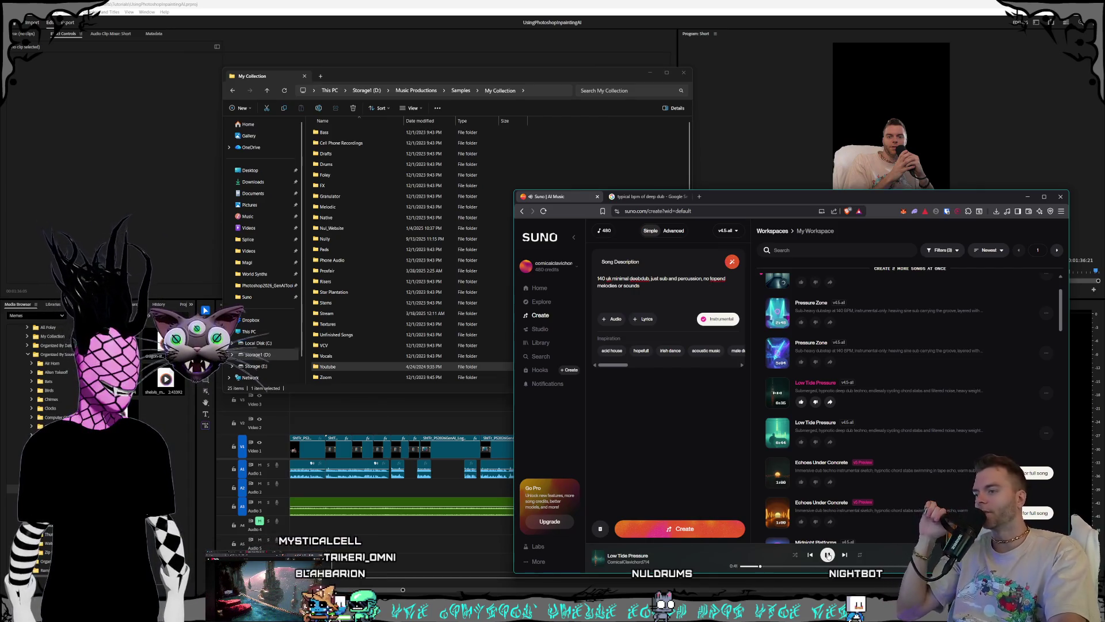
{"action": "scroll", "coordinate": [783, 454], "scroll_direction": "down", "scroll_amount": 1}
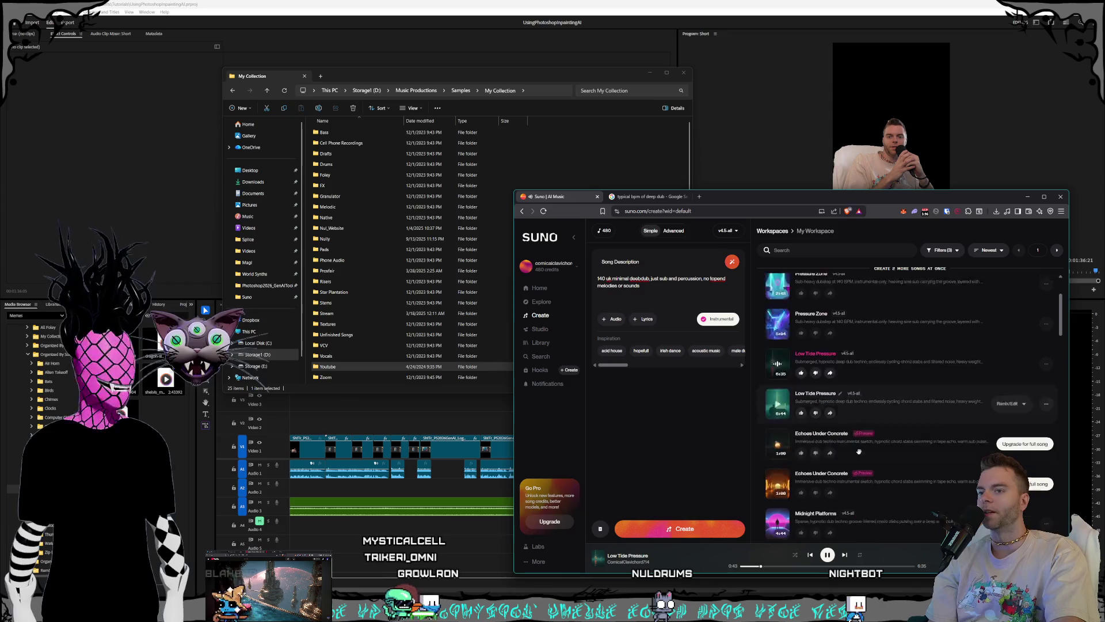
{"action": "left_click", "coordinate": [782, 455]}
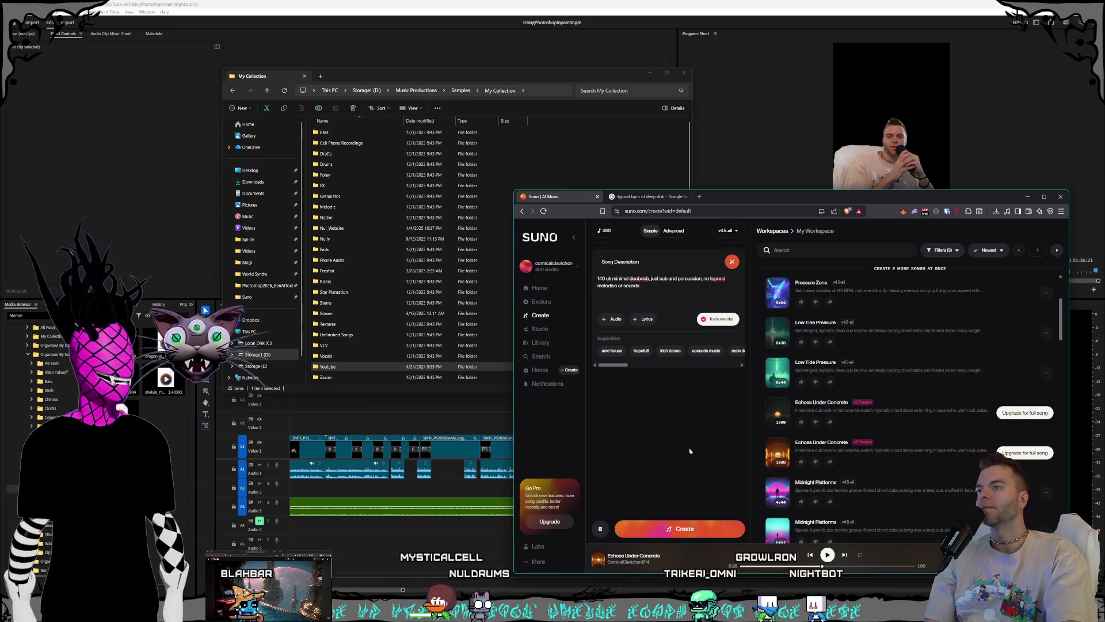
Step: Navigate File Explorer to Samples > Organized By Website > Suno
{"action": "left_click_drag", "start_coordinate": [518, 72], "coordinate": [526, 68]}
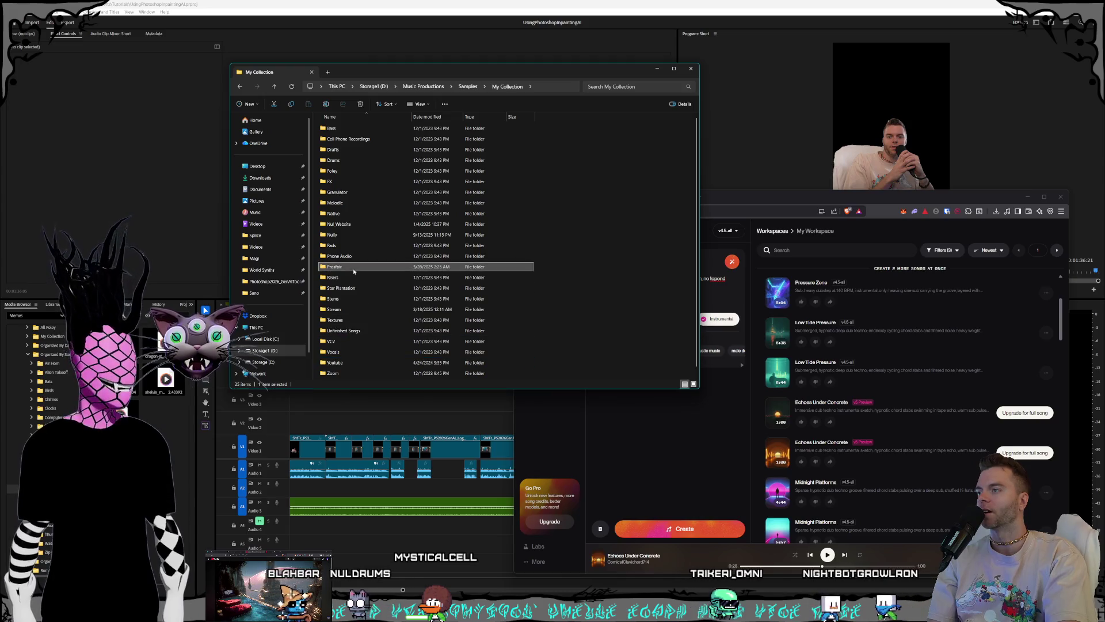
{"action": "left_click", "coordinate": [365, 256]}
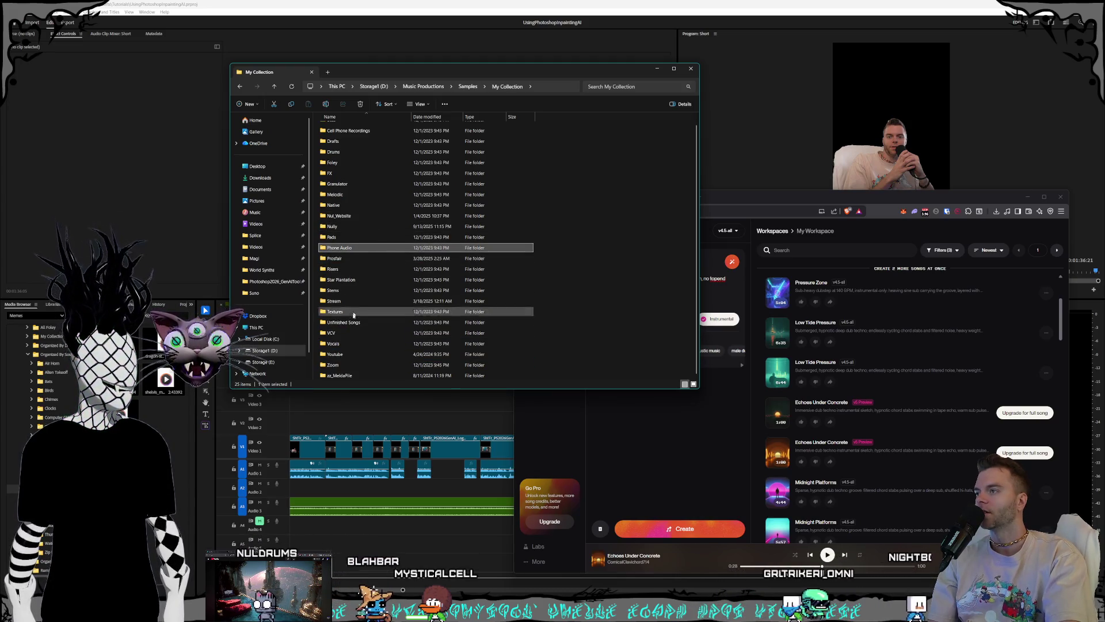
{"action": "left_click", "coordinate": [357, 372]}
{"action": "left_click", "coordinate": [359, 354]}
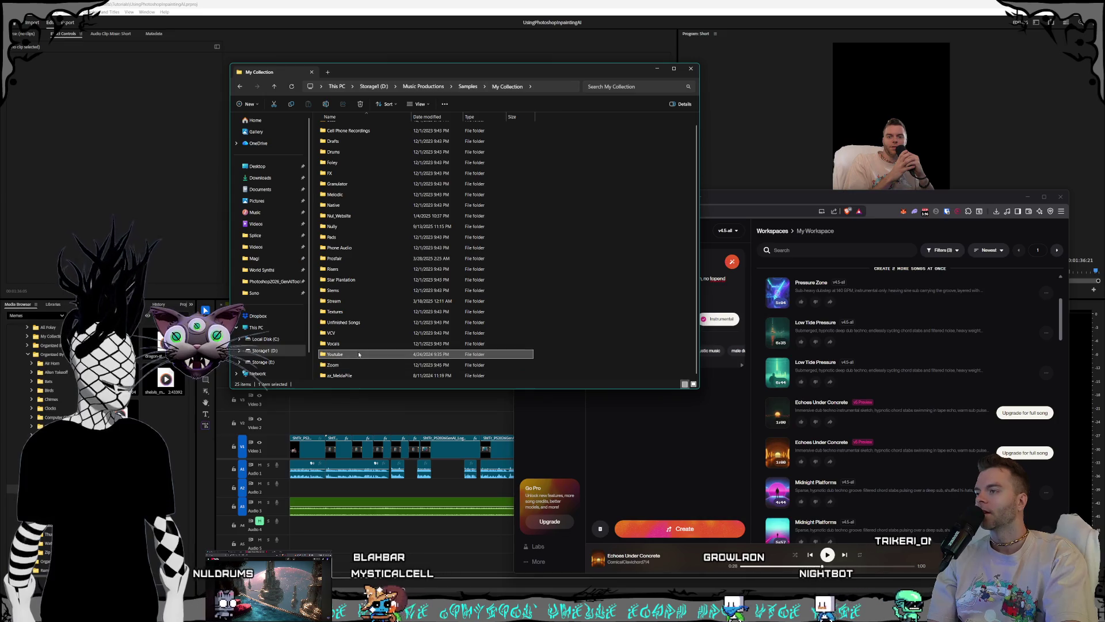
{"action": "scroll", "coordinate": [359, 354], "scroll_direction": "up", "scroll_amount": 1}
{"action": "left_click", "coordinate": [468, 86]}
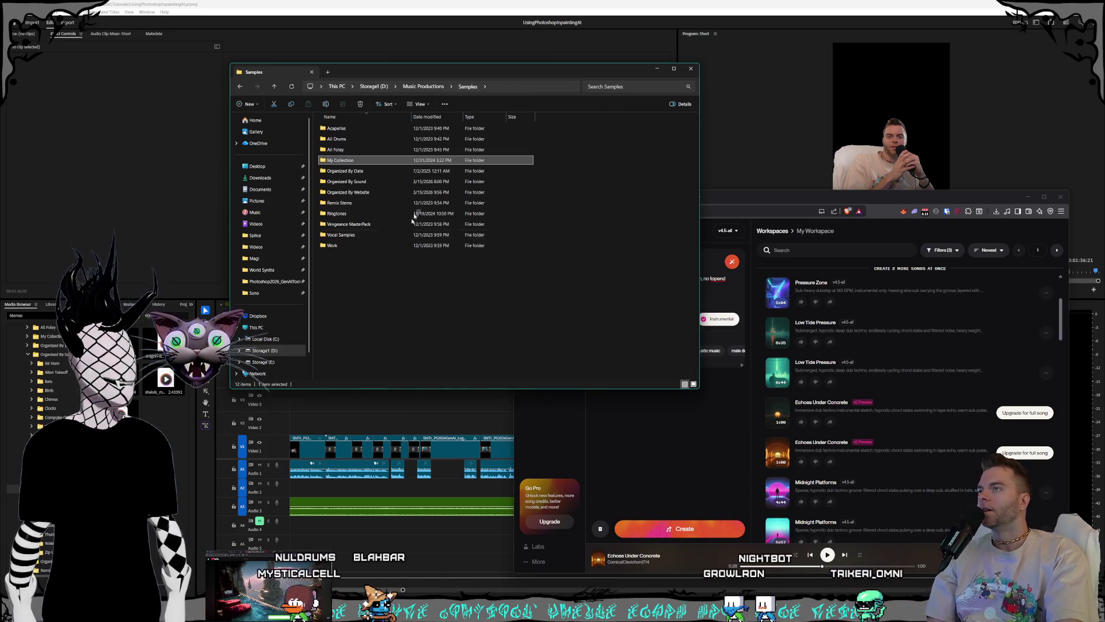
{"action": "double_click", "coordinate": [349, 192]}
{"action": "scroll", "coordinate": [363, 285], "scroll_direction": "down", "scroll_amount": 8}
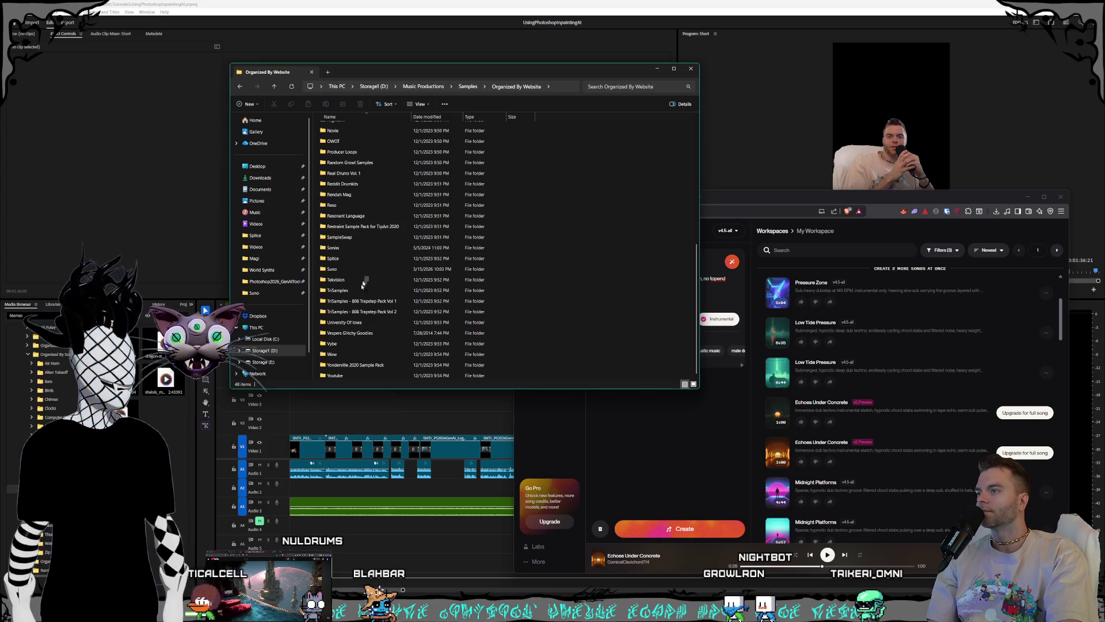
{"action": "double_click", "coordinate": [332, 269]}
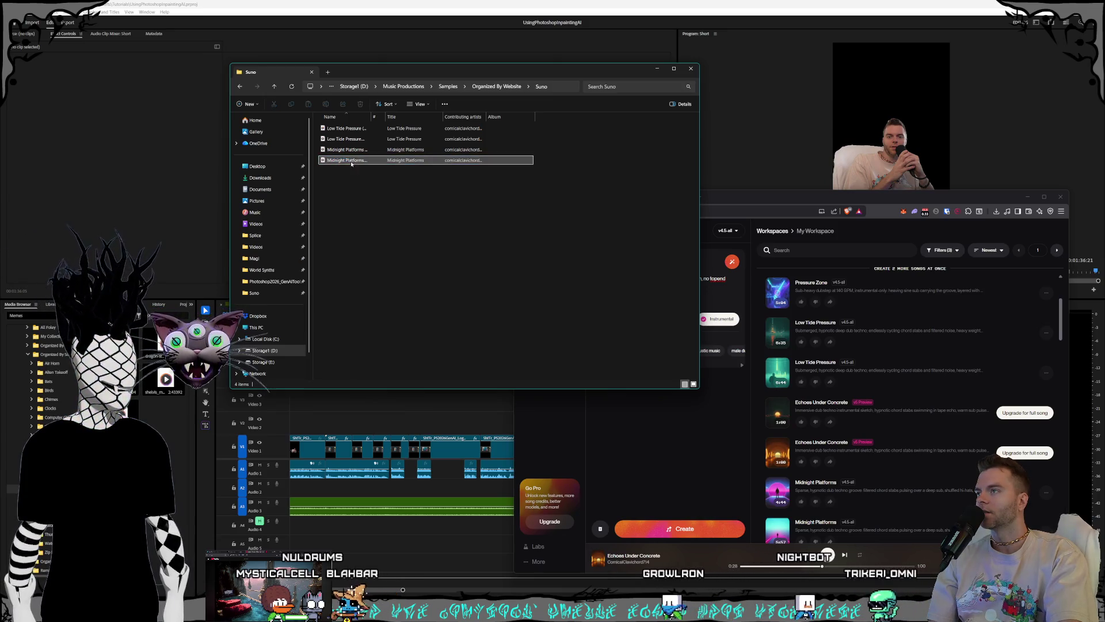
Step: Drag Midnight Platforms onto Audio 4 and Low Tide Pressure onto the timeline, then return to Premiere
{"action": "mouse_move", "coordinate": [350, 160]}
{"action": "left_mouse_down"}
{"action": "mouse_move", "coordinate": [407, 547]}
{"action": "mouse_move", "coordinate": [291, 506]}
{"action": "mouse_move", "coordinate": [294, 524]}
{"action": "left_mouse_up"}
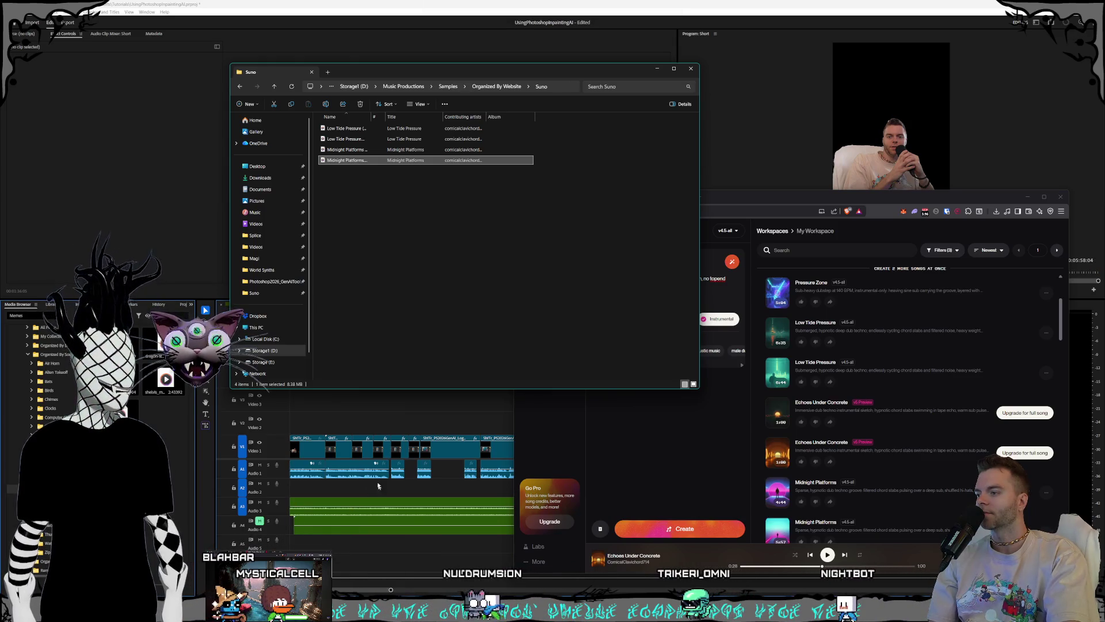
{"action": "left_click", "coordinate": [339, 138]}
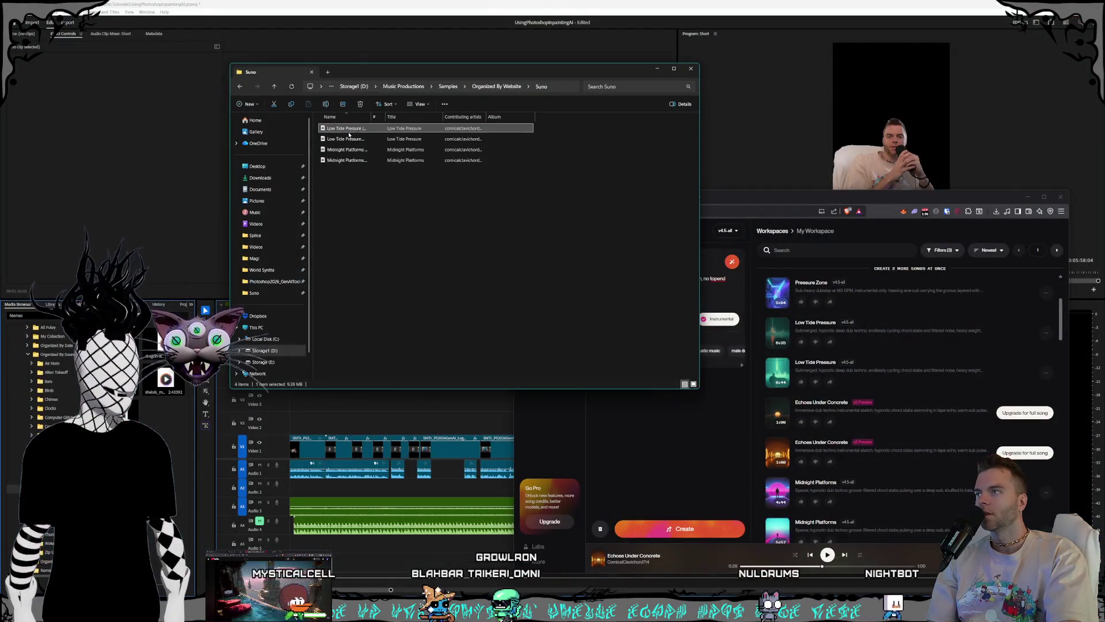
{"action": "left_click_drag", "start_coordinate": [345, 128], "coordinate": [319, 543]}
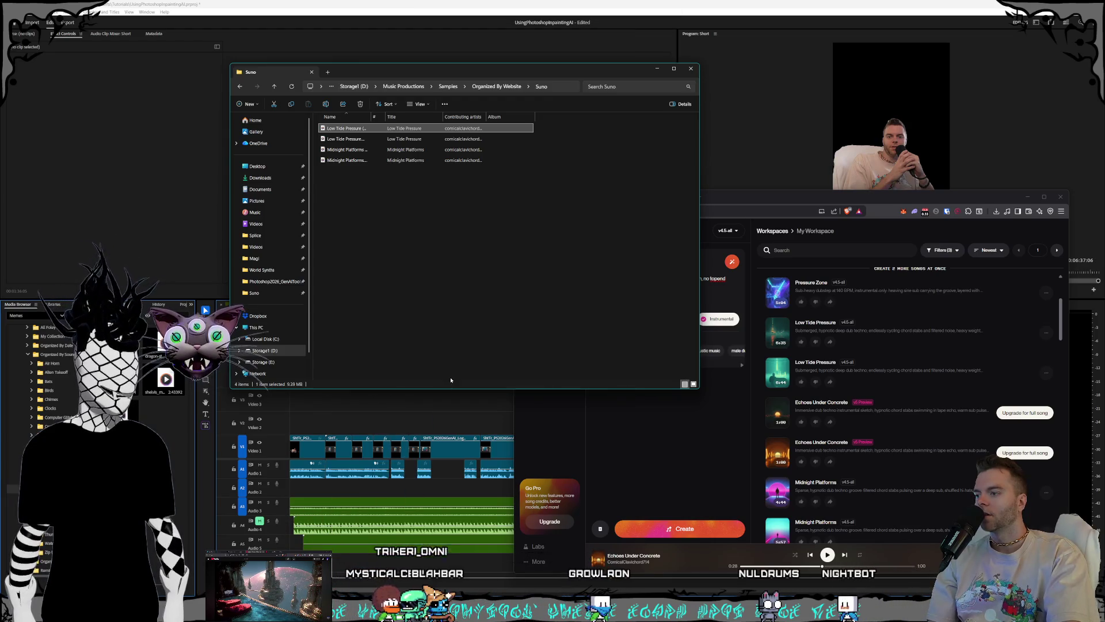
{"action": "left_click", "coordinate": [777, 452]}
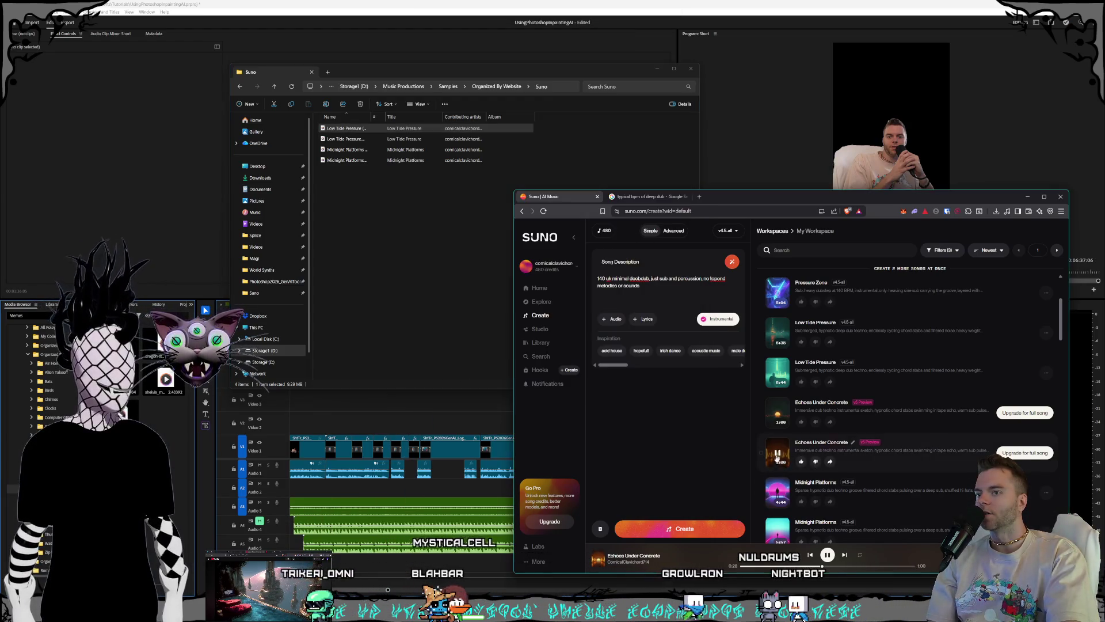
{"action": "left_click", "coordinate": [776, 565]}
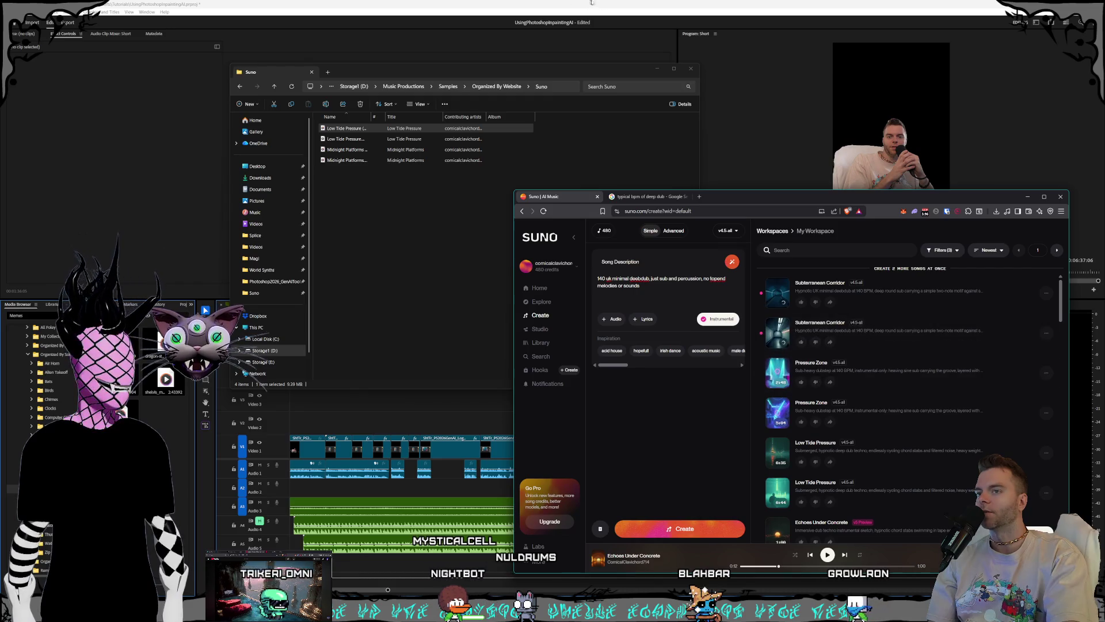
{"action": "key", "text": "alt+Tab"}
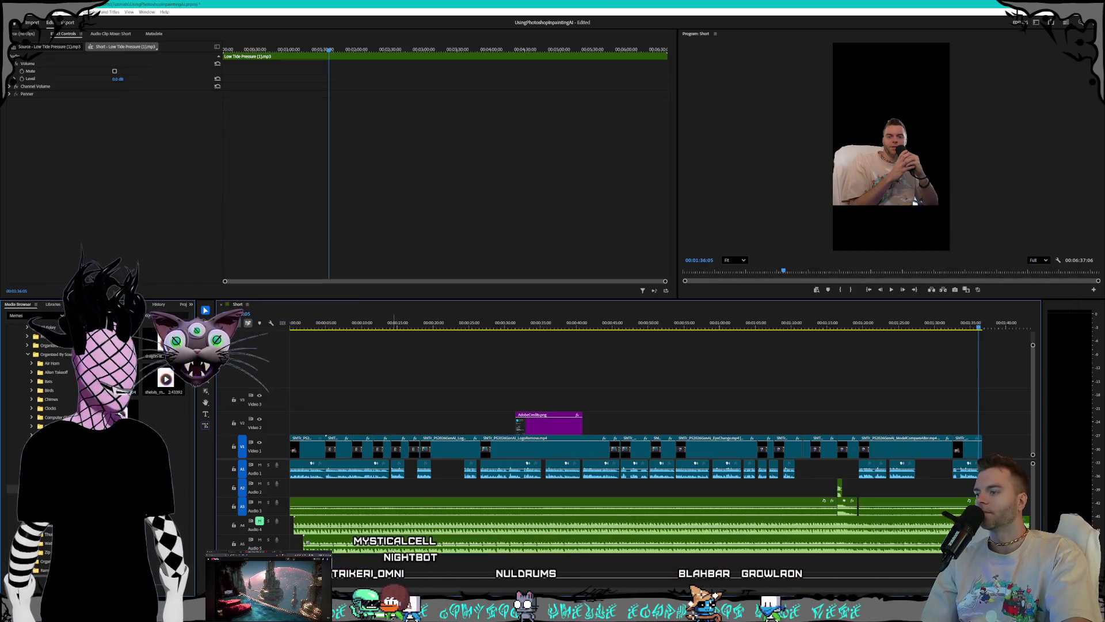
{"action": "left_click", "coordinate": [307, 543]}
{"action": "left_click_drag", "start_coordinate": [304, 547], "coordinate": [338, 554]}
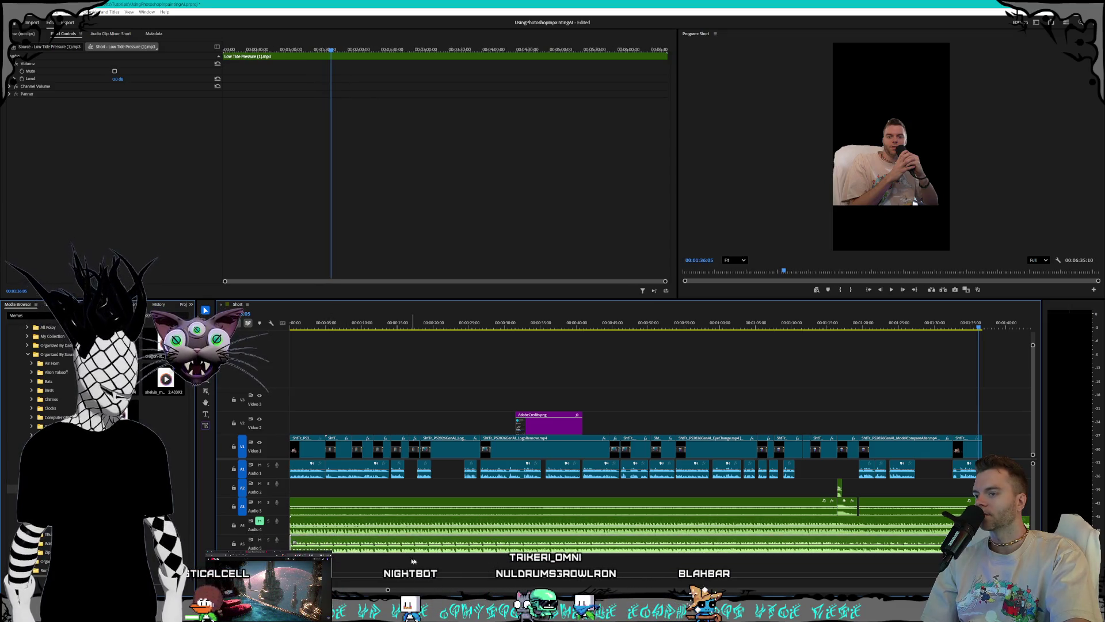
{"action": "key", "text": "minus"}
{"action": "key", "text": "minus"}
{"action": "key", "text": "minus"}
{"action": "key", "text": "equal"}
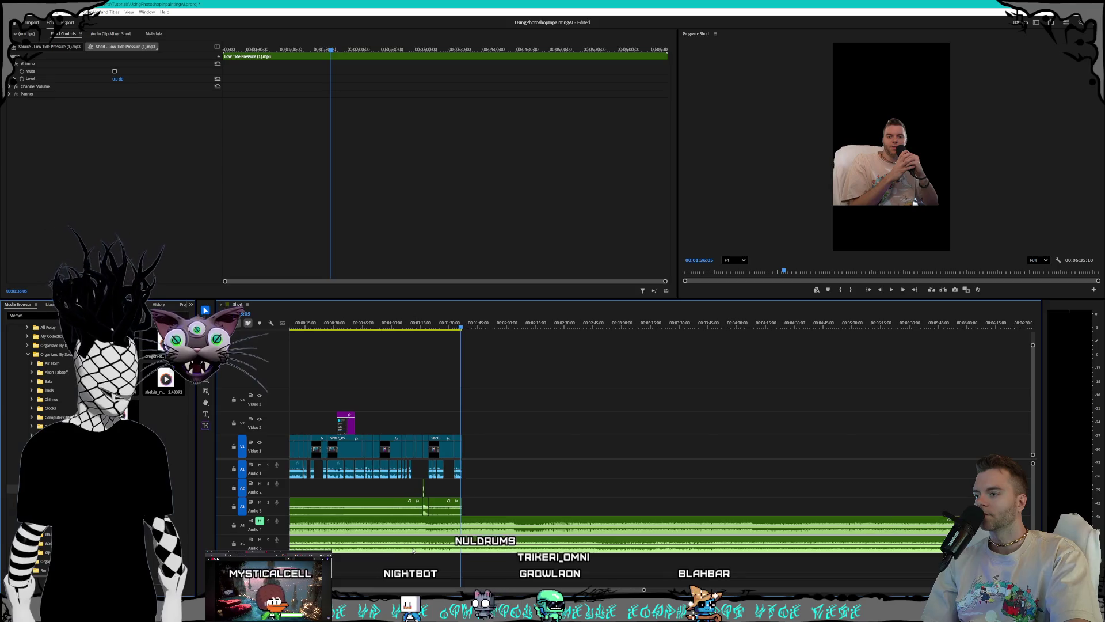
{"action": "key", "text": "equal"}
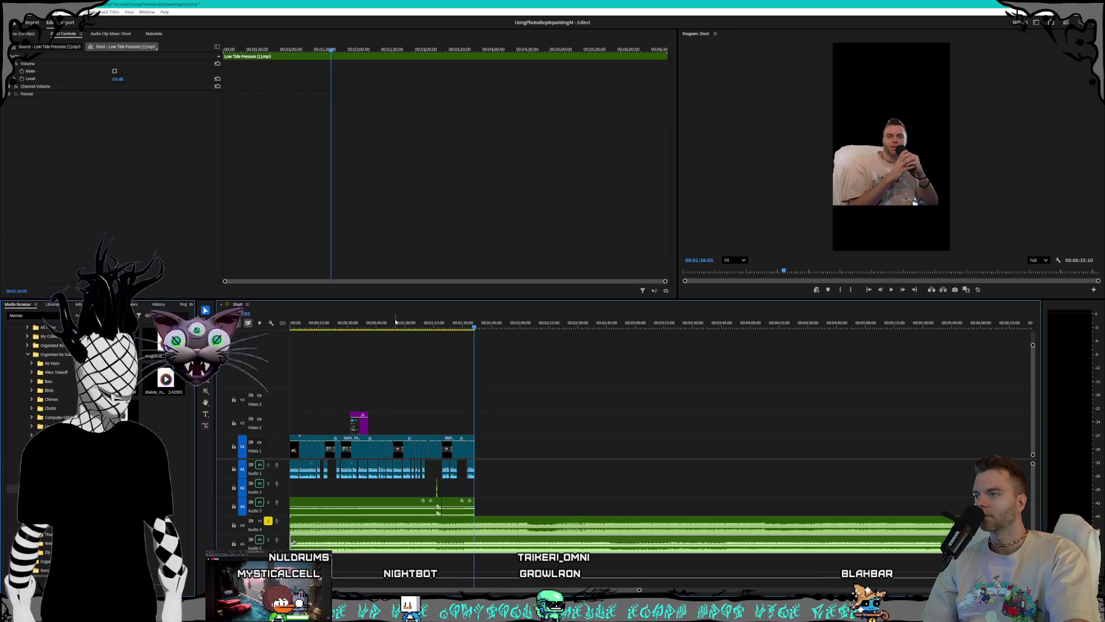
{"action": "key", "text": "space"}
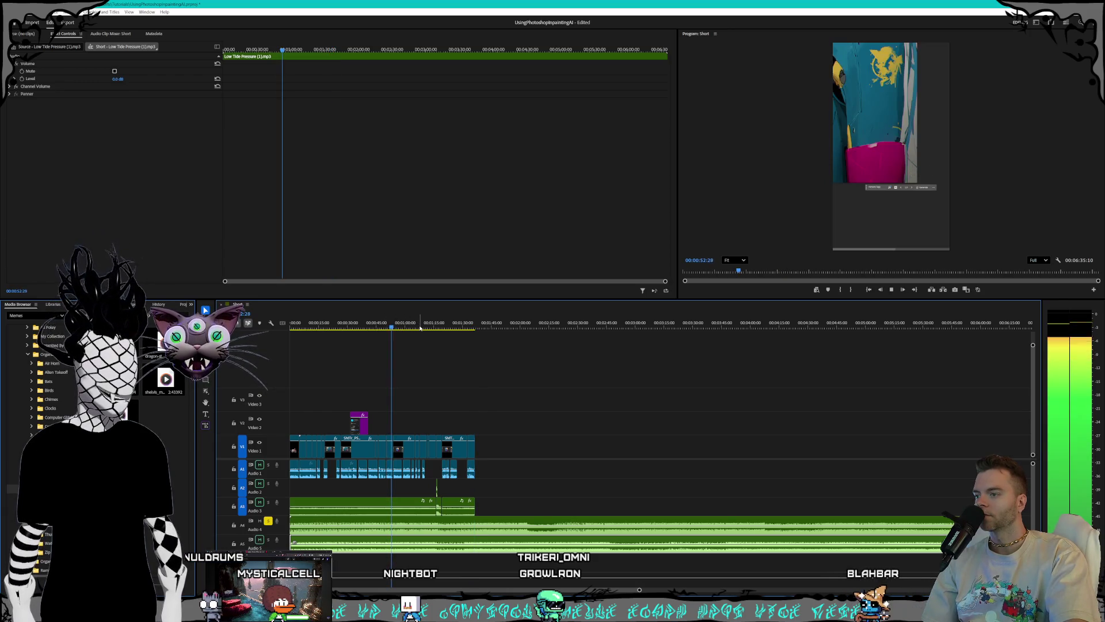
{"action": "left_click_drag", "start_coordinate": [376, 328], "coordinate": [332, 327]}
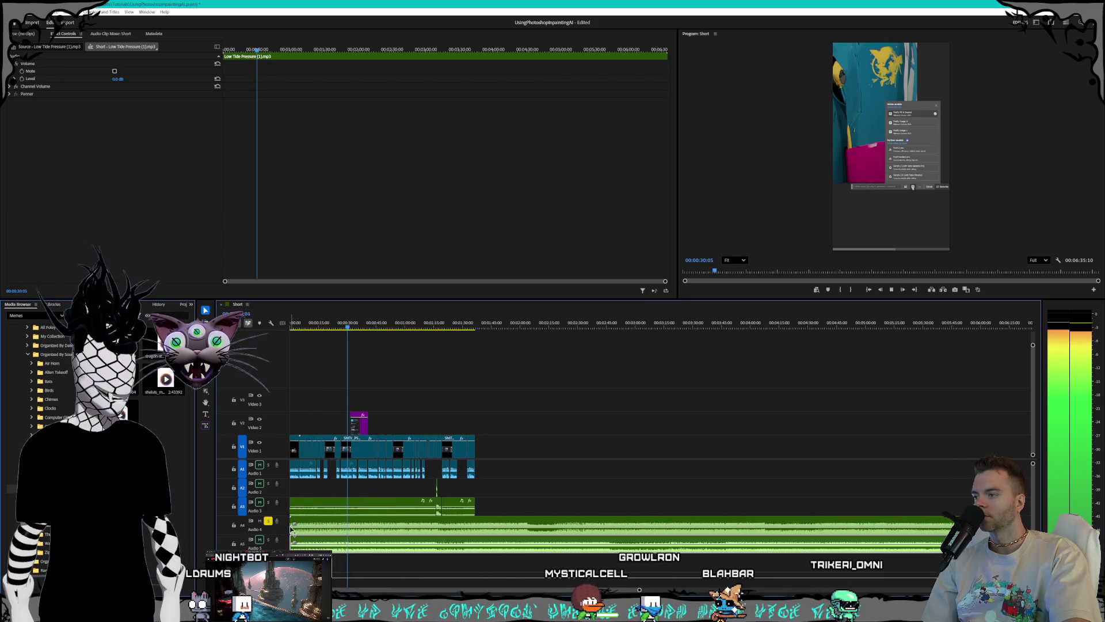
{"action": "scroll", "coordinate": [291, 528], "scroll_direction": "up", "scroll_amount": 3}
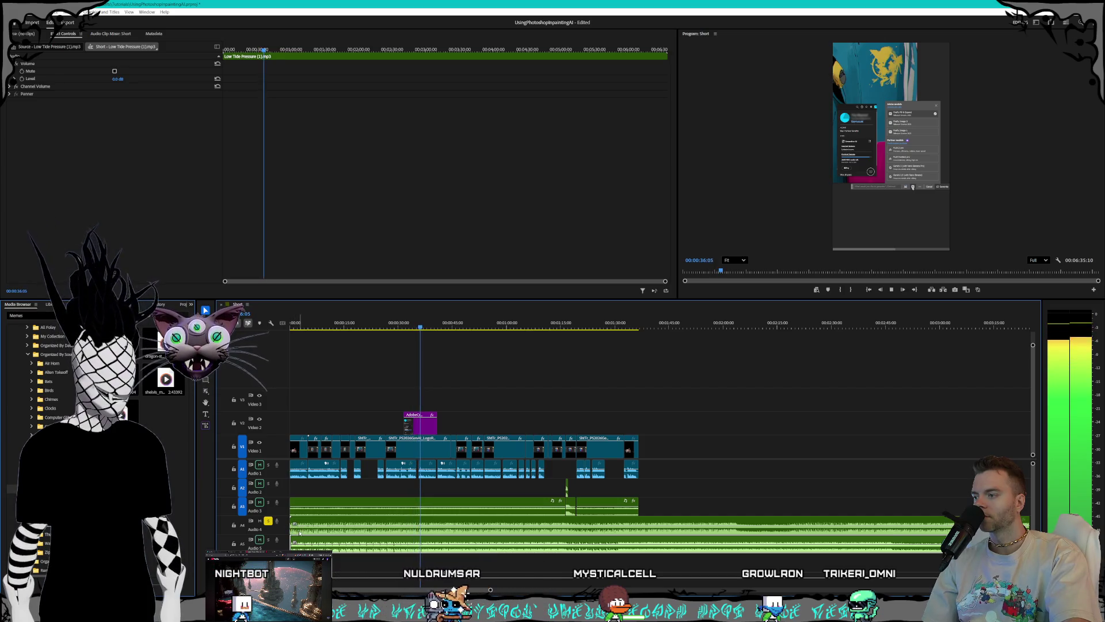
Step: Trim the Midnight Platforms opening and align the clip with the sequence start, previewing the music
{"action": "left_click_drag", "start_coordinate": [300, 532], "coordinate": [310, 530]}
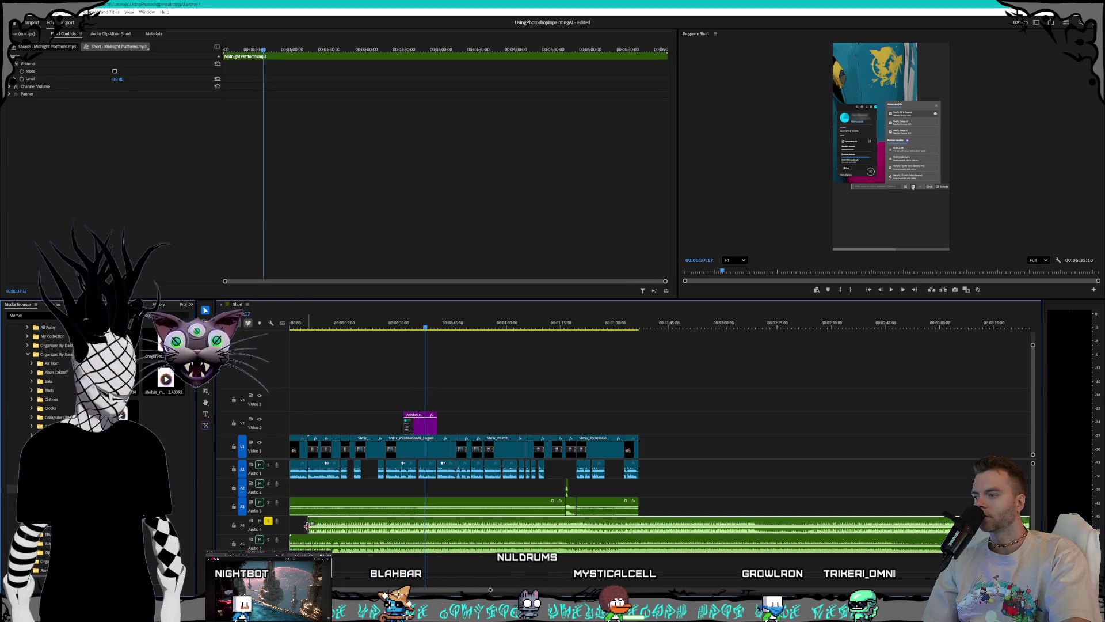
{"action": "scroll", "coordinate": [306, 526], "scroll_direction": "up", "scroll_amount": 2}
{"action": "left_click_drag", "start_coordinate": [311, 526], "coordinate": [487, 527]}
{"action": "key", "text": "space"}
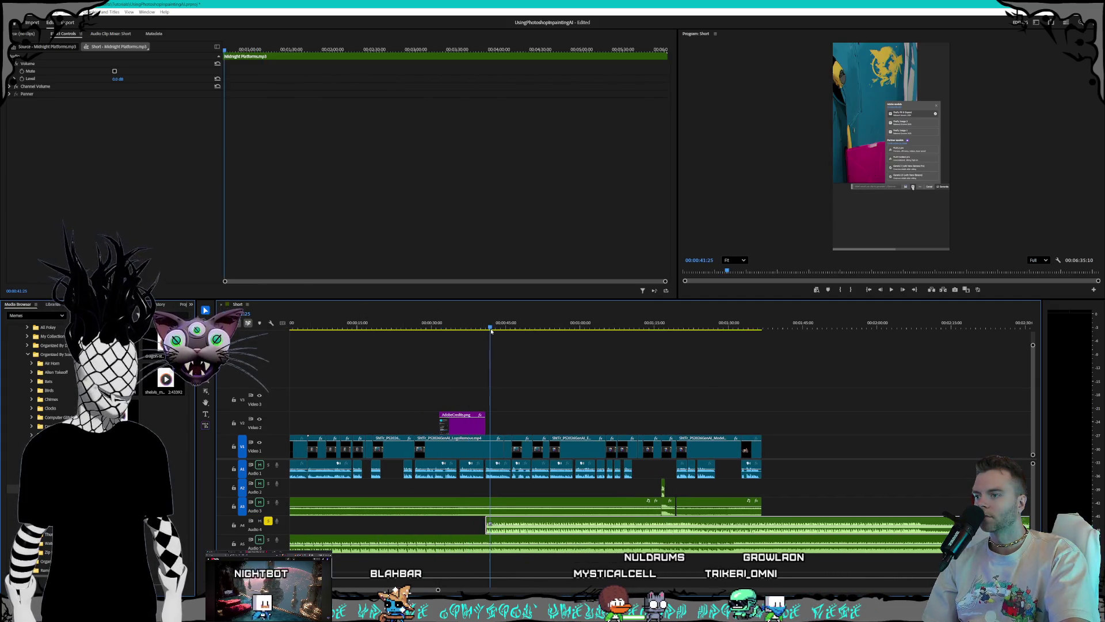
{"action": "key", "text": "minus"}
{"action": "key", "text": "minus"}
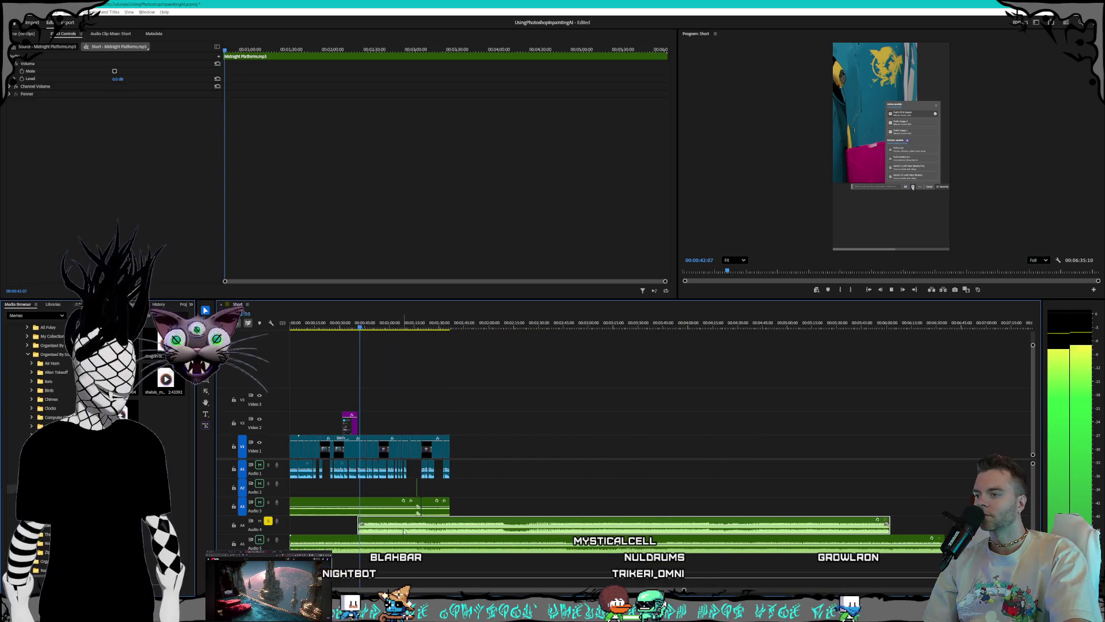
{"action": "left_click_drag", "start_coordinate": [415, 528], "coordinate": [374, 533]}
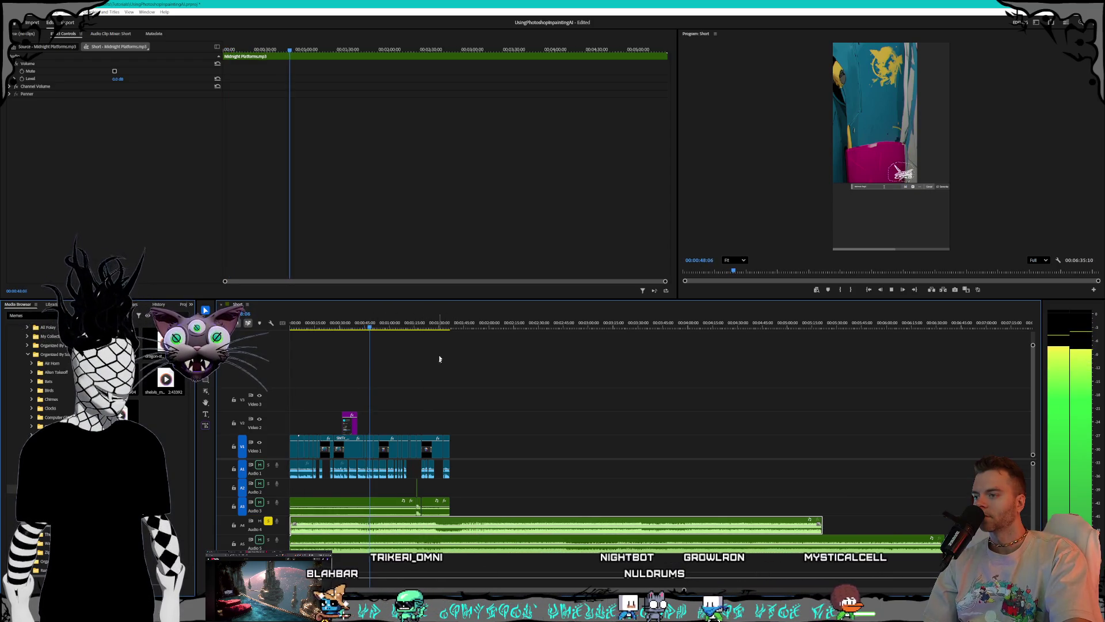
{"action": "left_click", "coordinate": [439, 323]}
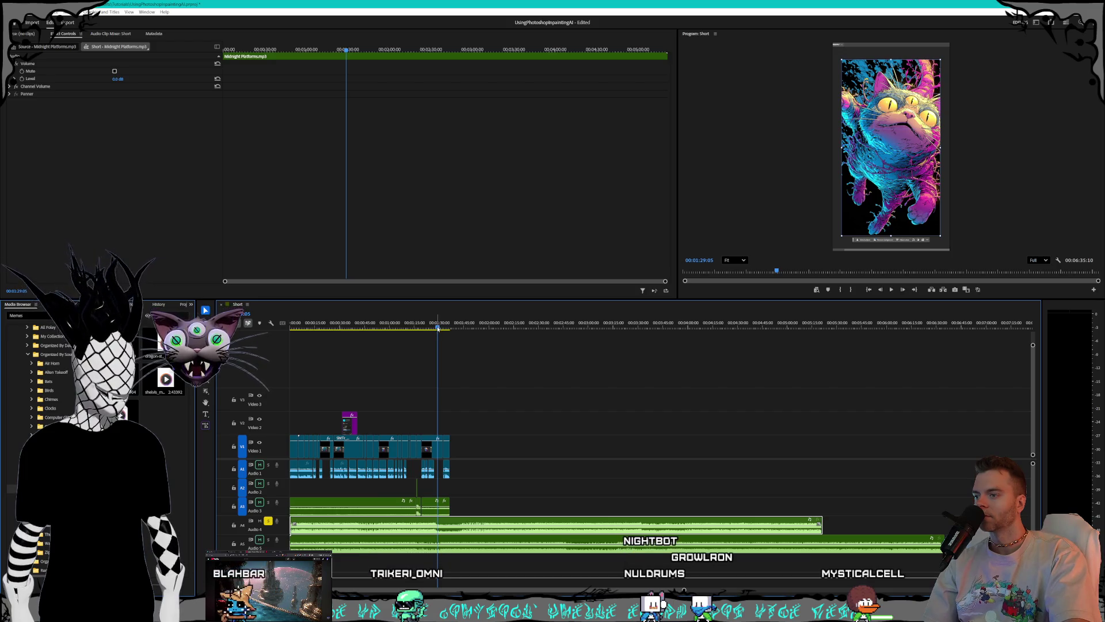
{"action": "left_click", "coordinate": [894, 292]}
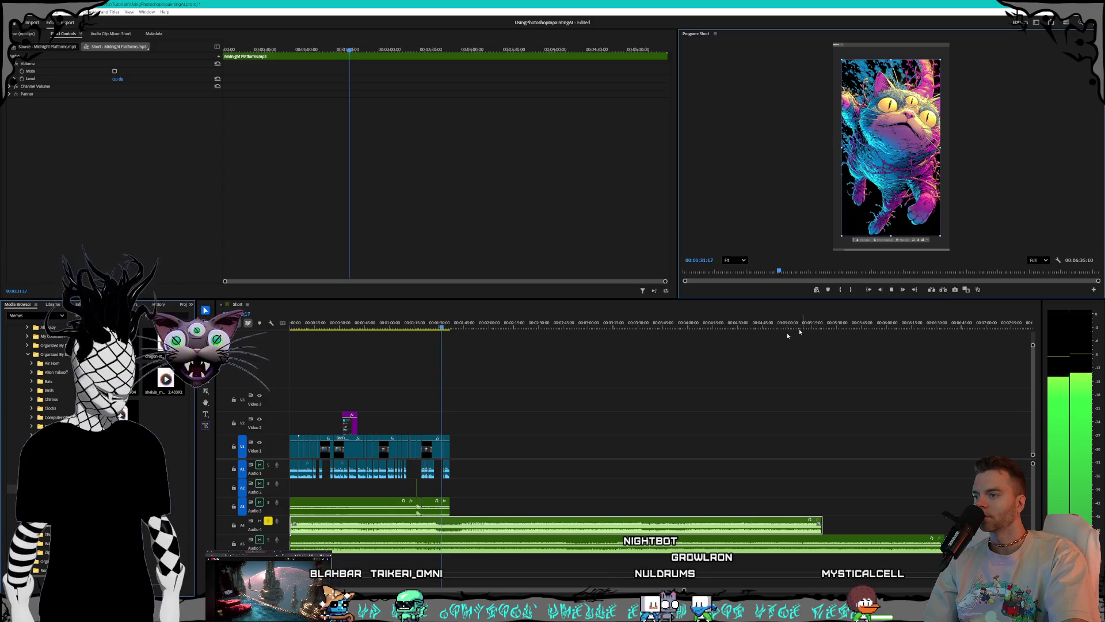
{"action": "left_click_drag", "start_coordinate": [467, 531], "coordinate": [348, 524]}
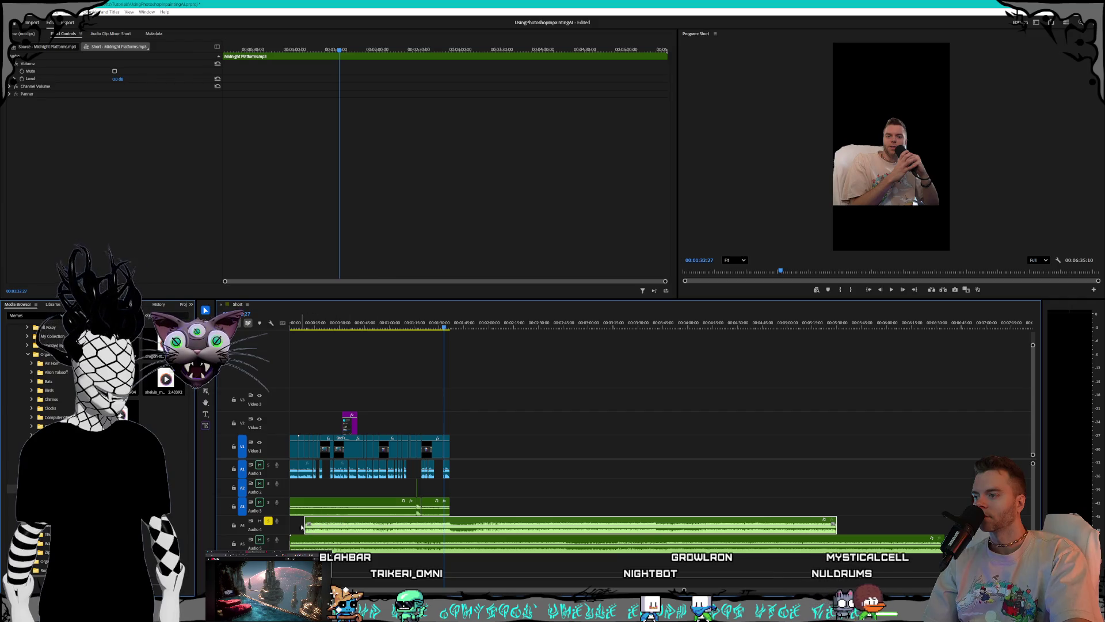
{"action": "scroll", "coordinate": [305, 527], "scroll_direction": "up", "scroll_amount": 3}
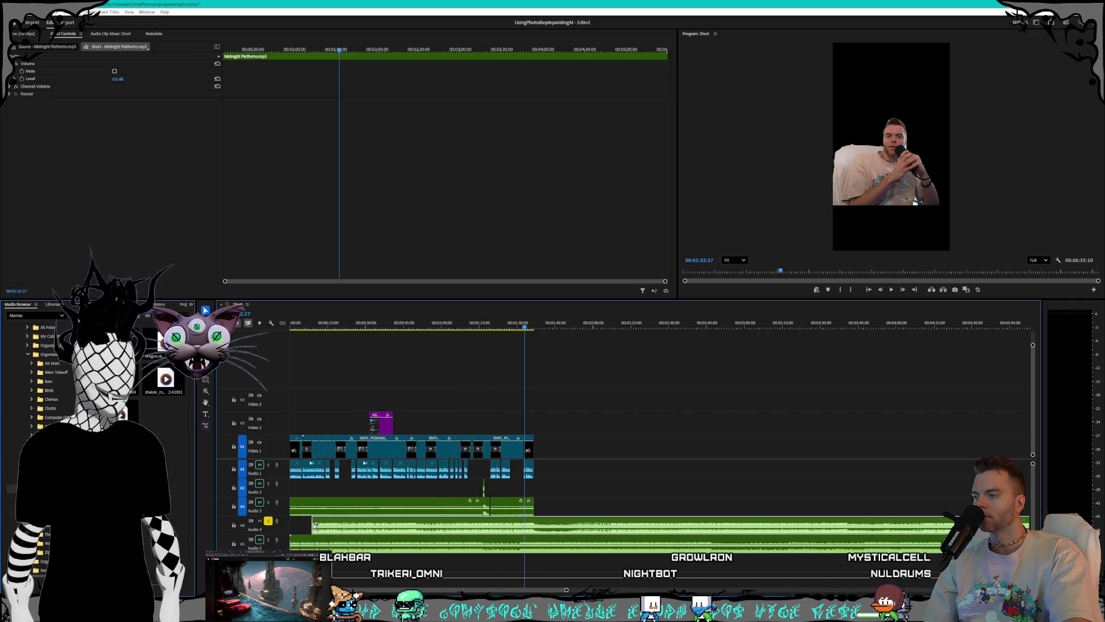
{"action": "left_click_drag", "start_coordinate": [313, 525], "coordinate": [291, 526]}
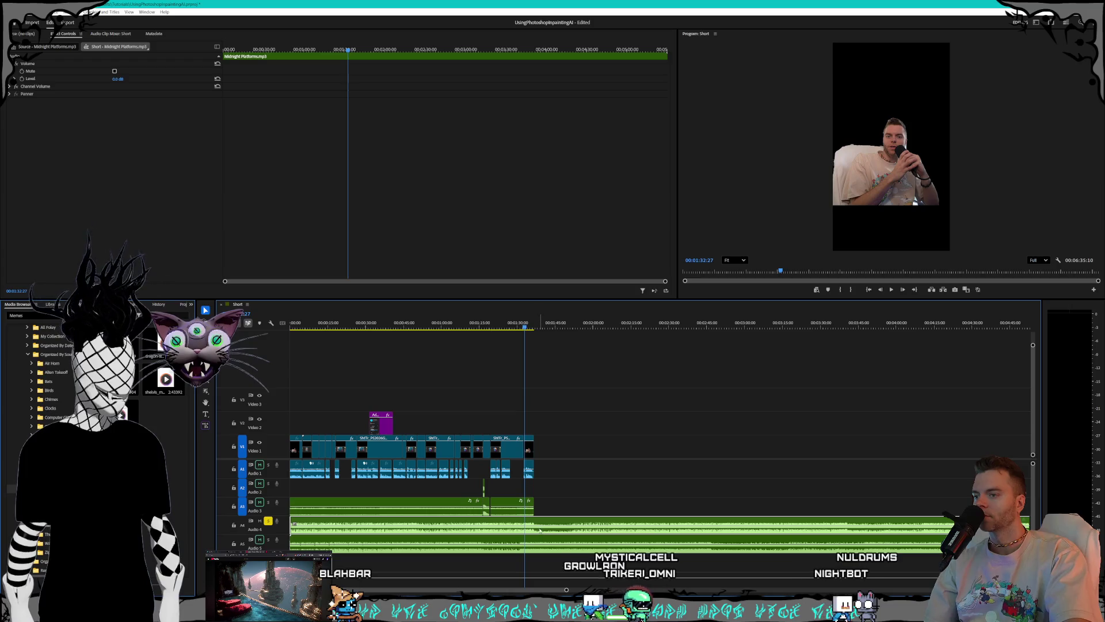
{"action": "scroll", "coordinate": [541, 527], "scroll_direction": "up", "scroll_amount": 3, "text": "alt"}
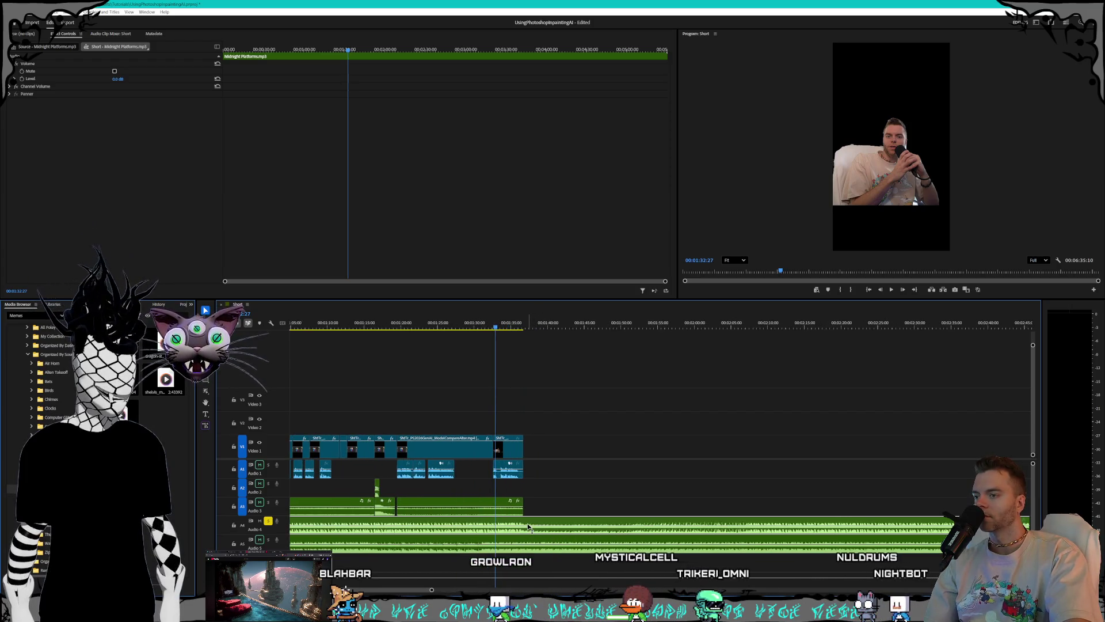
Step: Delete the part of the Midnight Platforms music running past the video's end
{"action": "key", "text": "d"}
{"action": "left_click", "coordinate": [534, 495]}
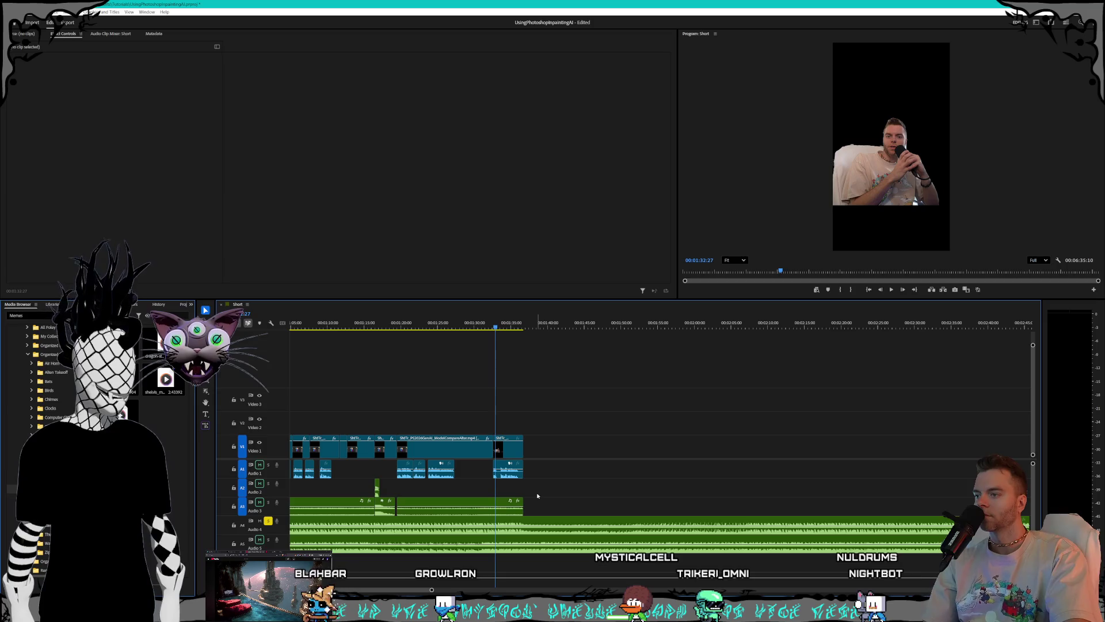
{"action": "left_click", "coordinate": [534, 526]}
{"action": "key", "text": "Delete"}
{"action": "scroll", "coordinate": [523, 530], "scroll_direction": "down", "scroll_amount": 3, "text": "alt"}
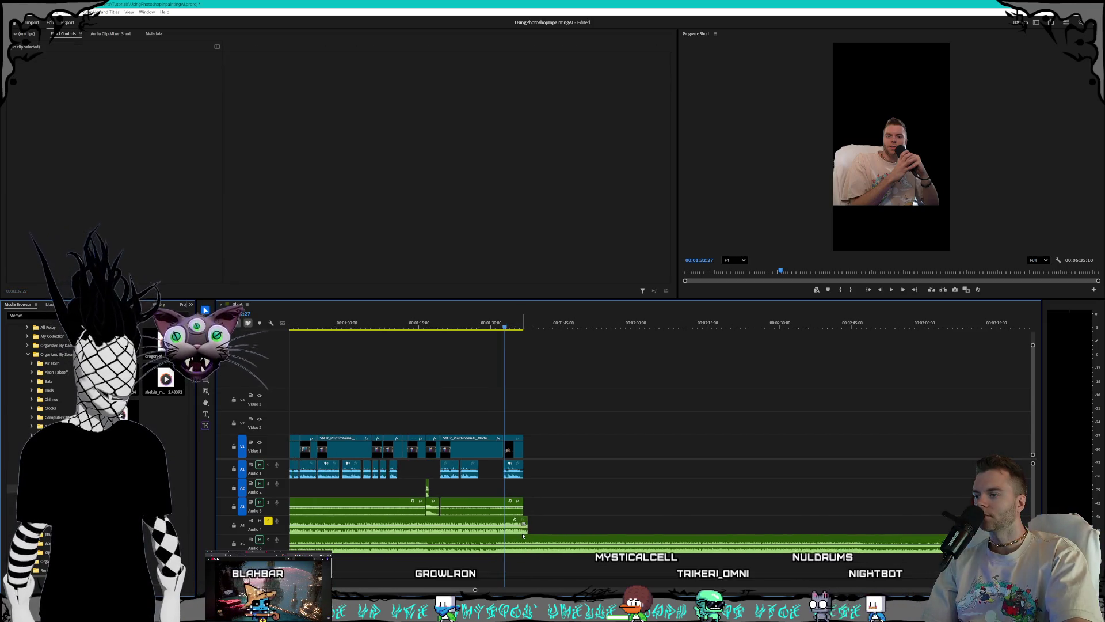
{"action": "scroll", "coordinate": [522, 530], "scroll_direction": "up", "scroll_amount": 3}
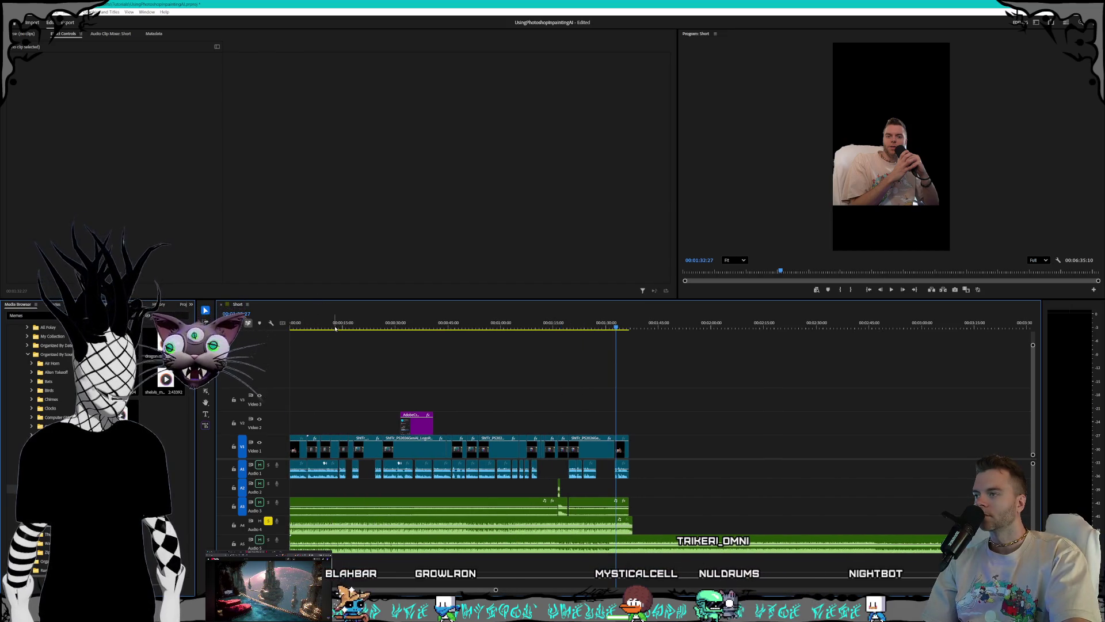
Step: Lower the Midnight Platforms clip gain by -10 dB and mute audio tracks A3 and A5
{"action": "right_click", "coordinate": [359, 525]}
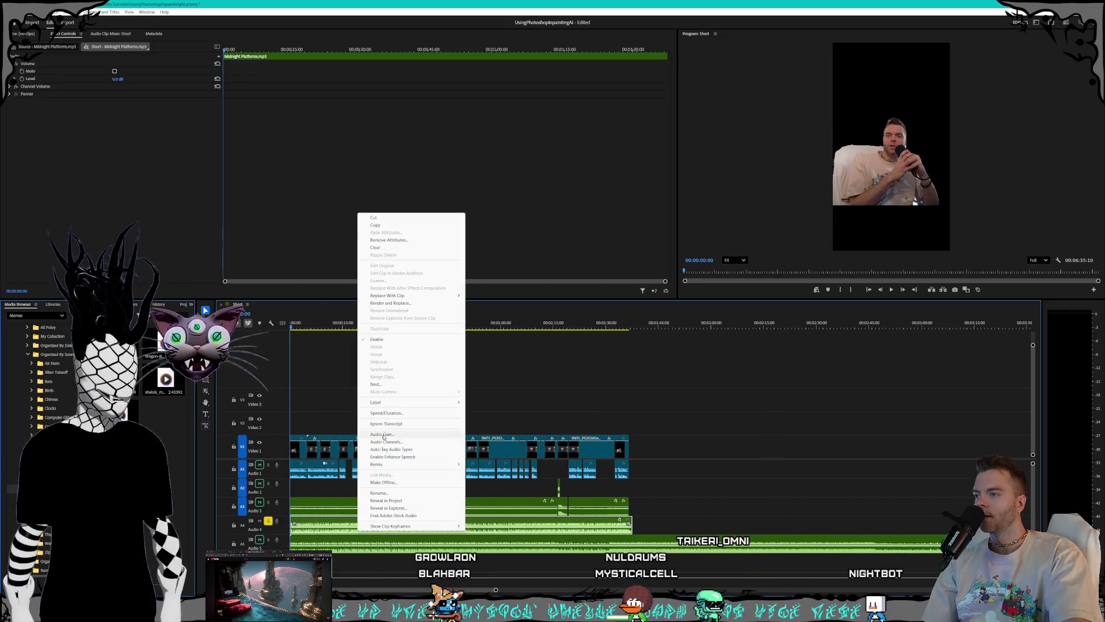
{"action": "left_click", "coordinate": [408, 442]}
{"action": "type", "text": "-10"}
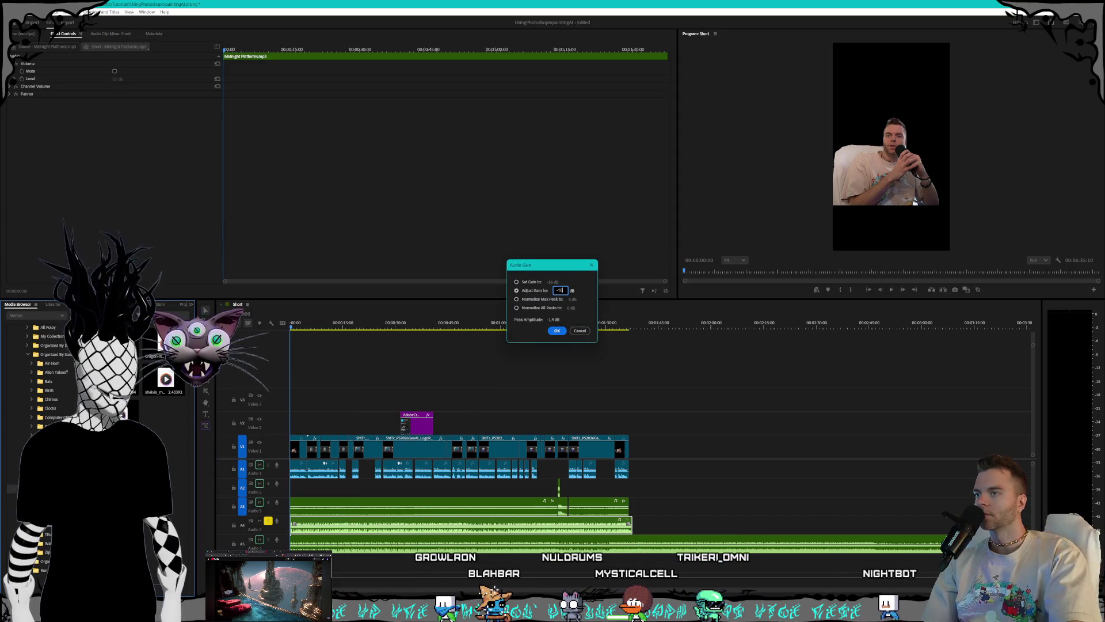
{"action": "key", "text": "Return"}
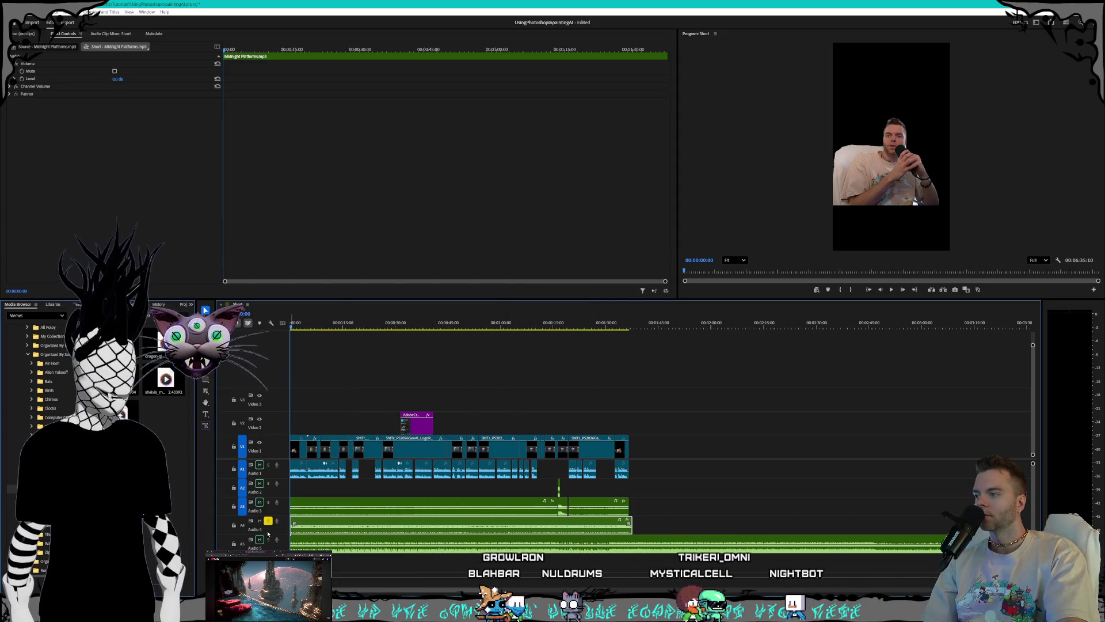
{"action": "left_click", "coordinate": [260, 540]}
{"action": "left_click", "coordinate": [260, 502]}
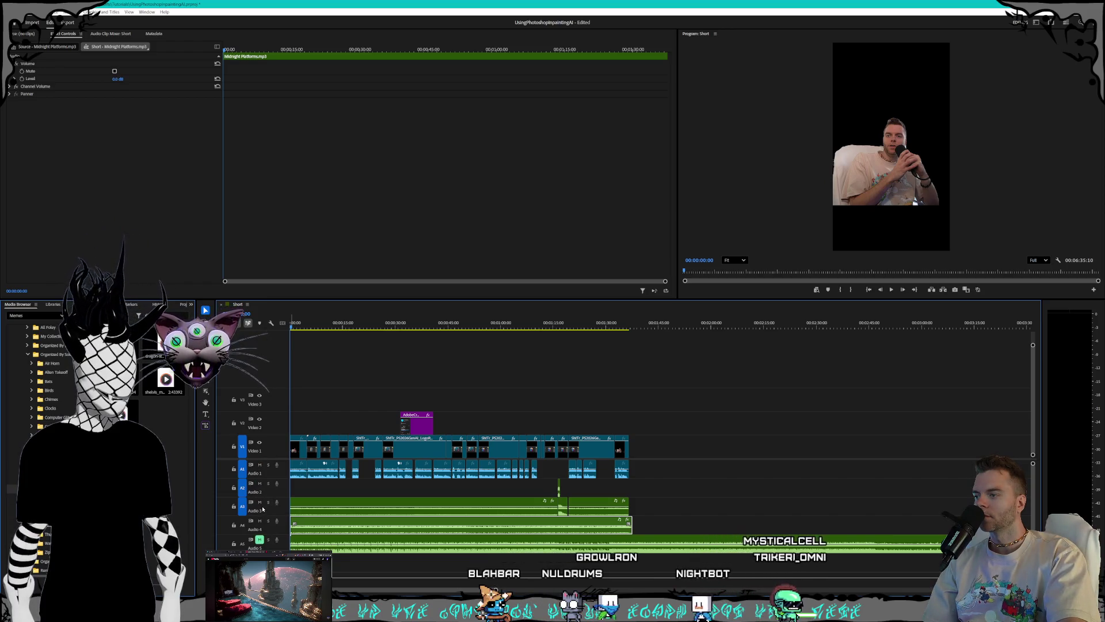
{"action": "key", "text": "space"}
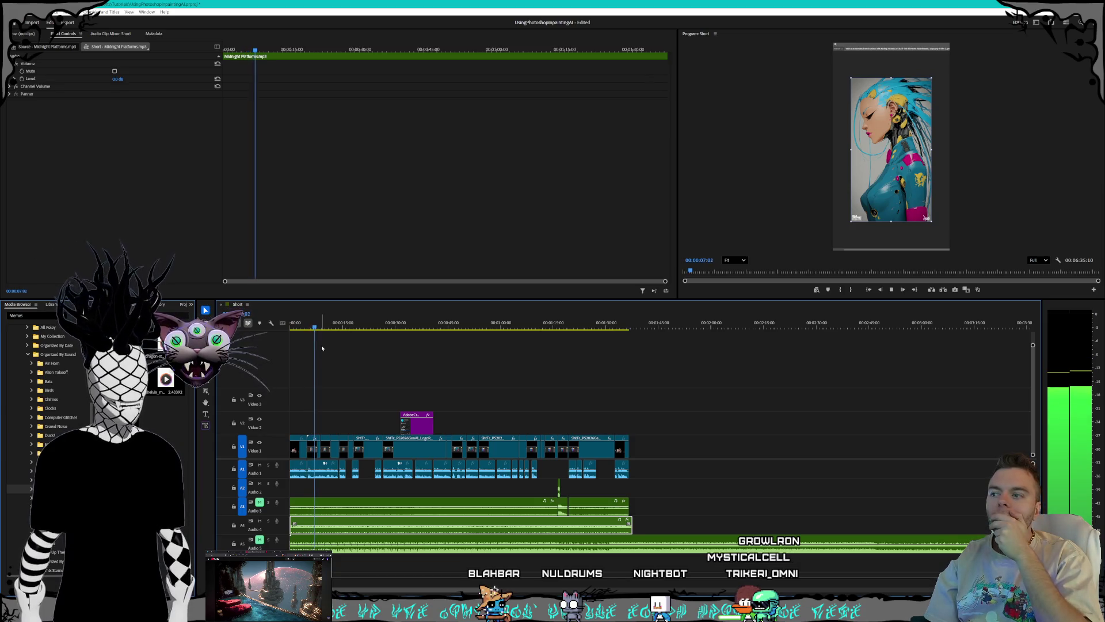
Step: Raise the music clip's gain by 2 dB and play the edit to check the level
{"action": "right_click", "coordinate": [434, 533]}
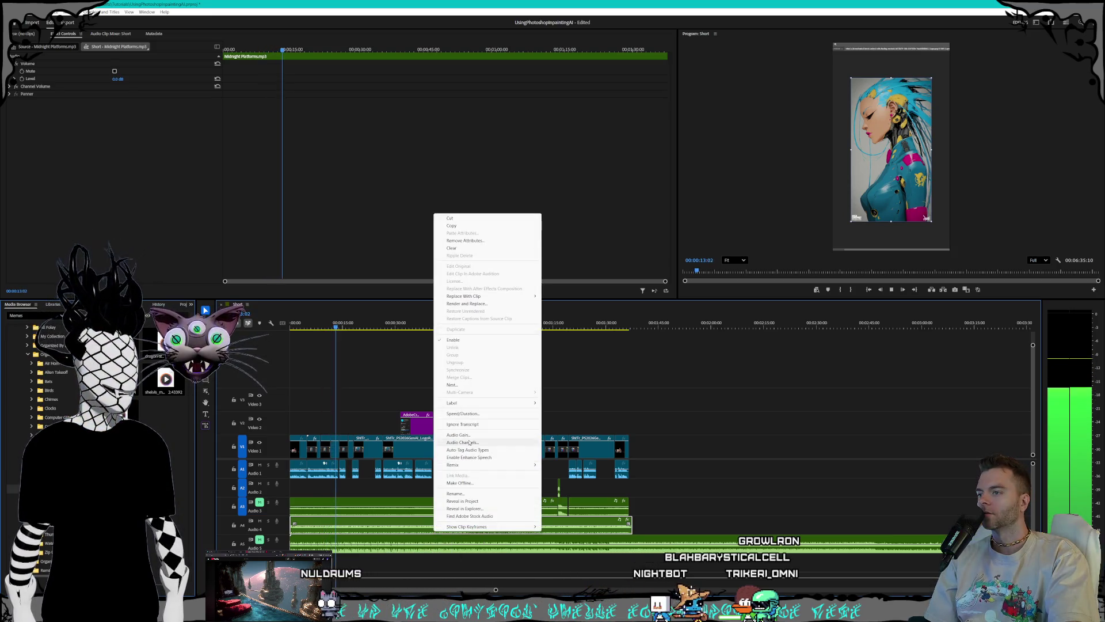
{"action": "left_click", "coordinate": [470, 436]}
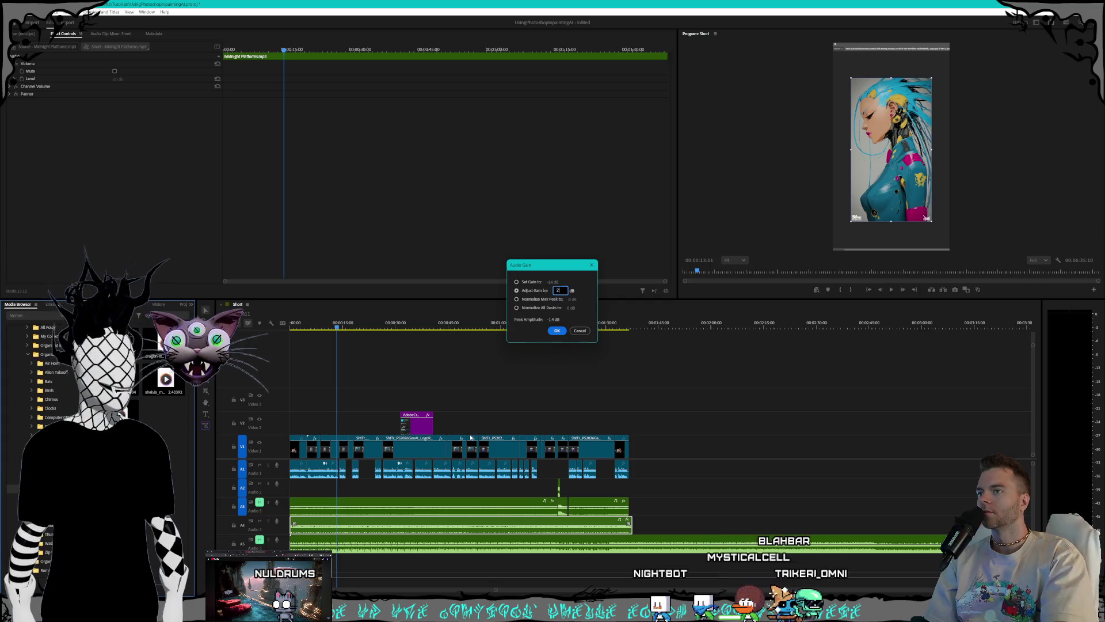
{"action": "key", "text": "Return"}
{"action": "key", "text": "space"}
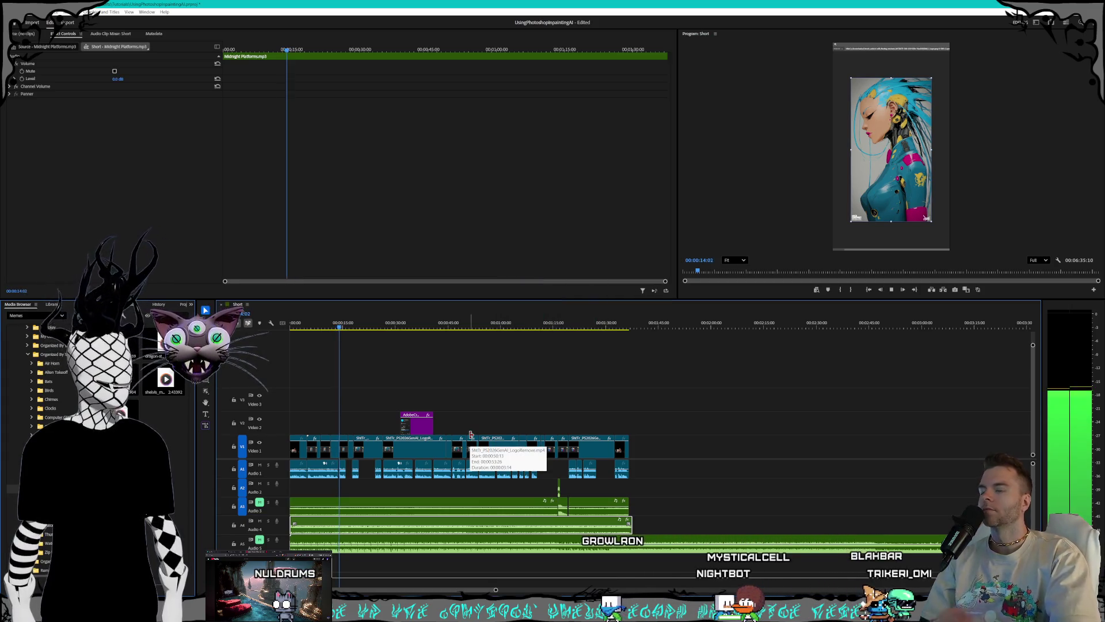
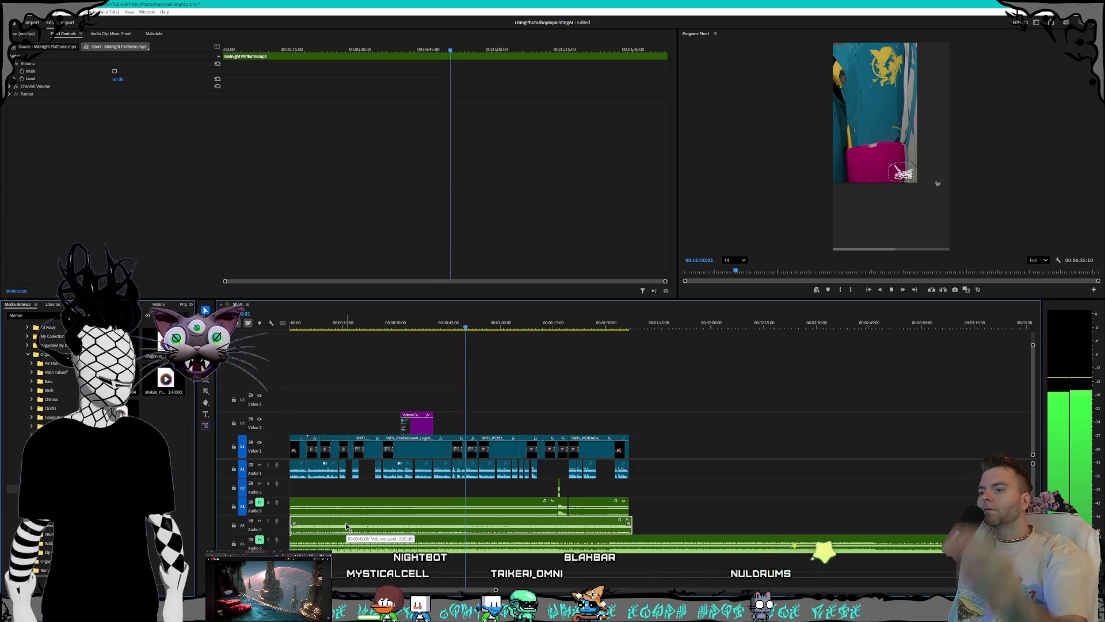
Step: Apply an Audio Gain adjustment to the Midnight Platforms music clip
{"action": "right_click", "coordinate": [570, 532]}
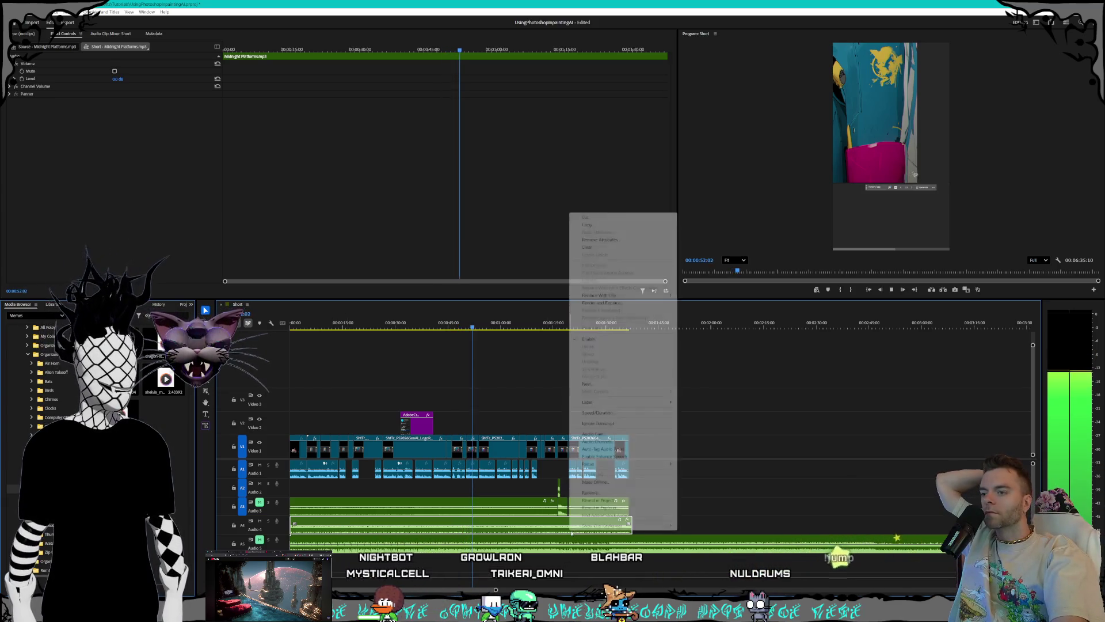
{"action": "left_click", "coordinate": [603, 437]}
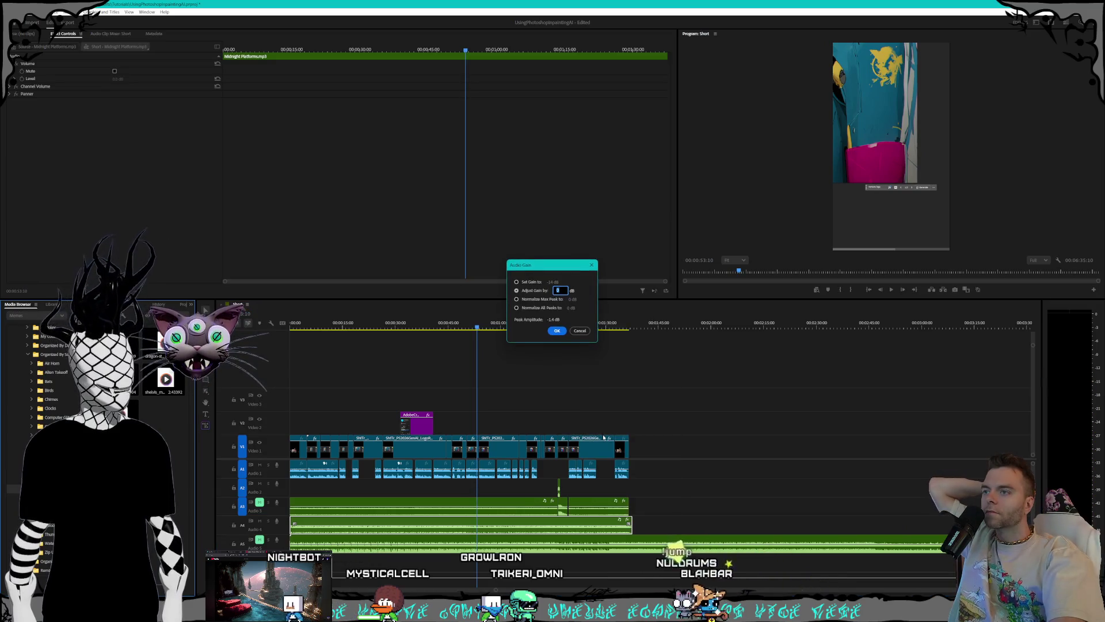
{"action": "key", "text": "Return"}
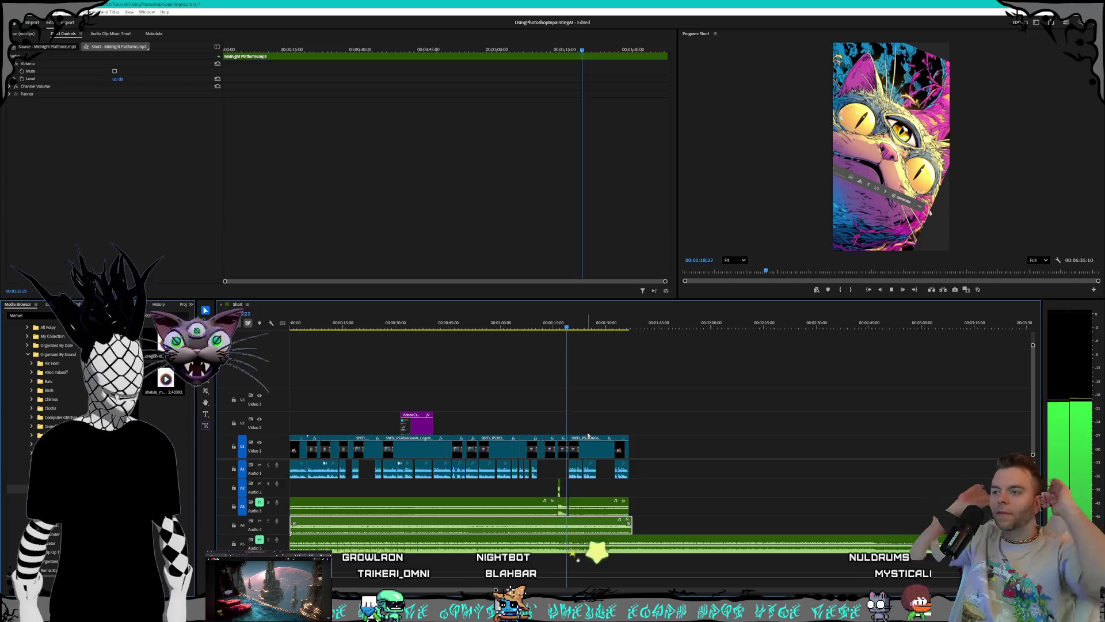
Step: Delete both Midnight Platforms clips on Audio 3 and play back to review
{"action": "key", "text": "equal"}
{"action": "key", "text": "equal"}
{"action": "key", "text": "equal"}
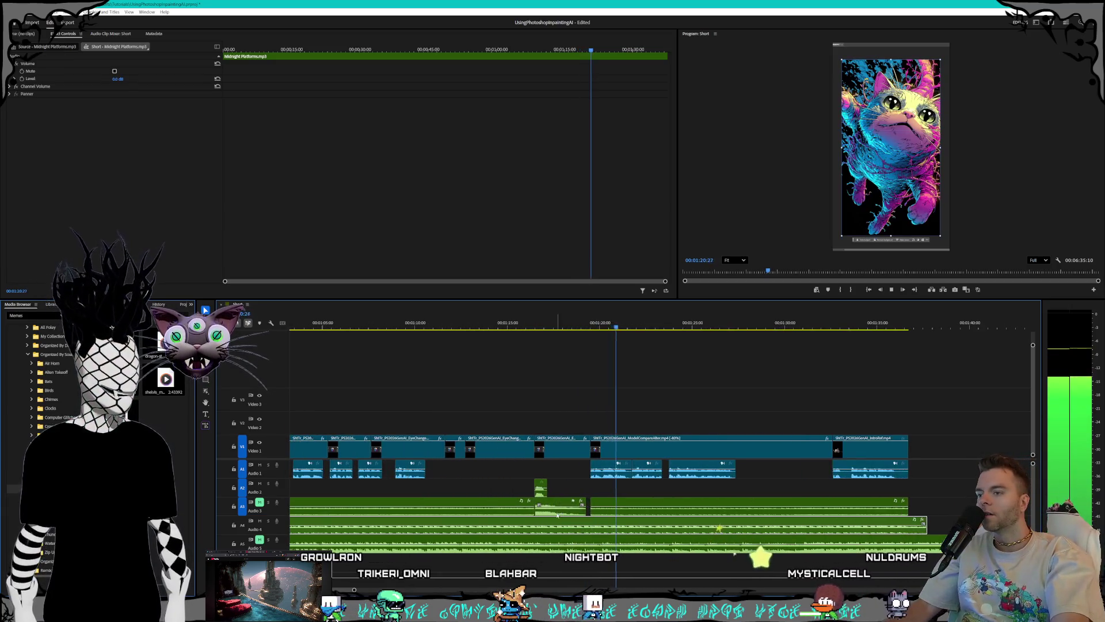
{"action": "key", "text": "space"}
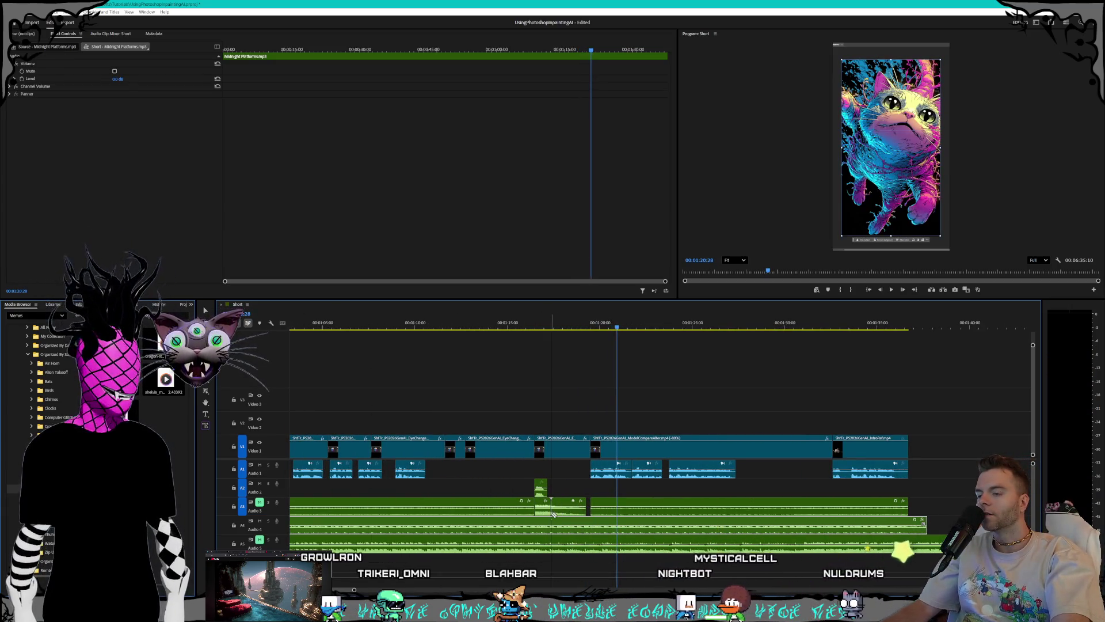
{"action": "key", "text": "Delete"}
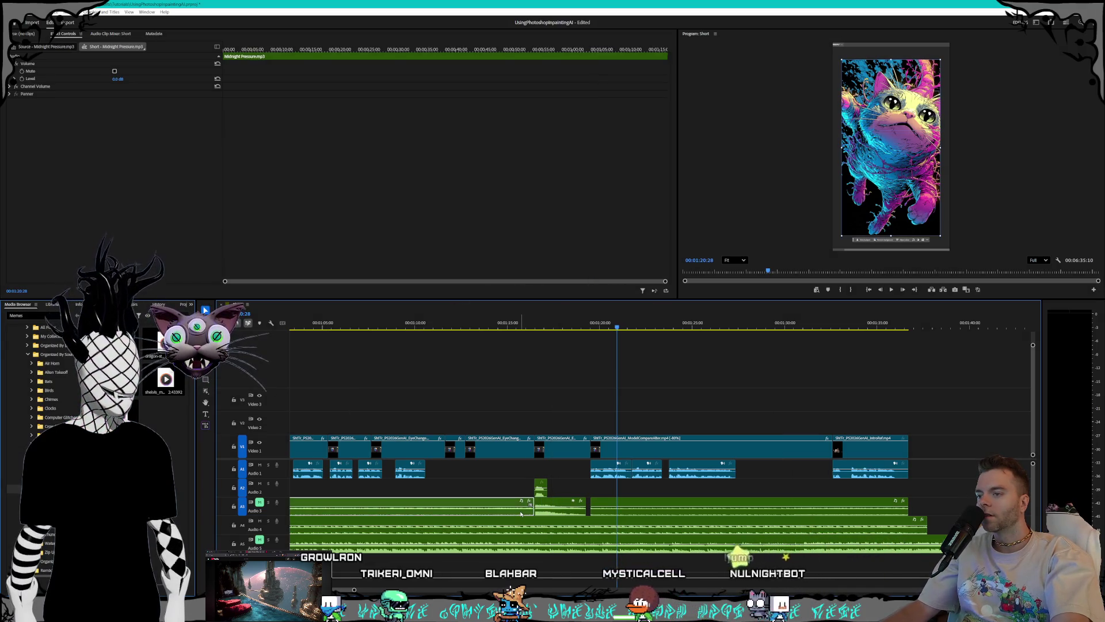
{"action": "left_click", "coordinate": [627, 514]}
{"action": "key", "text": "Delete"}
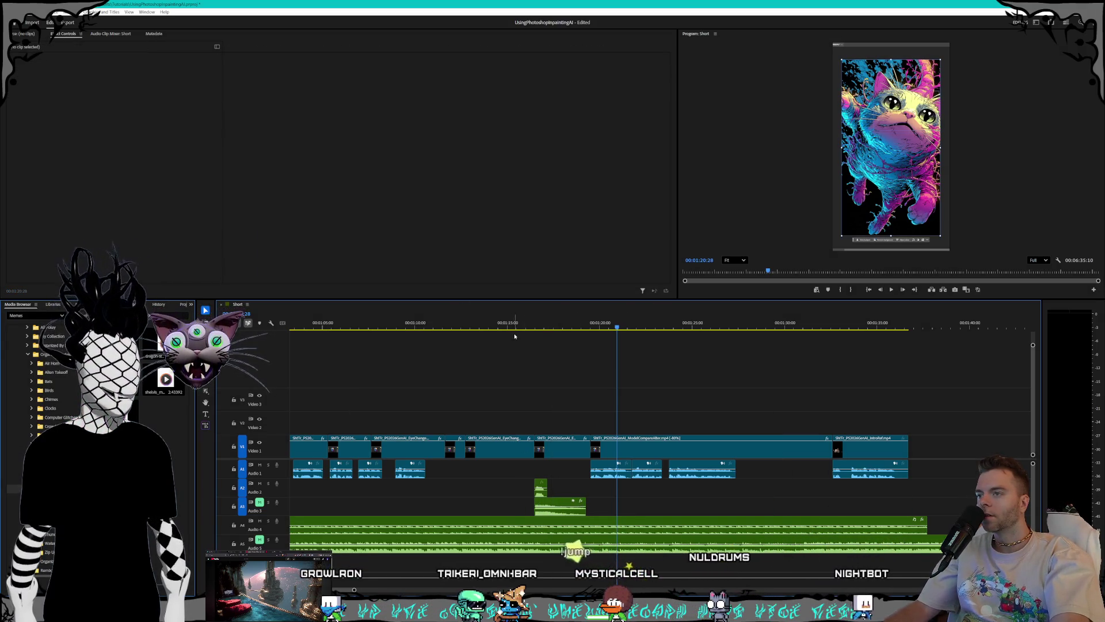
{"action": "key", "text": "space"}
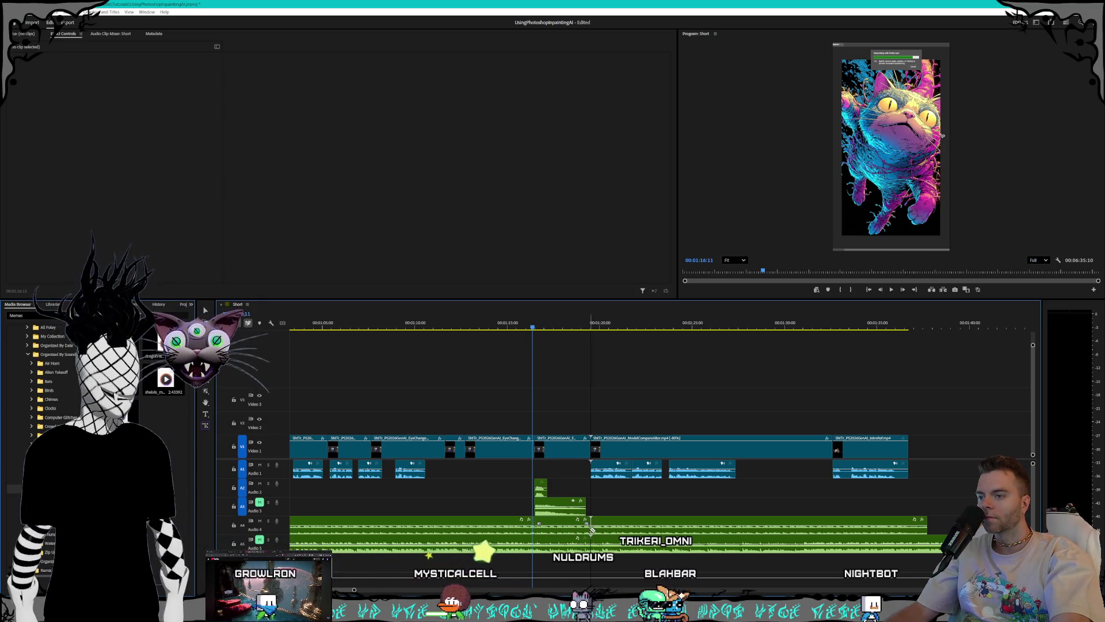
Step: Remove the Audio 5 music piece beneath the short clip, leaving a gap
{"action": "left_click_drag", "start_coordinate": [555, 541], "coordinate": [558, 529]}
{"action": "key", "text": "Delete"}
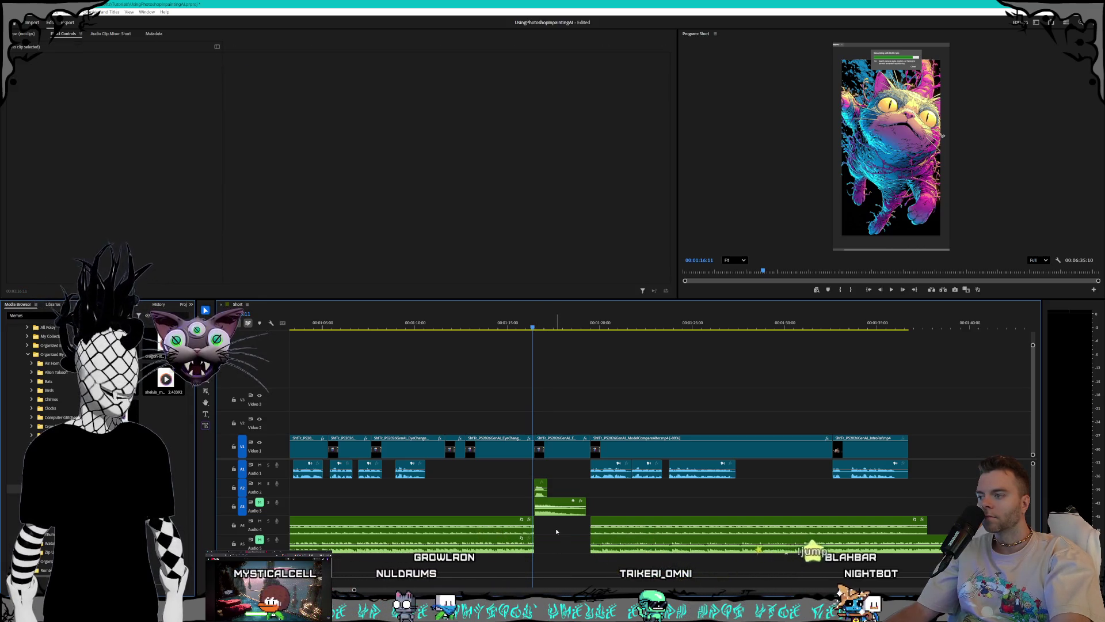
{"action": "key", "text": "space"}
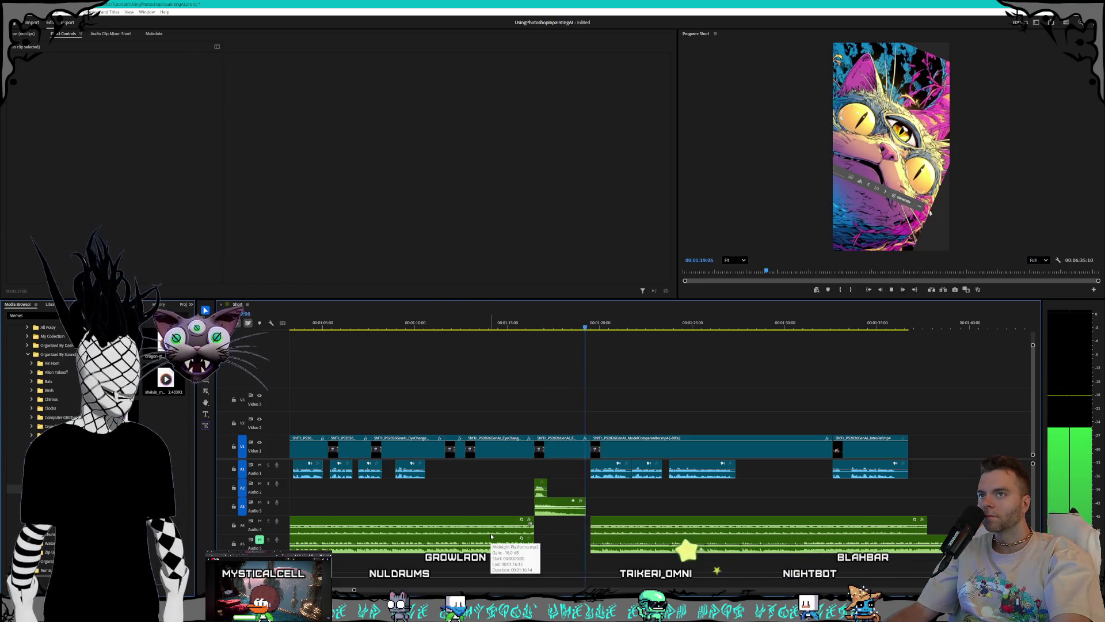
{"action": "left_click", "coordinate": [554, 509]}
Step: Change the thud sound effect clip's audio gain
{"action": "right_click", "coordinate": [556, 513]}
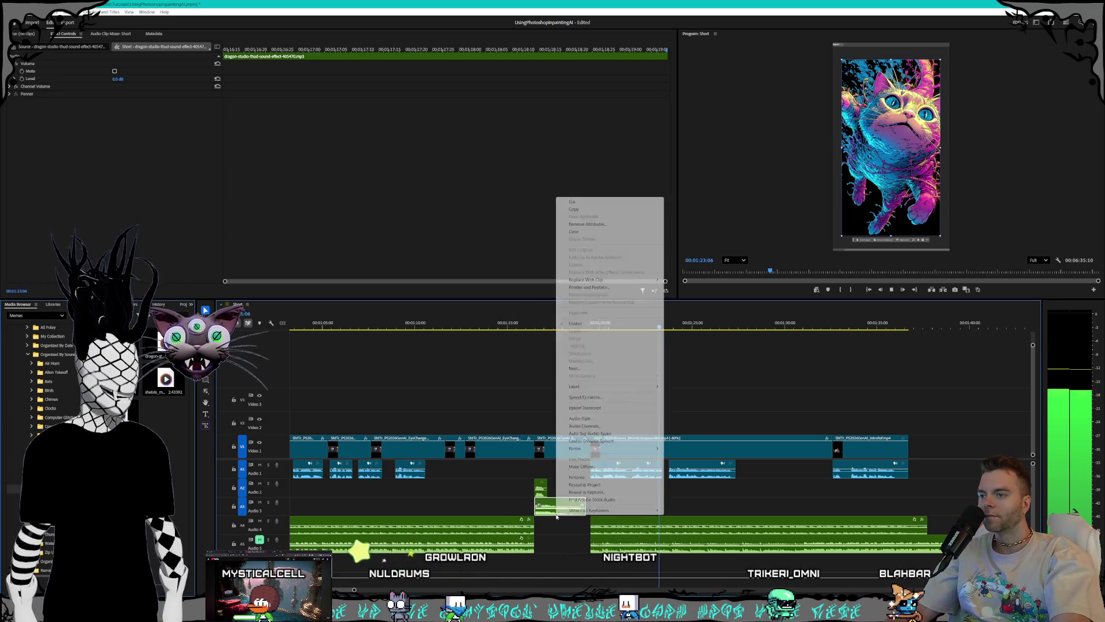
{"action": "left_click", "coordinate": [577, 418]}
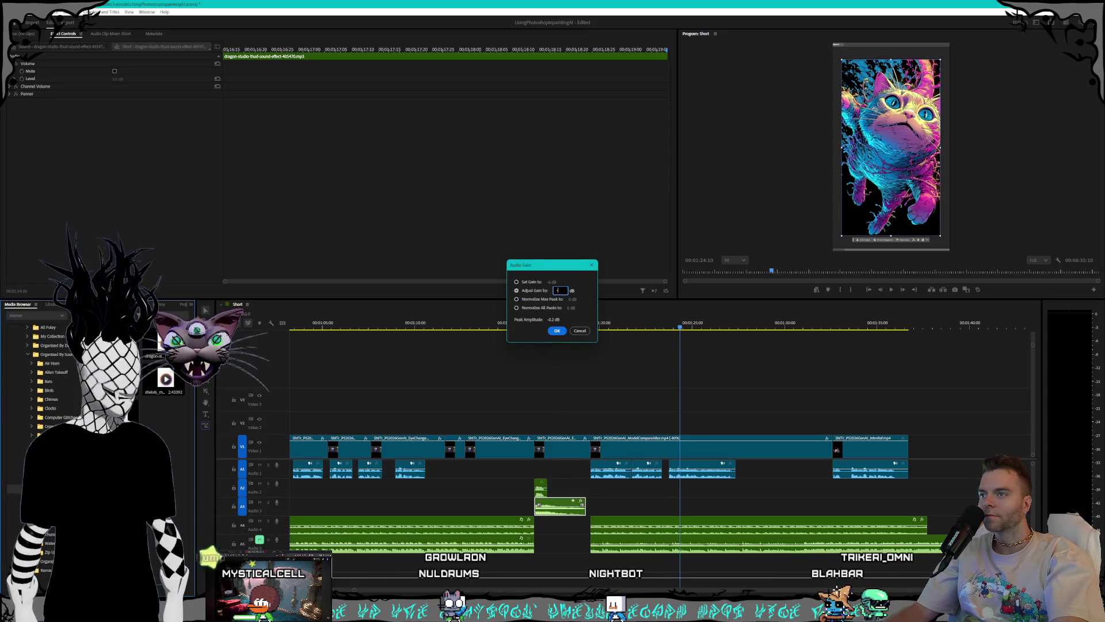
{"action": "key", "text": "Return"}
Step: Play from about 1:16 to hear it and select the music segment beneath the thud
{"action": "left_click", "coordinate": [528, 324]}
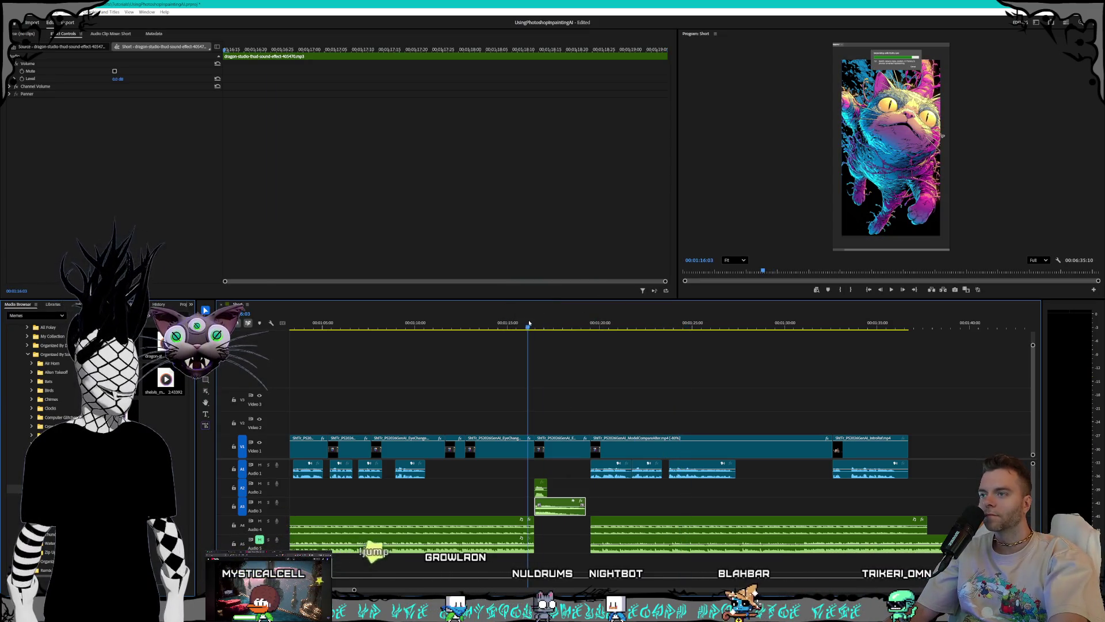
{"action": "key", "text": "space"}
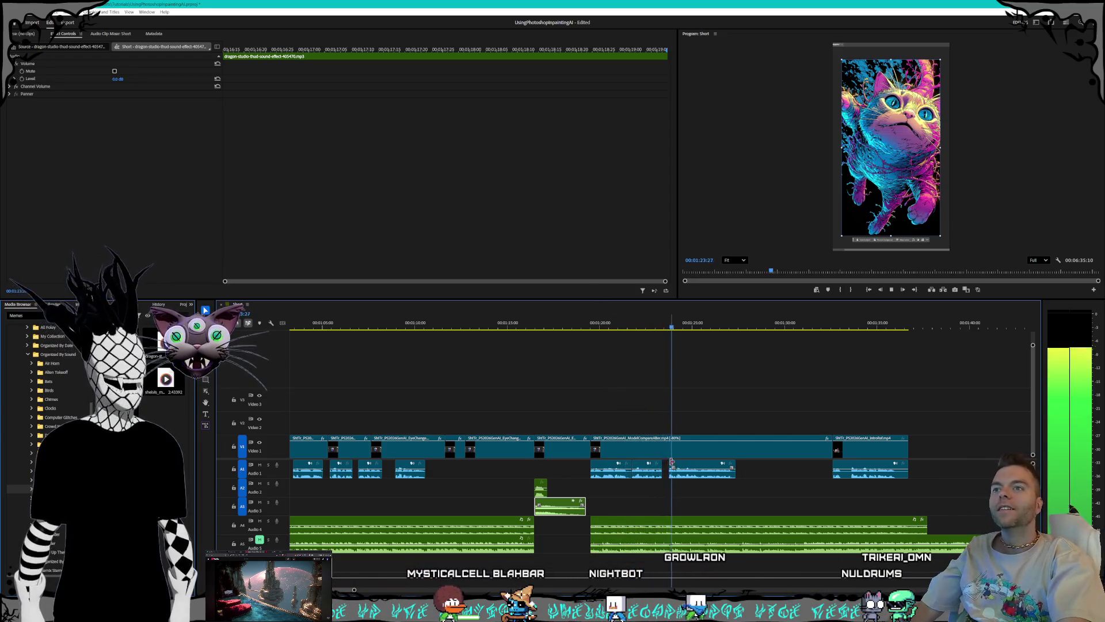
{"action": "scroll", "coordinate": [709, 490], "scroll_direction": "down", "scroll_amount": 3, "text": "alt"}
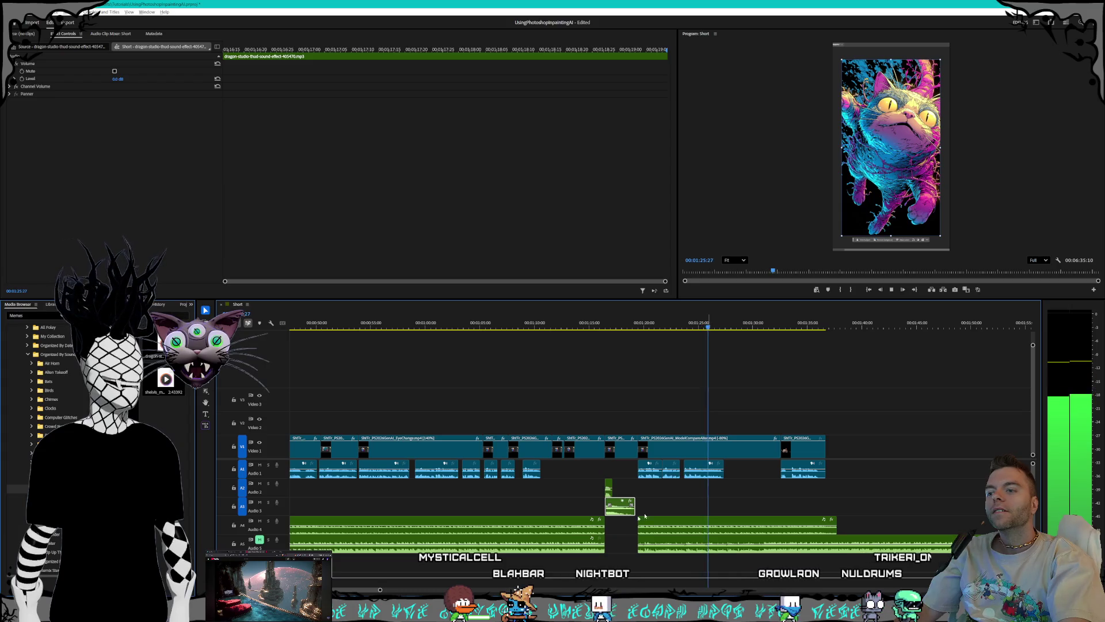
{"action": "scroll", "coordinate": [622, 528], "scroll_direction": "up", "scroll_amount": 2, "text": "alt"}
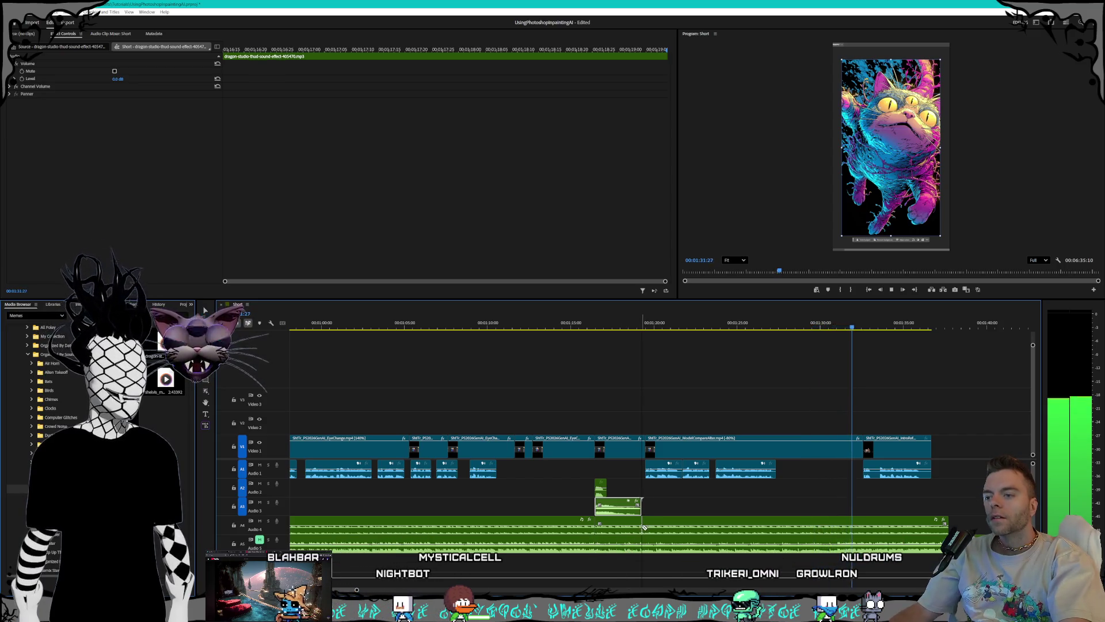
{"action": "left_click", "coordinate": [627, 526]}
Step: Delete the music segment under the thud clip and park the playhead at 1:38:12
{"action": "key", "text": "Delete"}
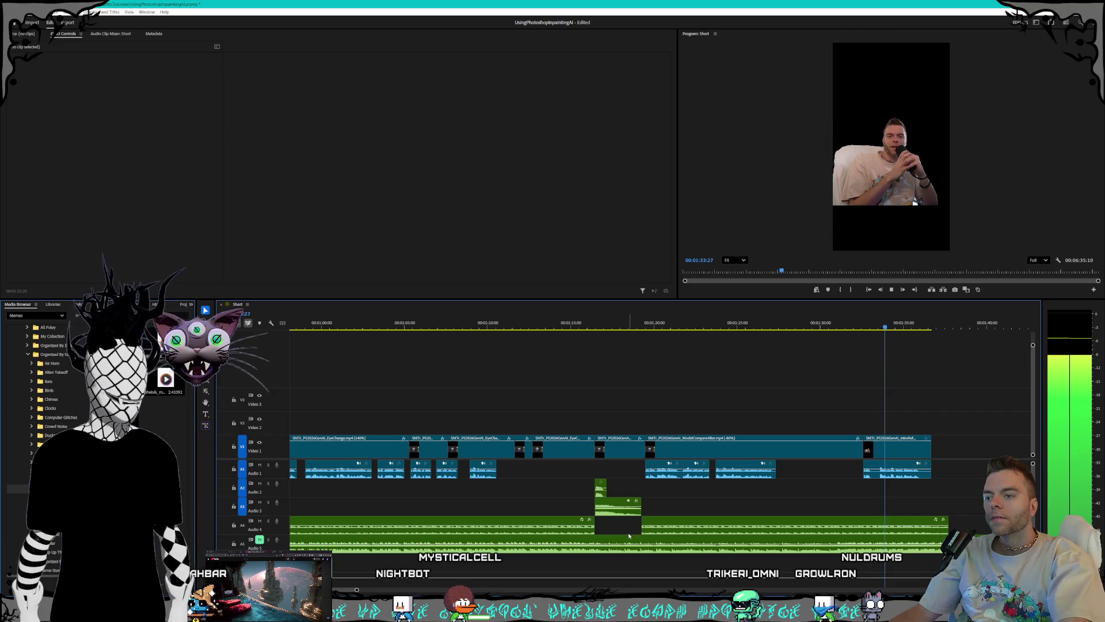
{"action": "key", "text": "space"}
{"action": "key", "text": "space"}
{"action": "key", "text": "minus"}
{"action": "key", "text": "minus"}
{"action": "key", "text": "minus"}
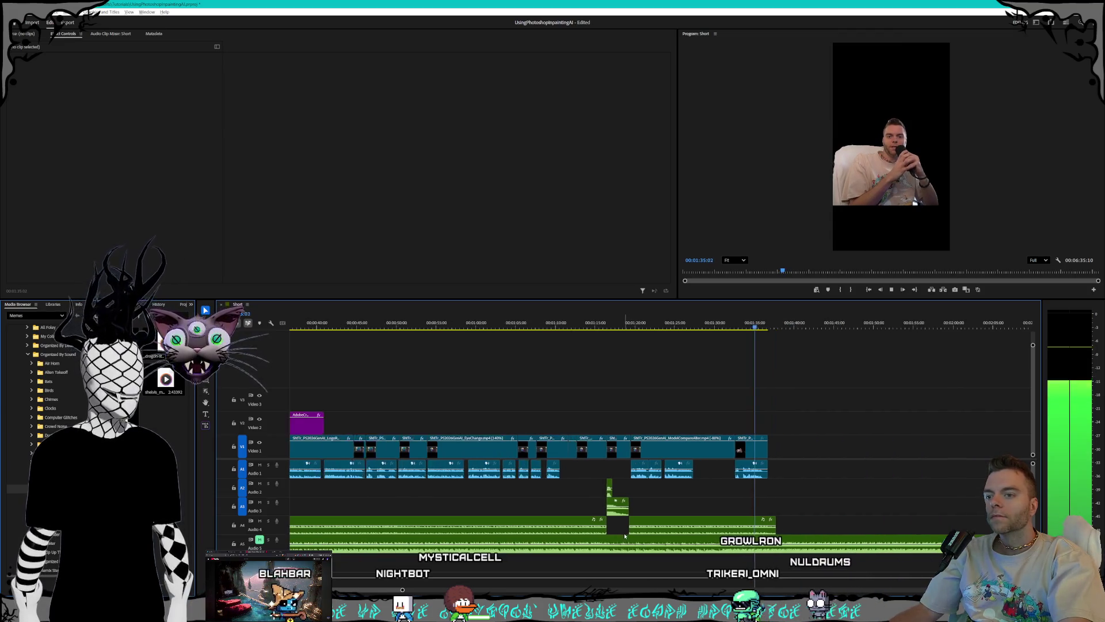
{"action": "key", "text": "minus"}
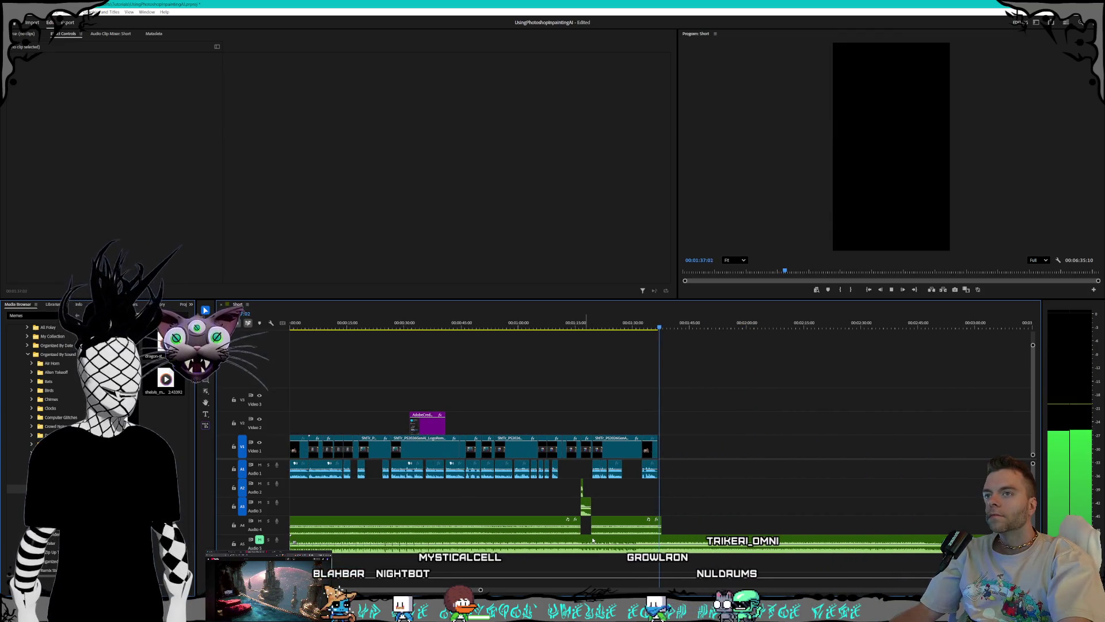
{"action": "key", "text": "space"}
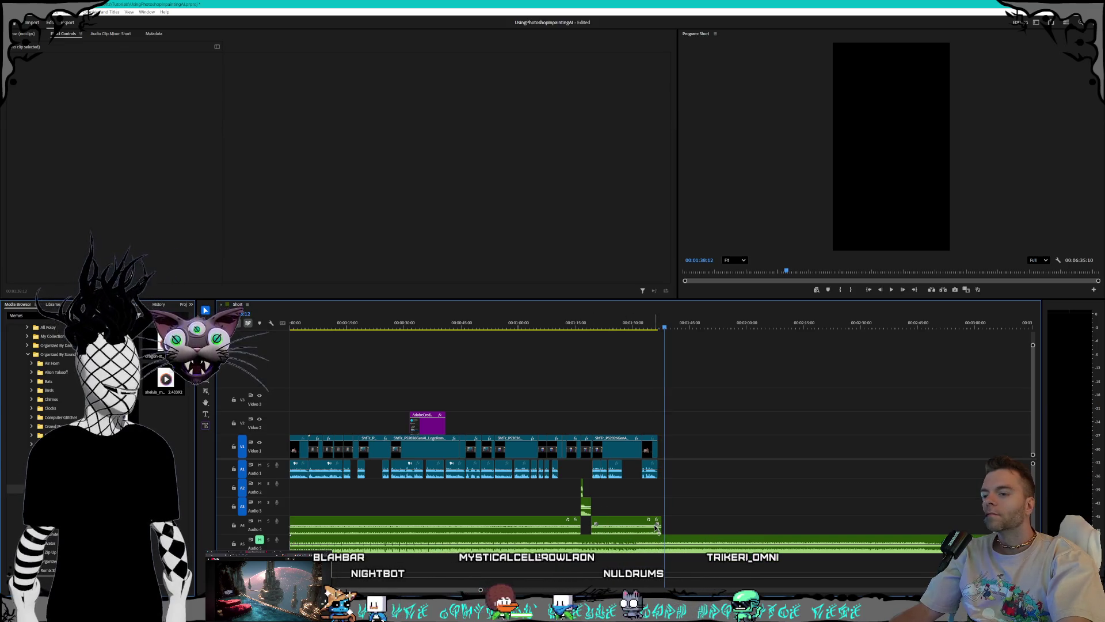
{"action": "key", "text": "equal"}
{"action": "key", "text": "equal"}
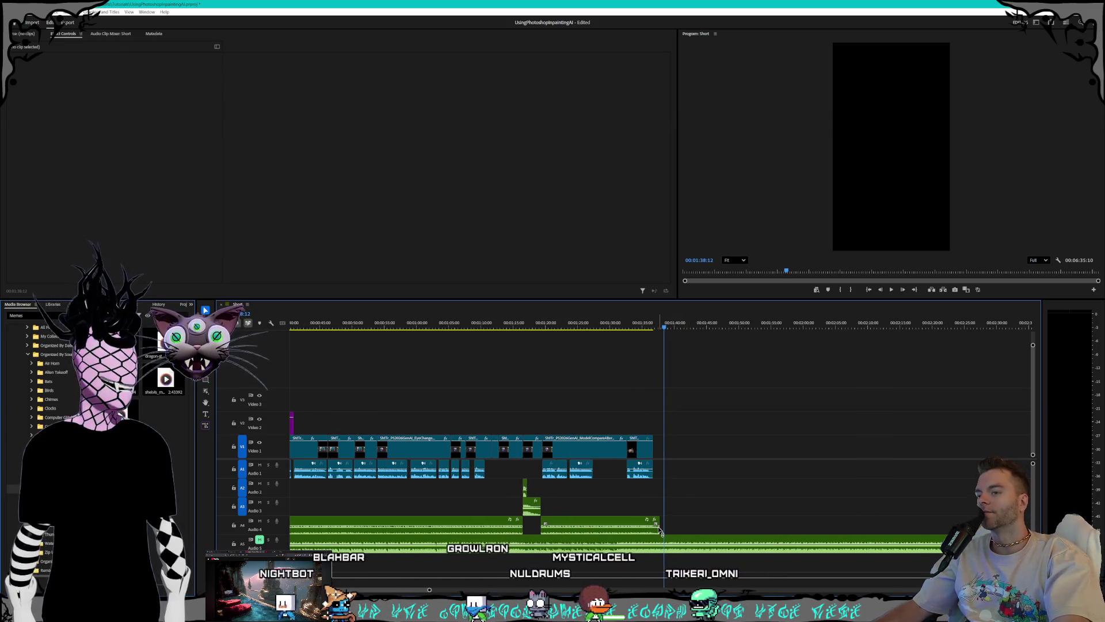
Step: Extend the Audio 4 music clip's end to the playhead and replay from about 1:33
{"action": "left_click_drag", "start_coordinate": [658, 526], "coordinate": [668, 527]}
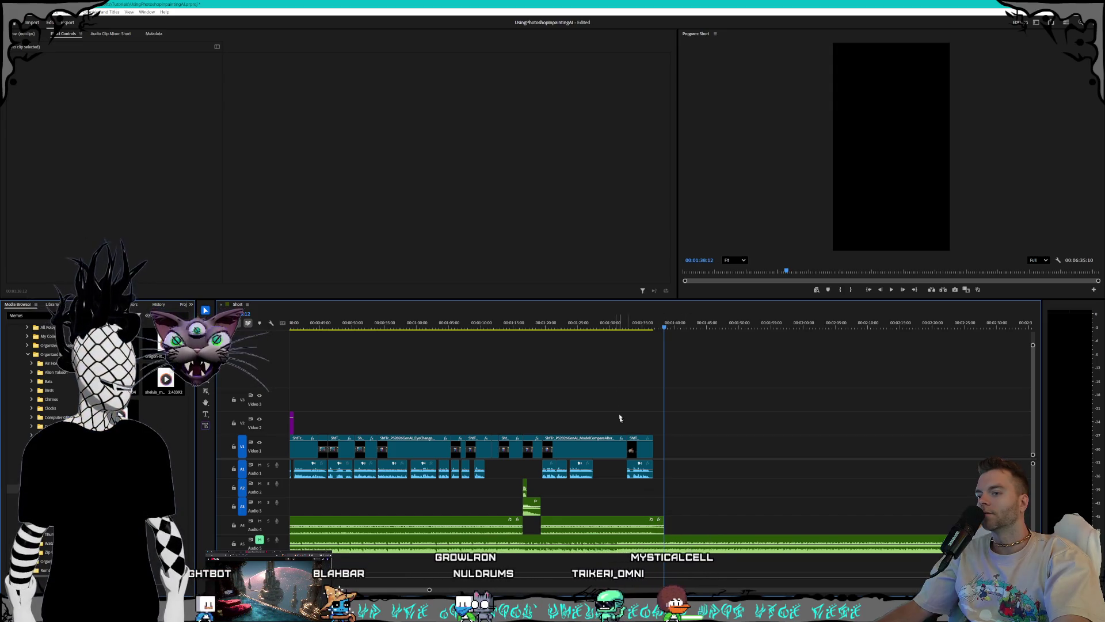
{"action": "left_click", "coordinate": [635, 323]}
{"action": "key", "text": "space"}
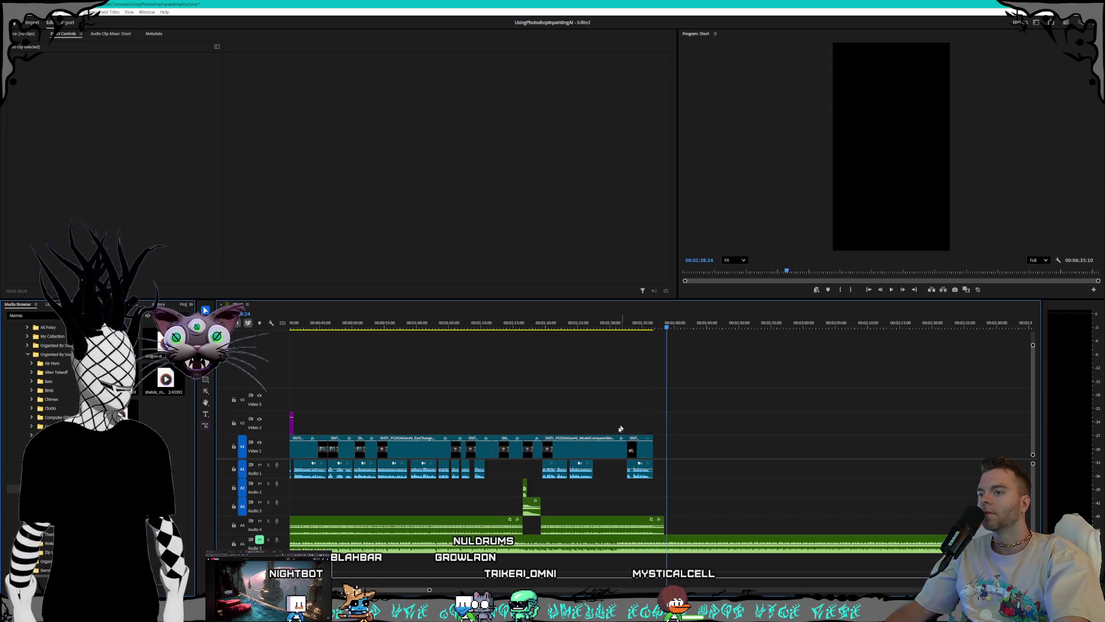
{"action": "key", "text": "minus"}
{"action": "key", "text": "minus"}
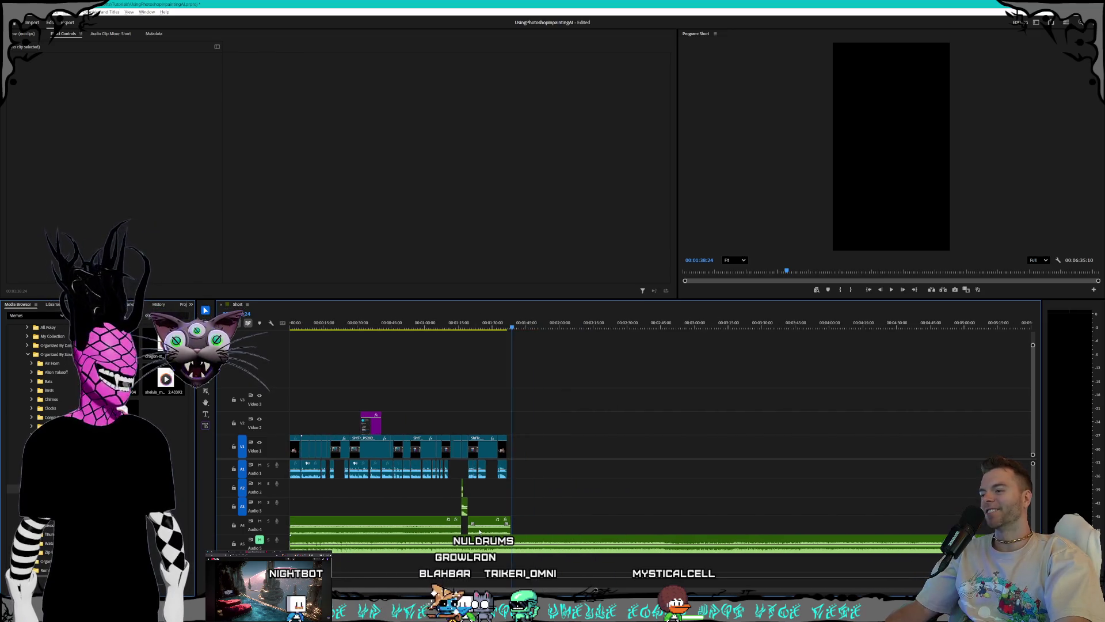
Step: Mute Audio 4, unmute Audio 5, and play Low Tide Pressure from 0:24
{"action": "left_click", "coordinate": [260, 521]}
{"action": "left_click", "coordinate": [260, 539]}
{"action": "left_click", "coordinate": [292, 541]}
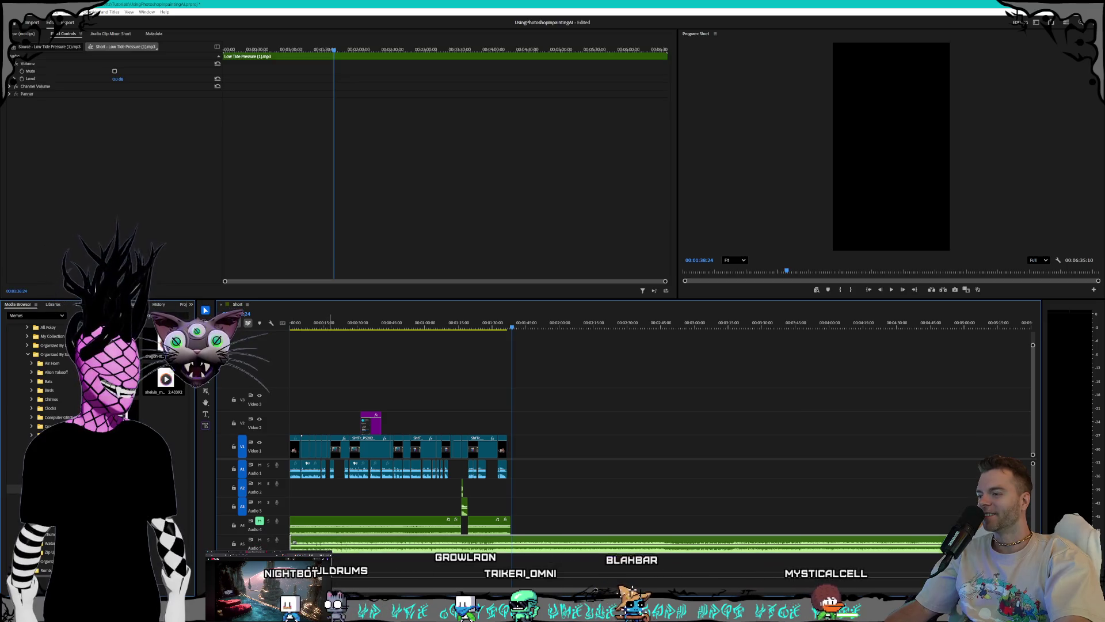
{"action": "left_click", "coordinate": [344, 324]}
{"action": "key", "text": "space"}
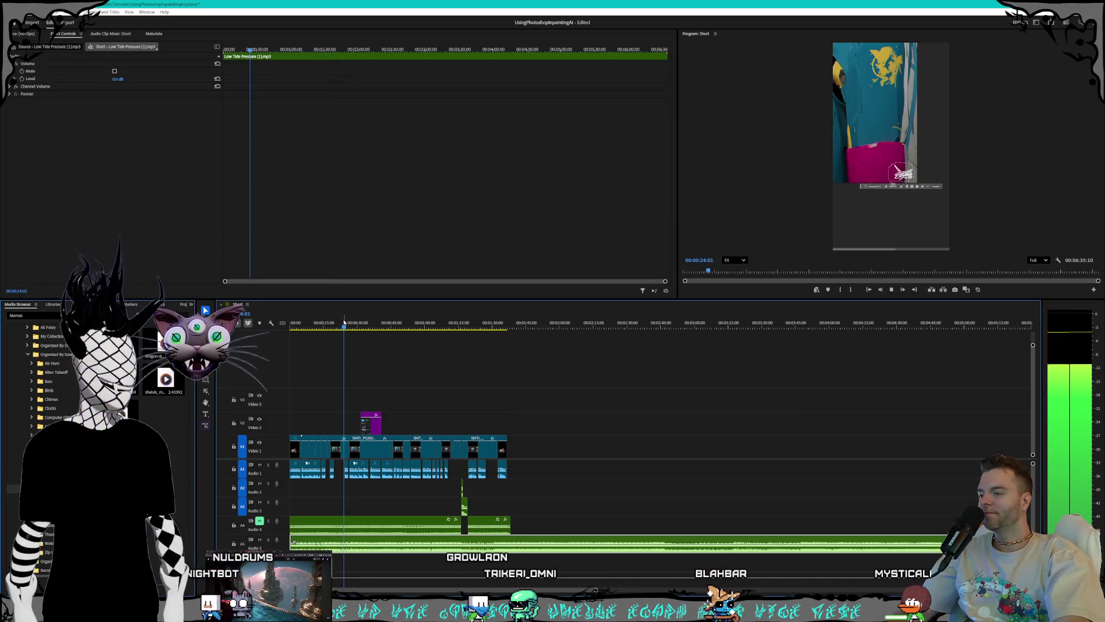
Step: Lower the Low Tide Pressure clip's gain by 18 dB and listen
{"action": "right_click", "coordinate": [392, 546]}
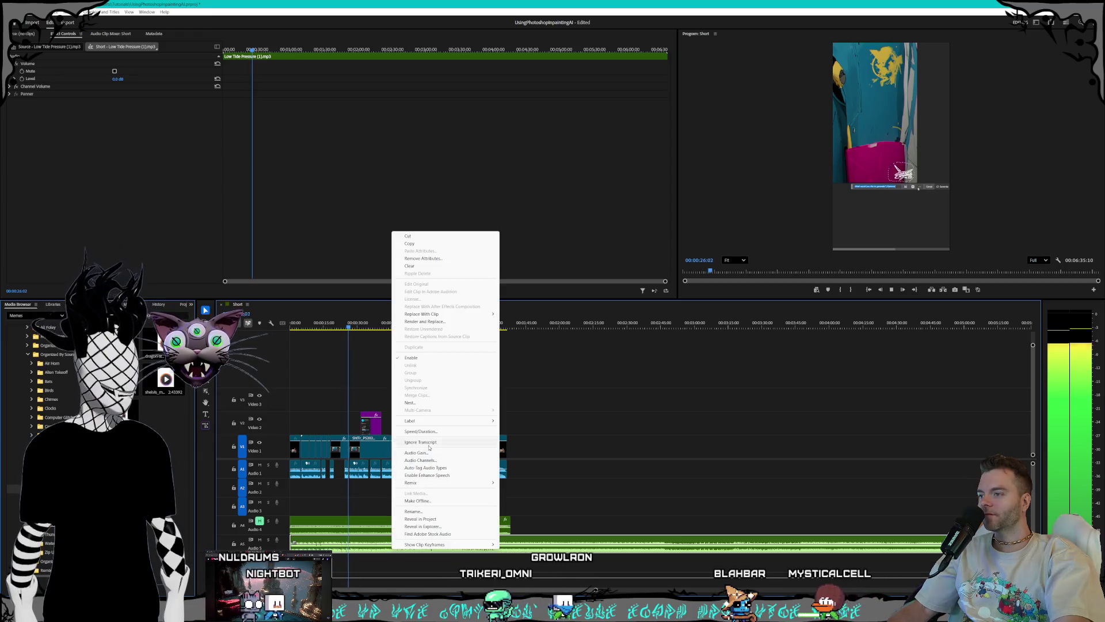
{"action": "left_click", "coordinate": [426, 452]}
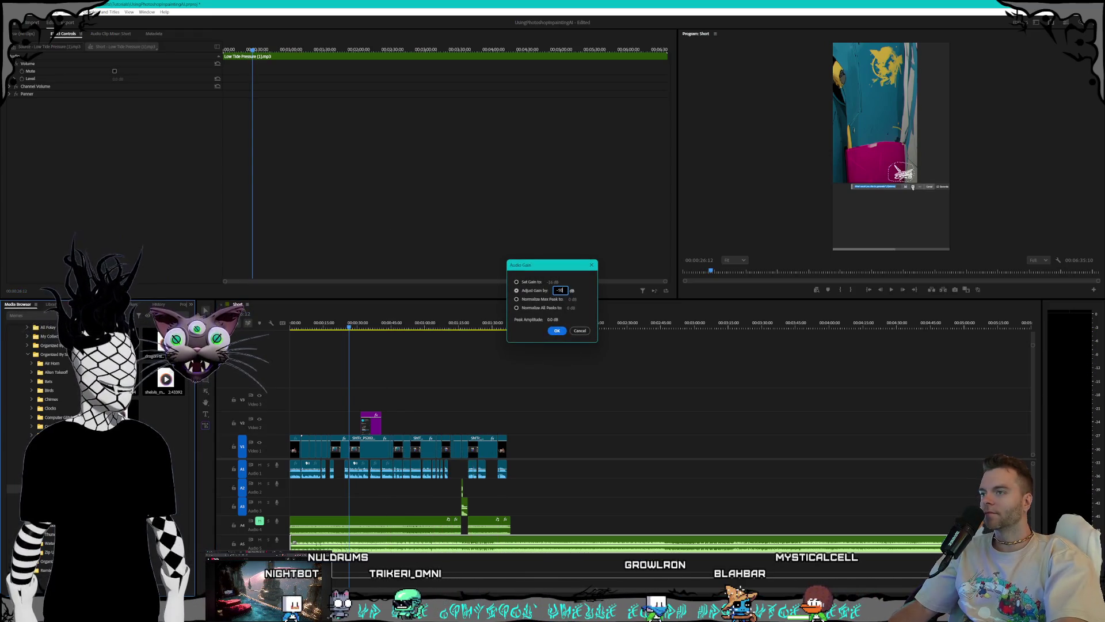
{"action": "key", "text": "Return"}
{"action": "key", "text": "space"}
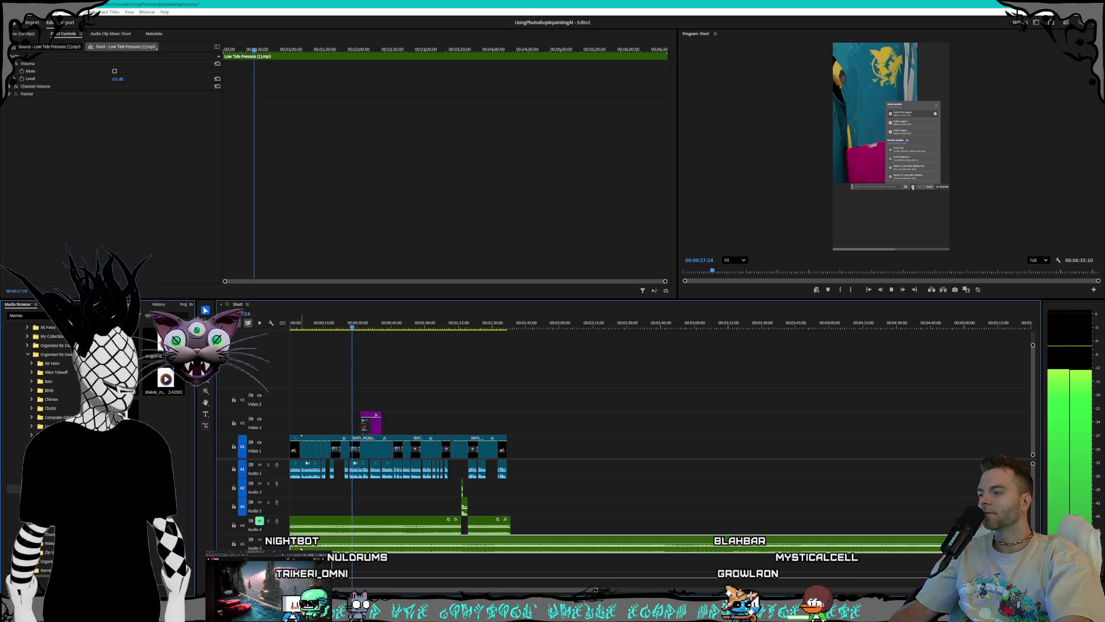
Step: Adjust the audio gain on two more clips, then preview from about 1:26
{"action": "right_click", "coordinate": [316, 467]}
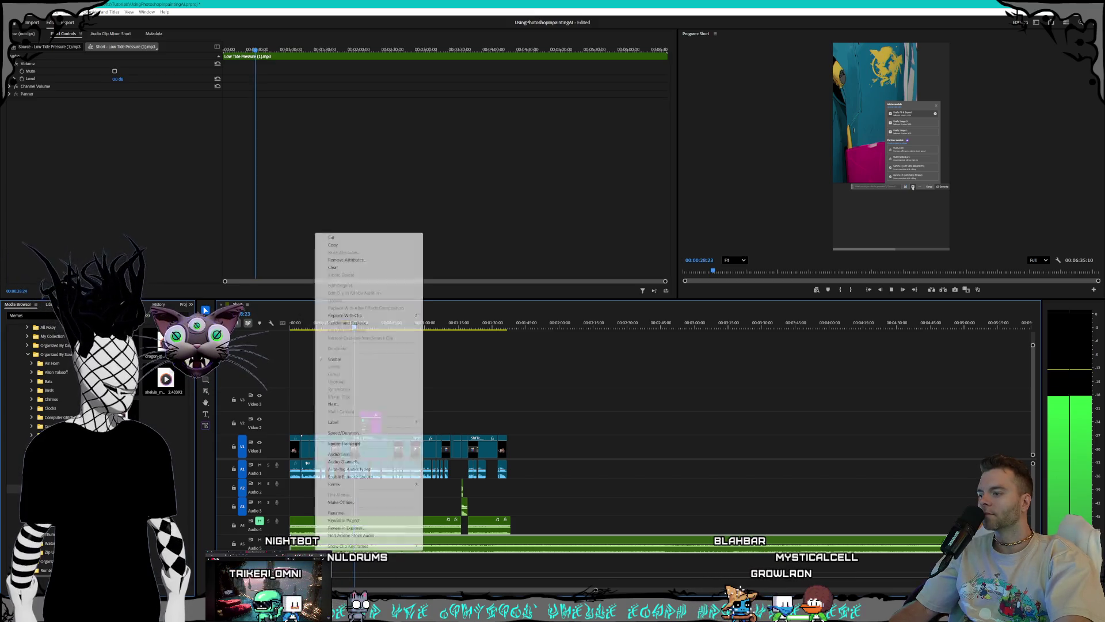
{"action": "left_click", "coordinate": [347, 454]}
{"action": "key", "text": "Return"}
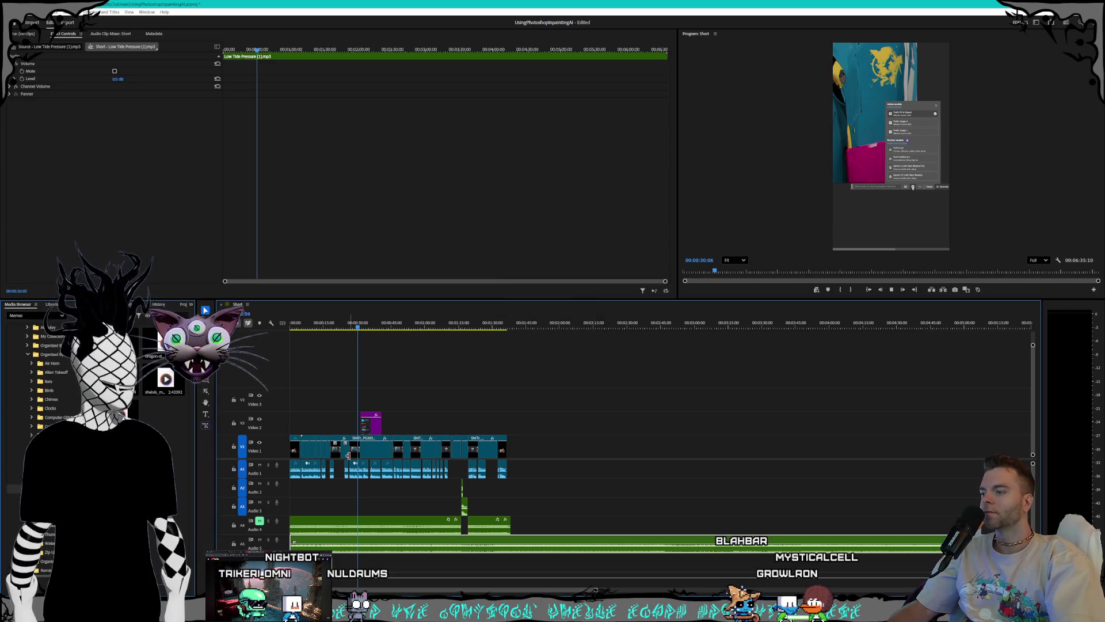
{"action": "right_click", "coordinate": [377, 553]}
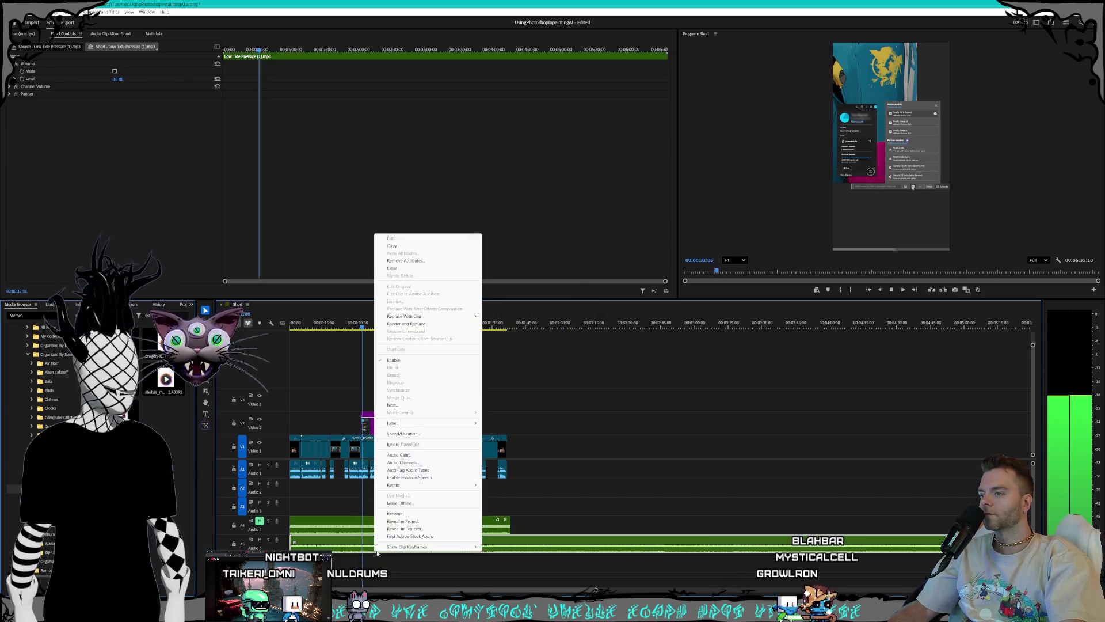
{"action": "left_click", "coordinate": [398, 455]}
{"action": "key", "text": "Return"}
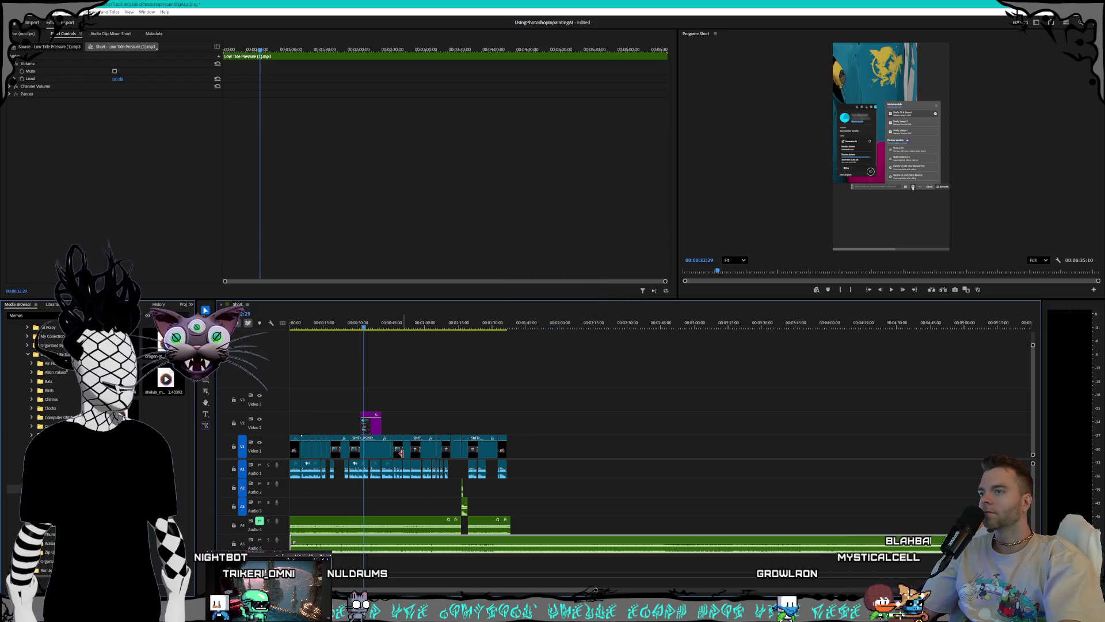
{"action": "key", "text": "space"}
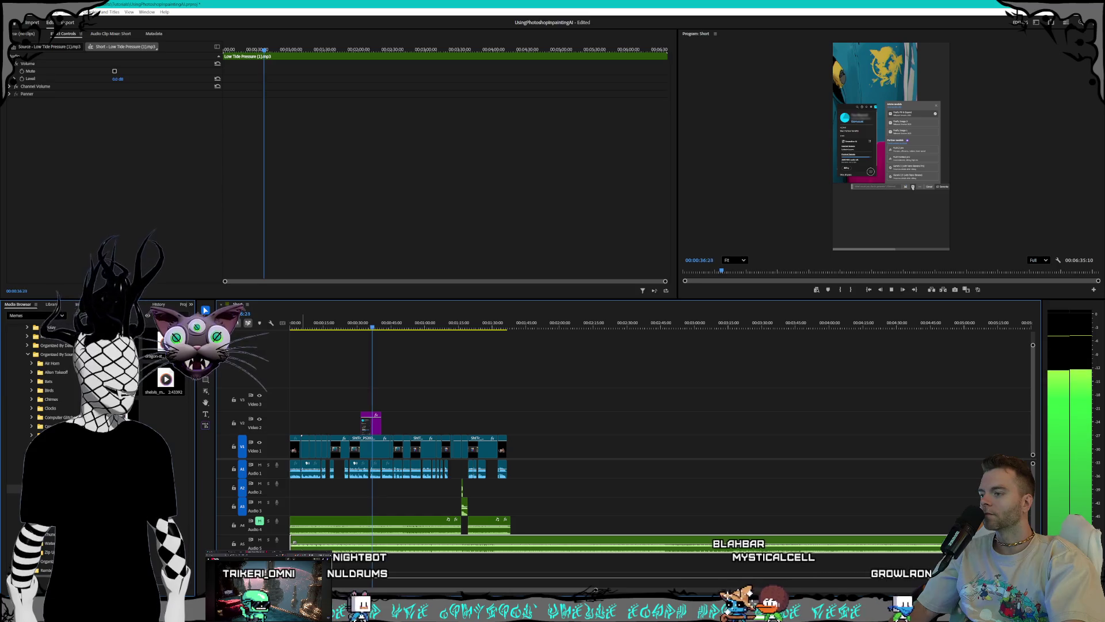
{"action": "left_click", "coordinate": [485, 326]}
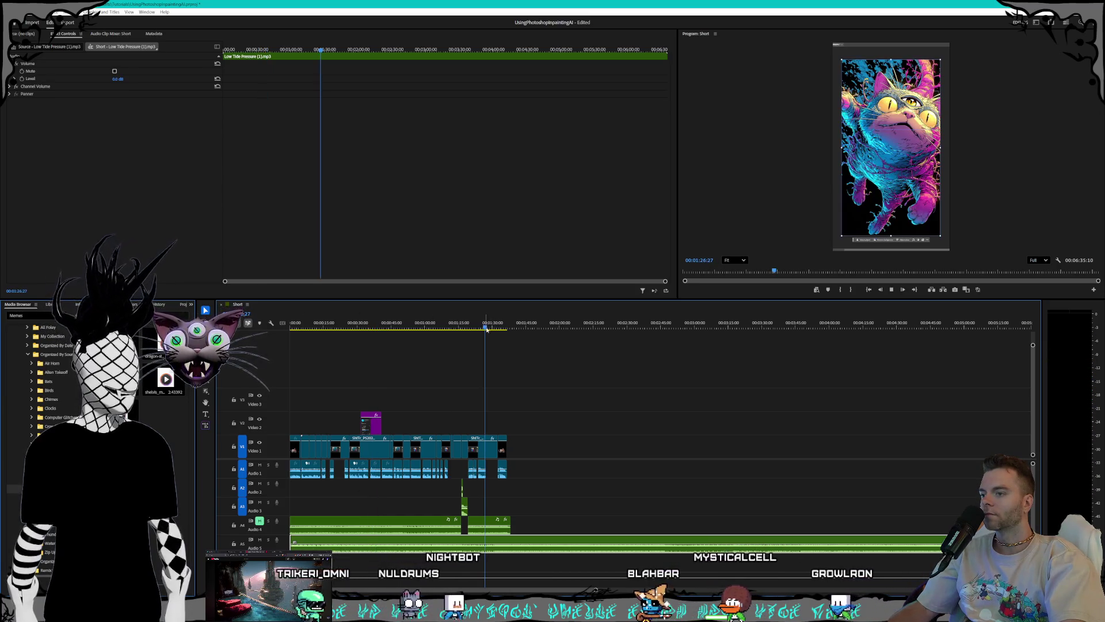
Step: Play through the short's ending around 2:24 and 2:42, then bring Suno forward
{"action": "key", "text": "space"}
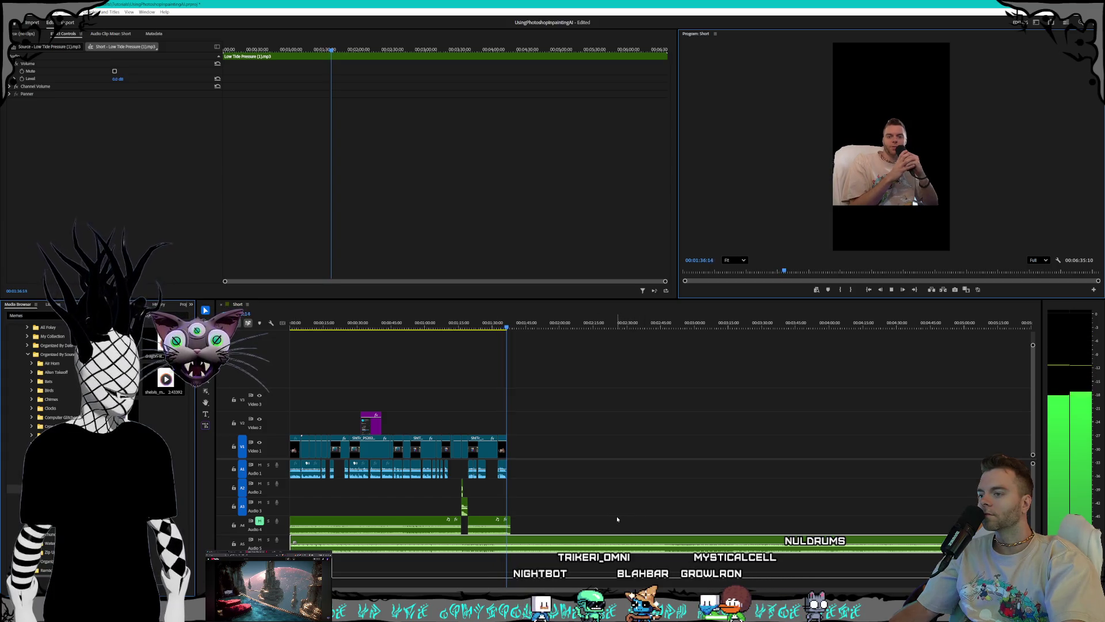
{"action": "key", "text": "equal"}
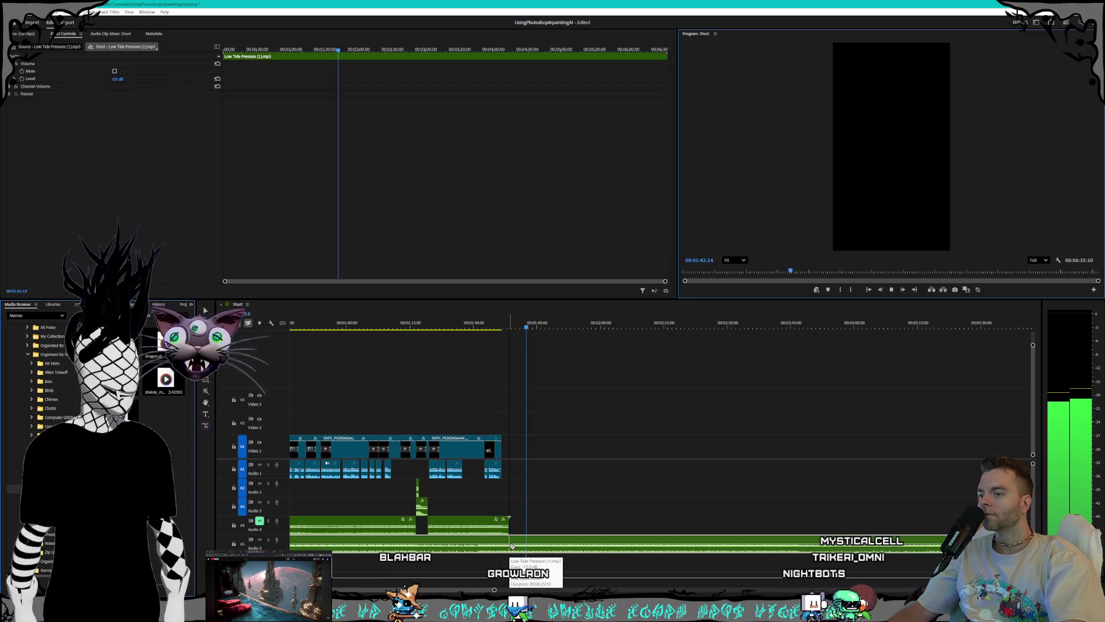
{"action": "left_click", "coordinate": [518, 547]}
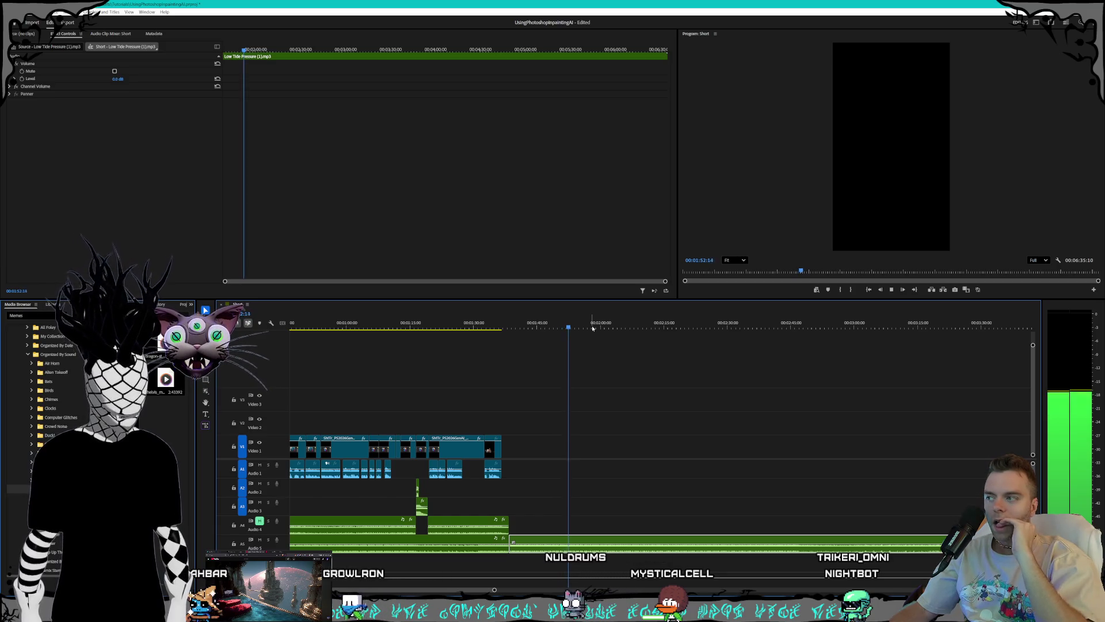
{"action": "left_click", "coordinate": [611, 525]}
{"action": "left_click", "coordinate": [696, 327]}
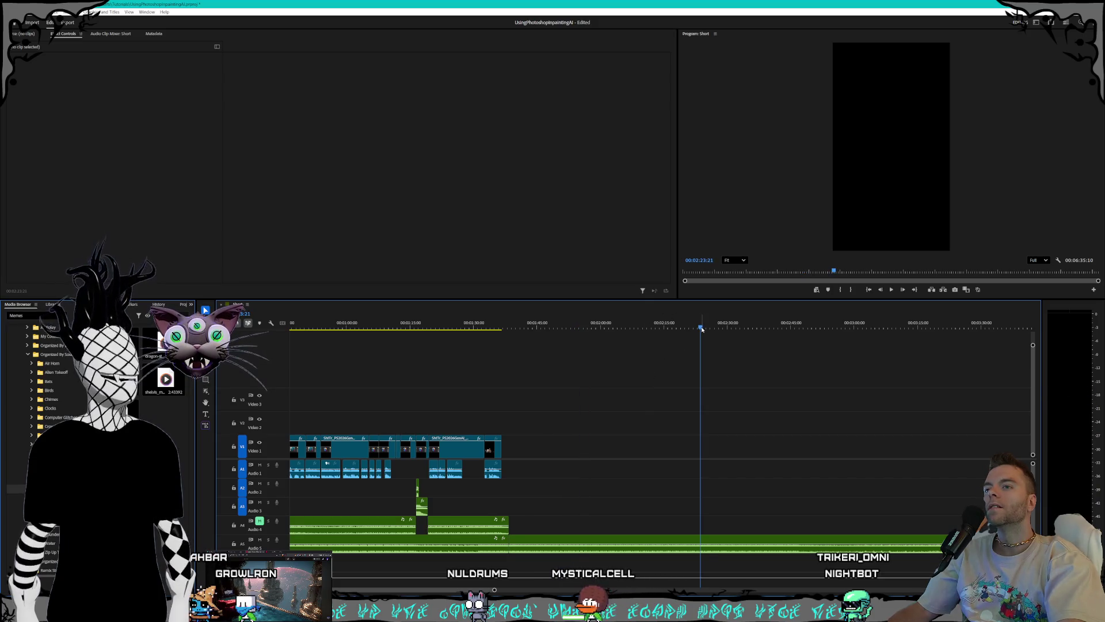
{"action": "left_click", "coordinate": [779, 327]}
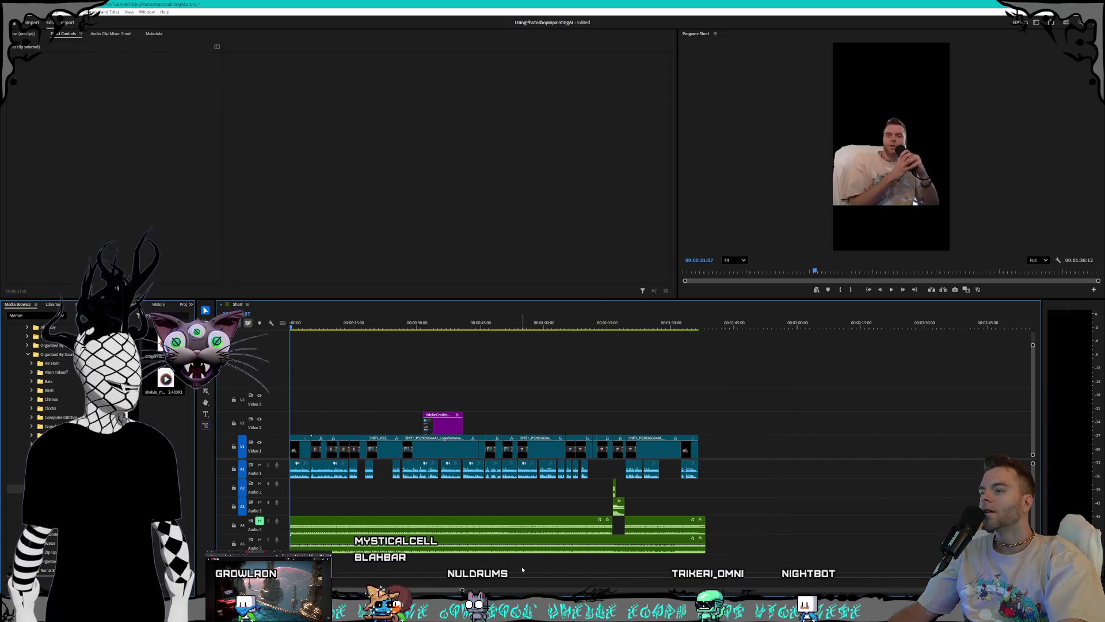
{"action": "key", "text": "minus"}
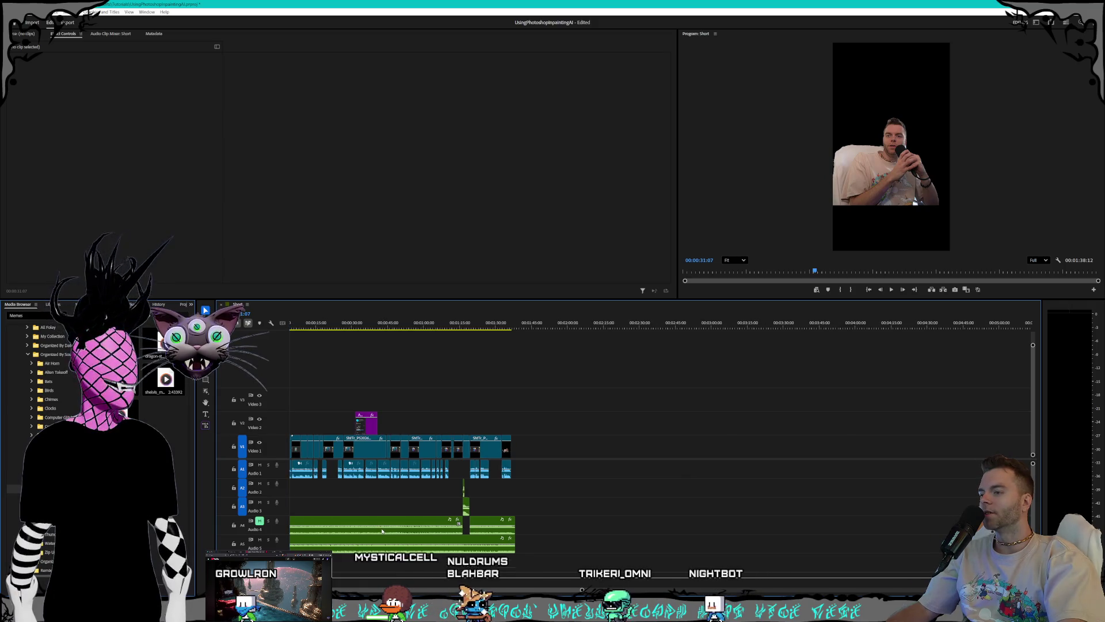
{"action": "scroll", "coordinate": [382, 530], "scroll_direction": "up", "scroll_amount": 1}
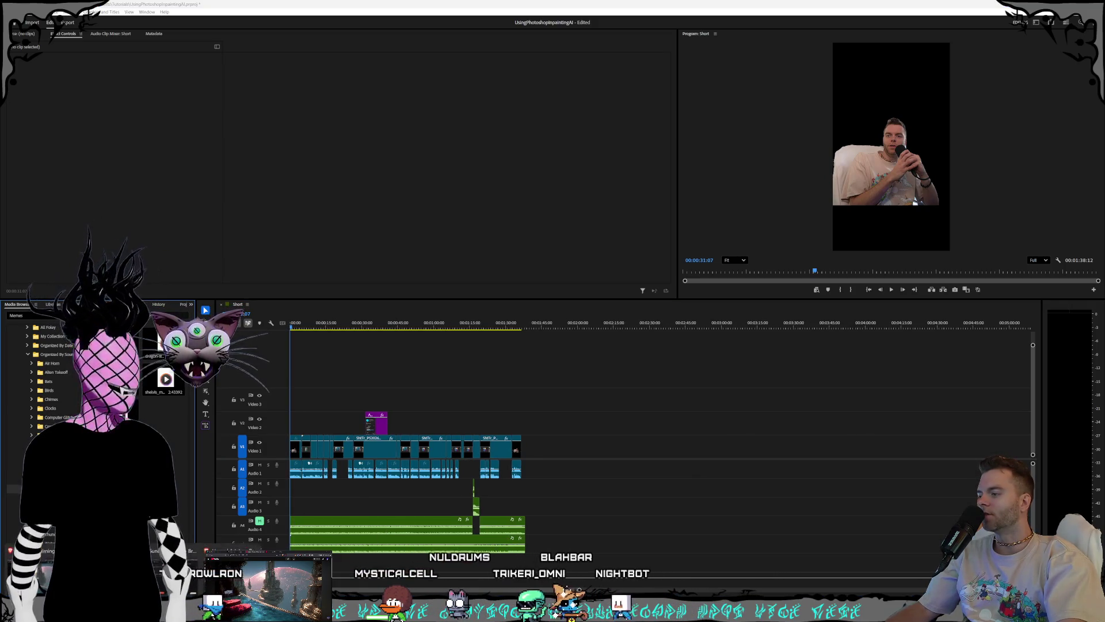
{"action": "key", "text": "alt+Tab"}
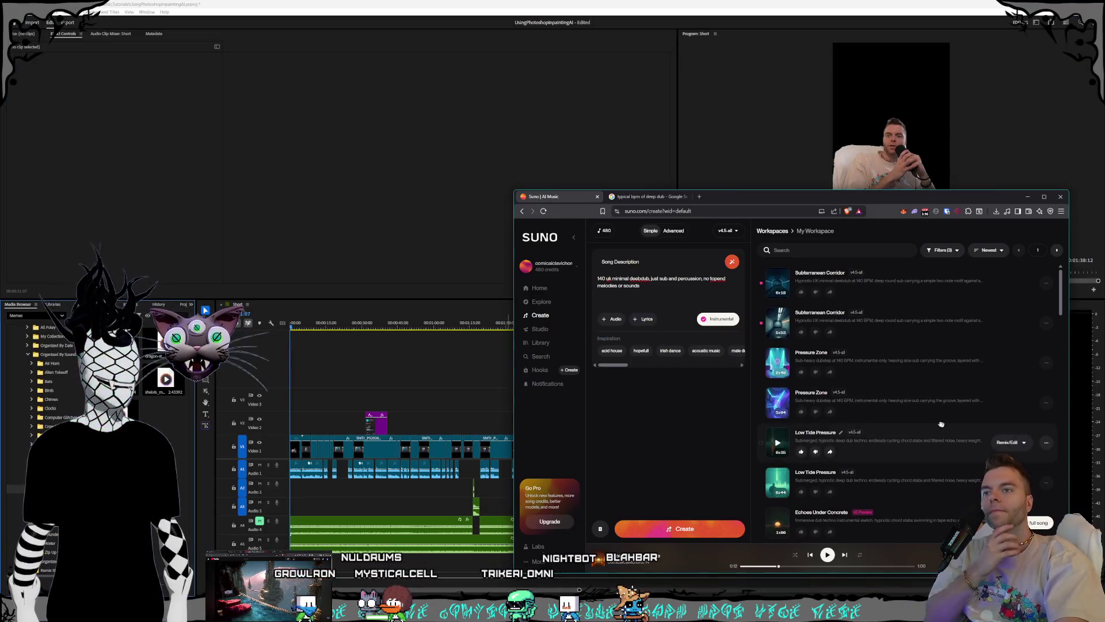
Step: Preview the second Subterranean Corridor track, skipping to 1:28 and 2:35, then pause
{"action": "left_click", "coordinate": [777, 322]}
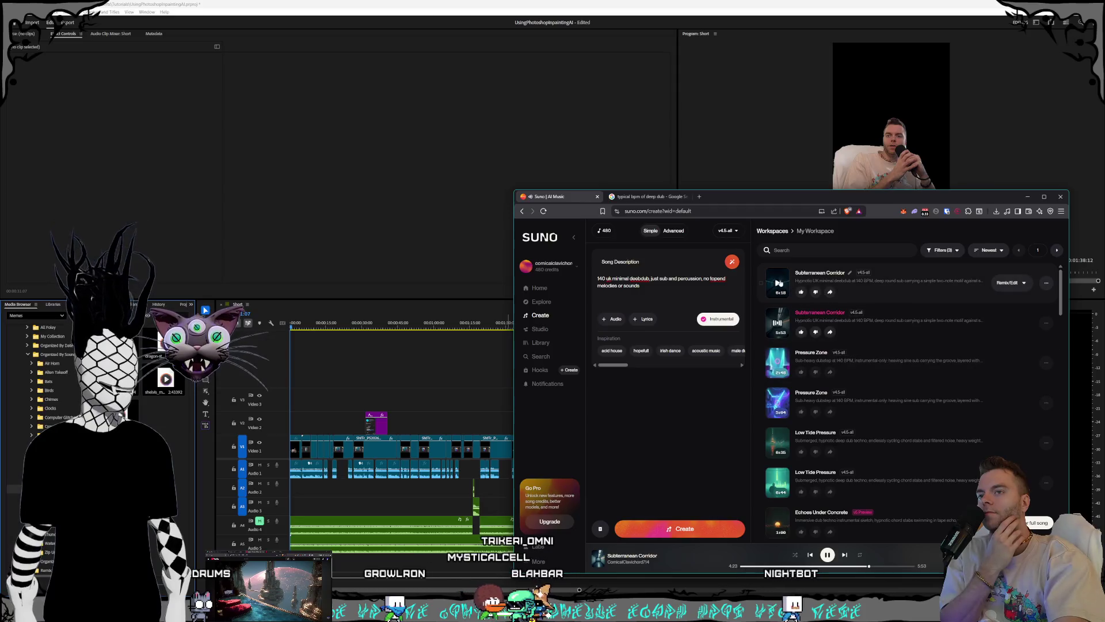
{"action": "left_click", "coordinate": [782, 566]}
{"action": "left_click", "coordinate": [812, 566]}
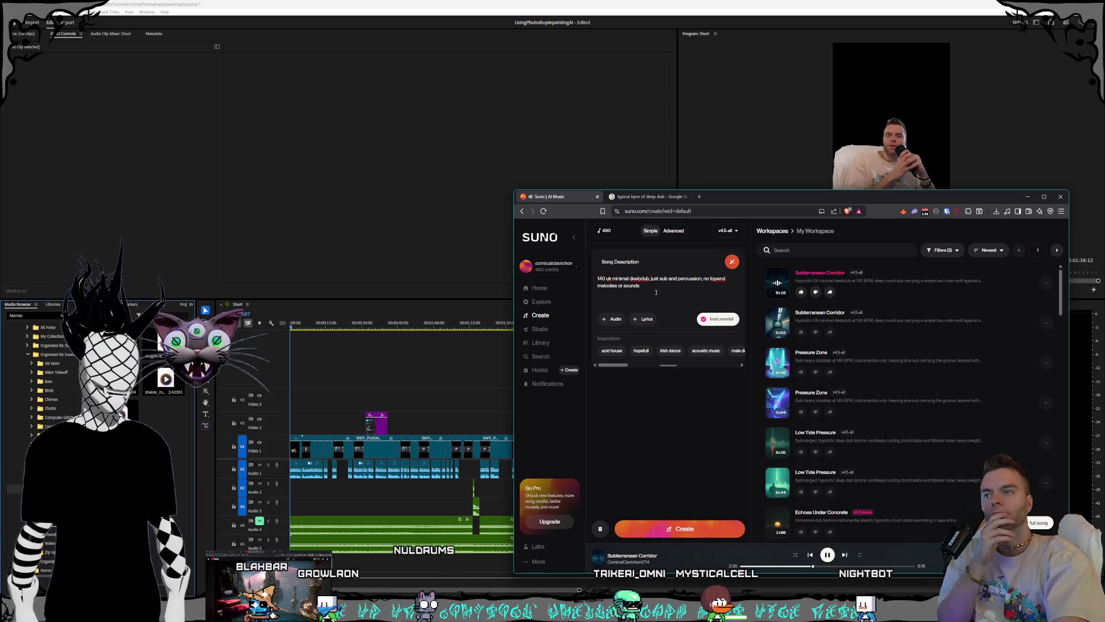
{"action": "left_click", "coordinate": [827, 554]}
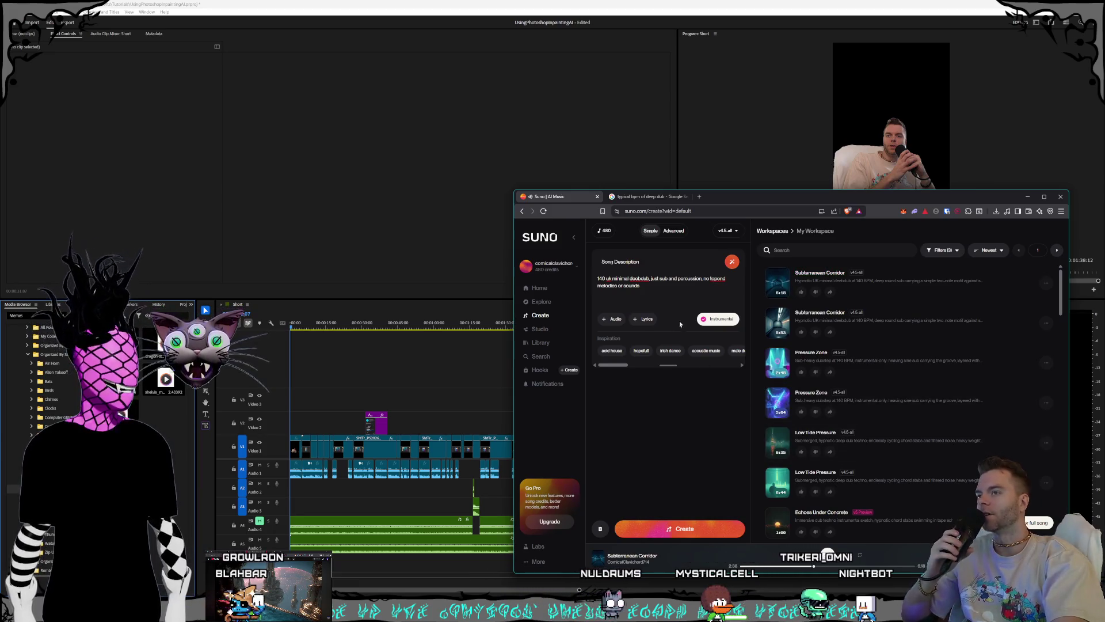
{"action": "left_click", "coordinate": [522, 2]}
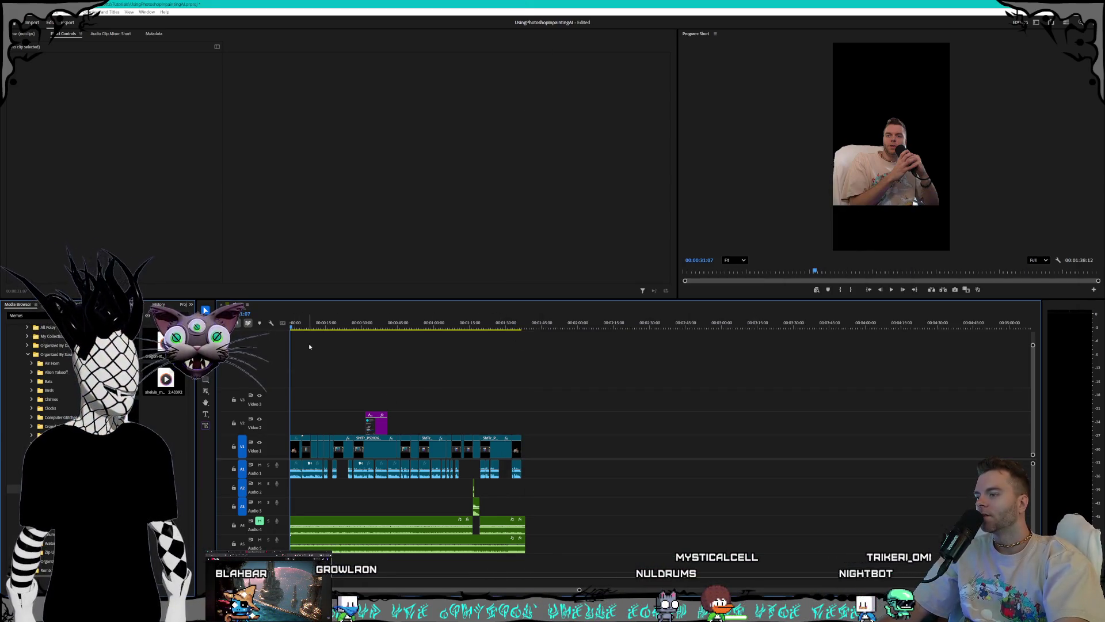
Step: Delete the duplicate Low Tide Pressure MP3 while the short plays, stopping near 0:47
{"action": "key", "text": "space"}
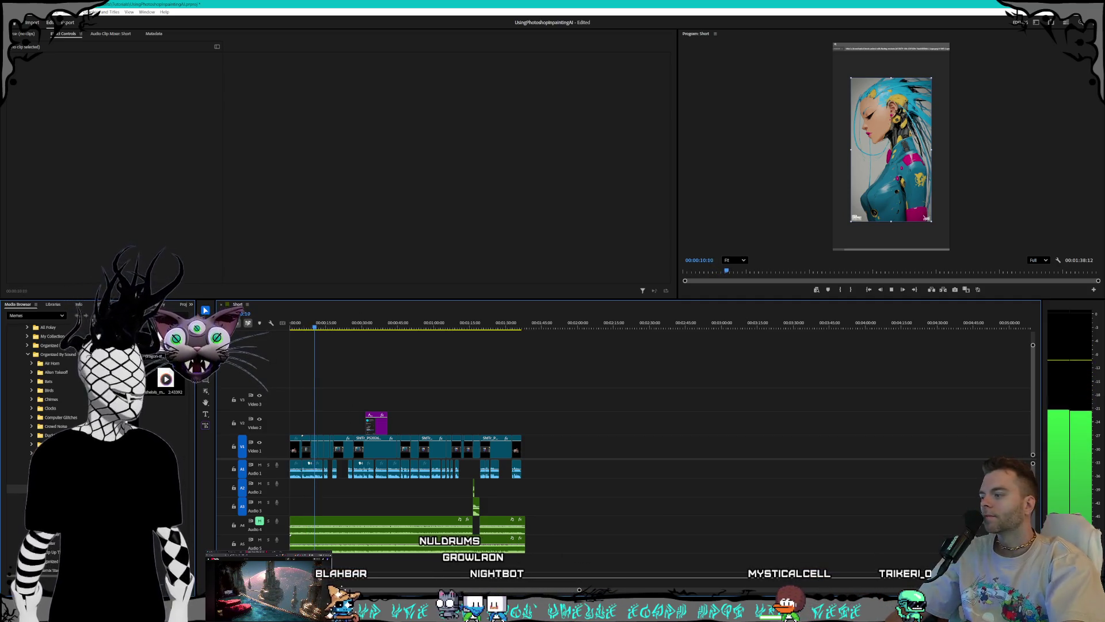
{"action": "key", "text": "alt+Tab"}
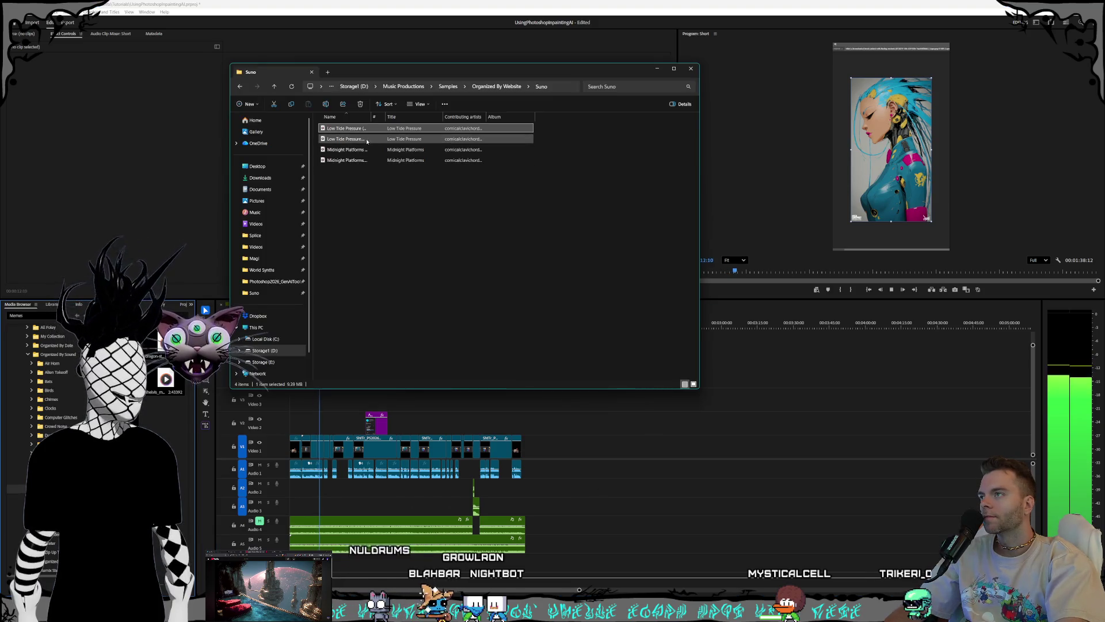
{"action": "left_click", "coordinate": [366, 139]}
{"action": "key", "text": "Delete"}
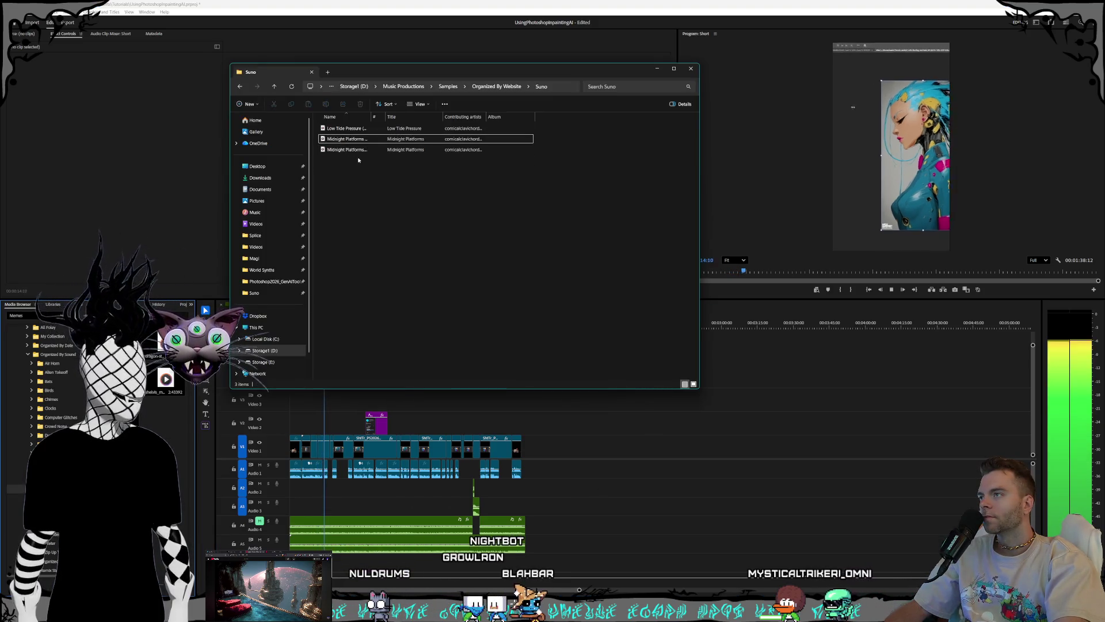
{"action": "left_click", "coordinate": [355, 150]}
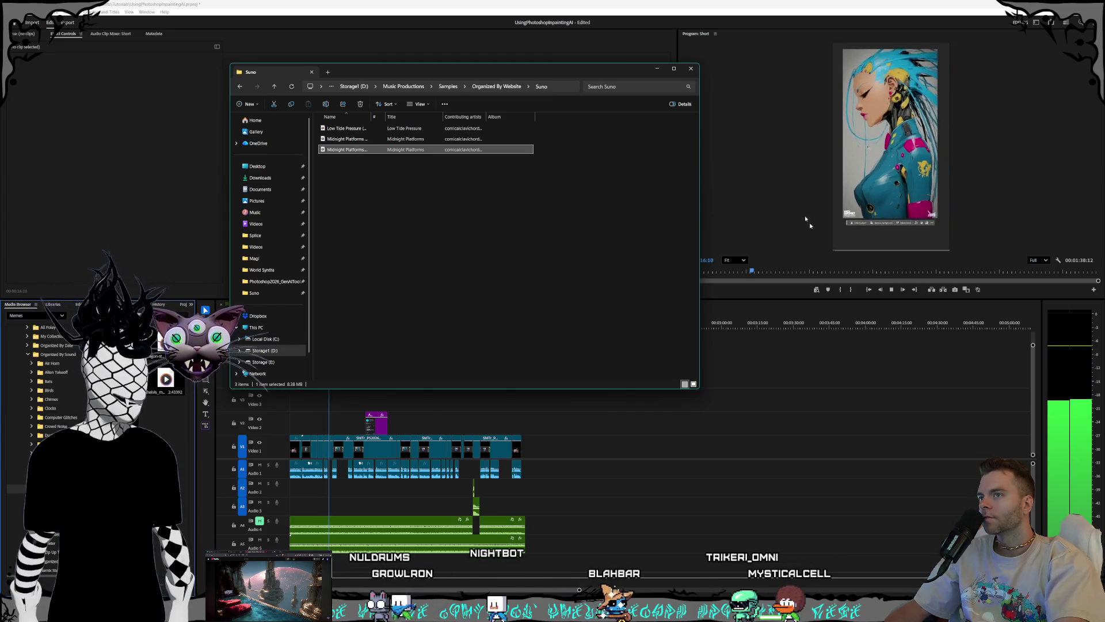
{"action": "left_click", "coordinate": [805, 215]}
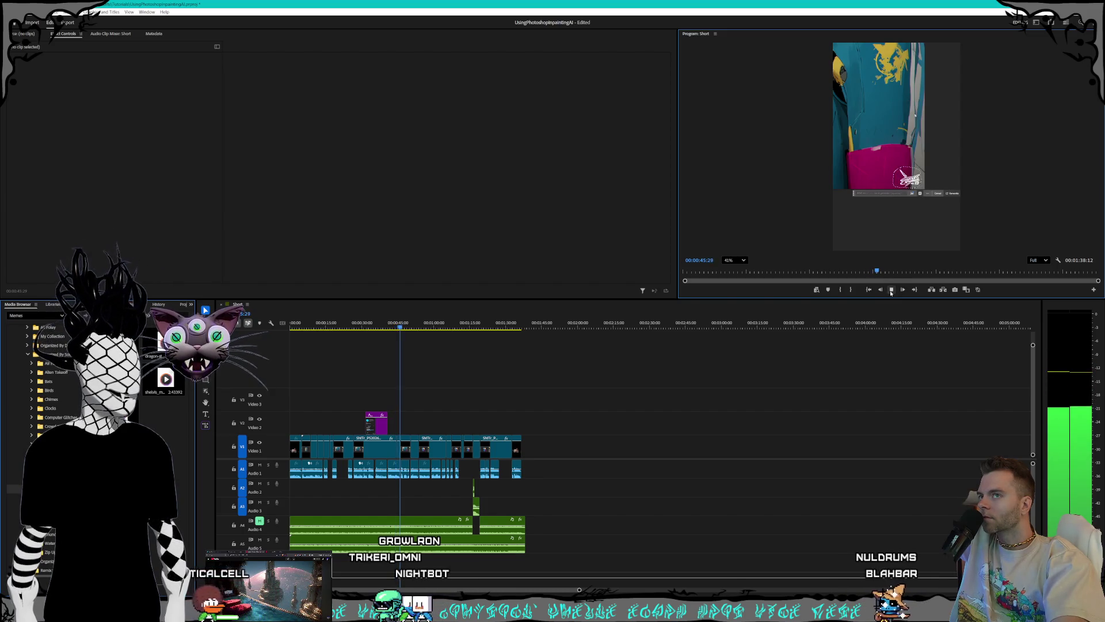
{"action": "left_click", "coordinate": [892, 290]}
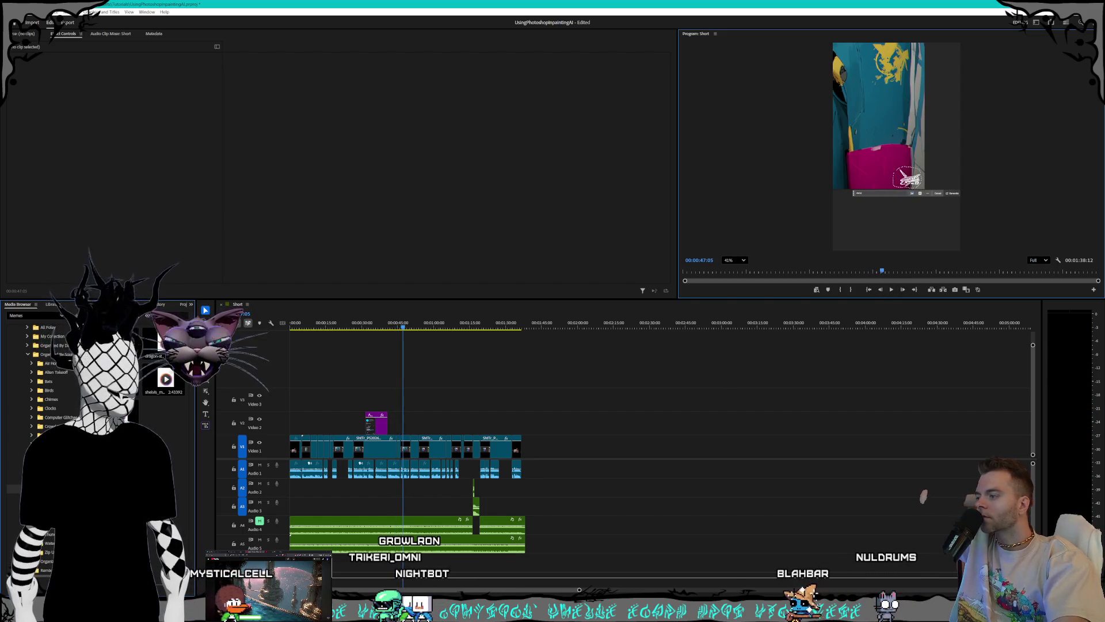
{"action": "key", "text": "alt+Tab"}
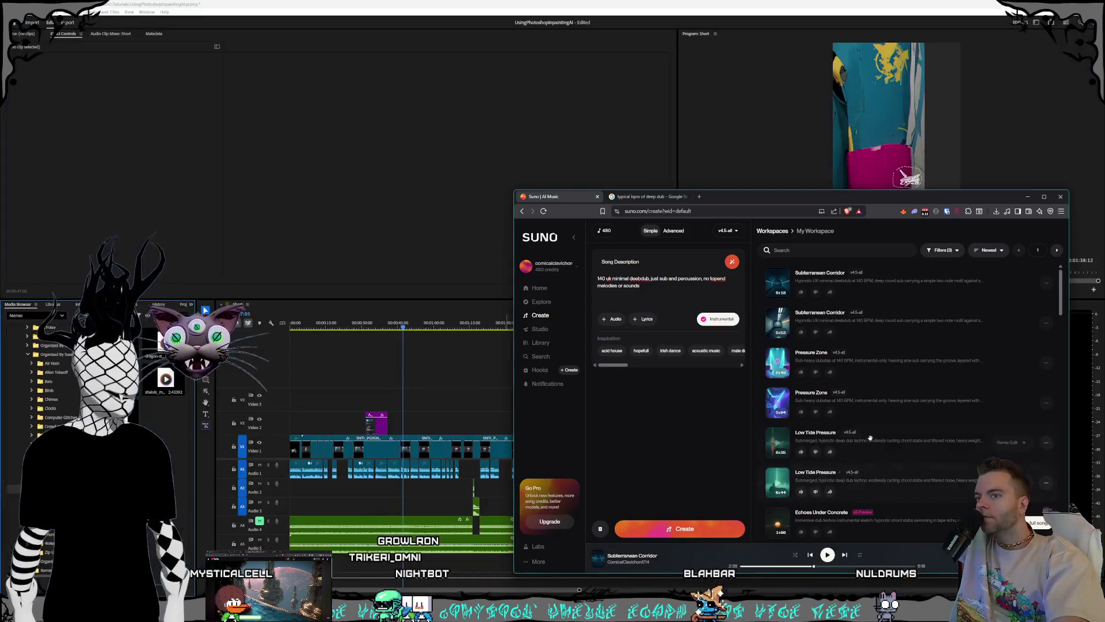
Step: Play Echoes Under Concrete and try a Pro-only option from its song menu
{"action": "left_click", "coordinate": [778, 444]}
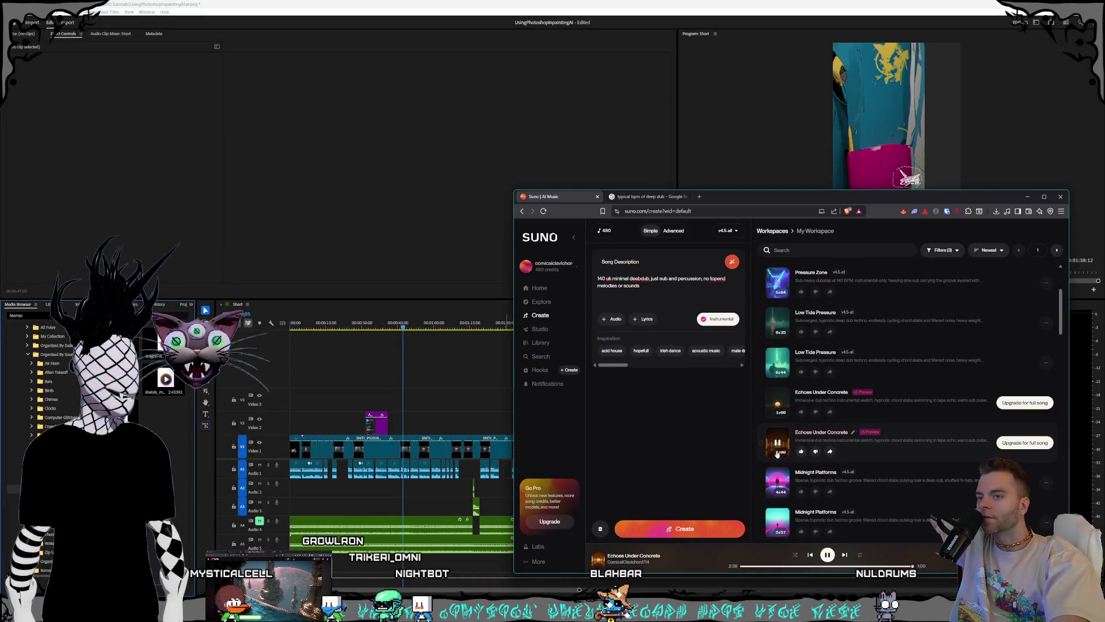
{"action": "left_click", "coordinate": [761, 567]}
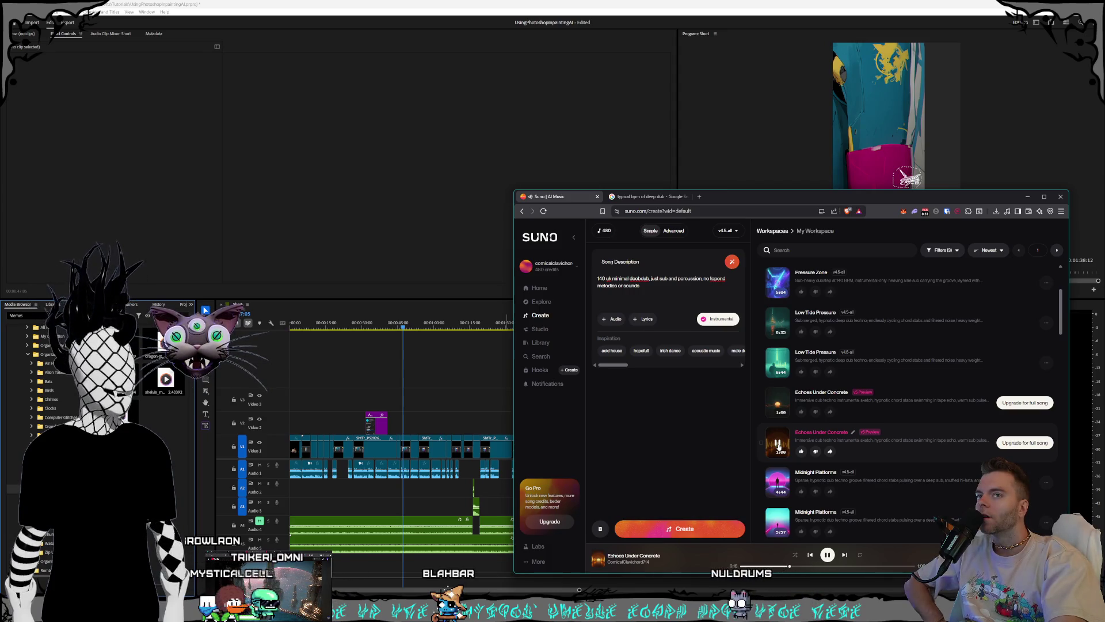
{"action": "left_click", "coordinate": [1046, 442]}
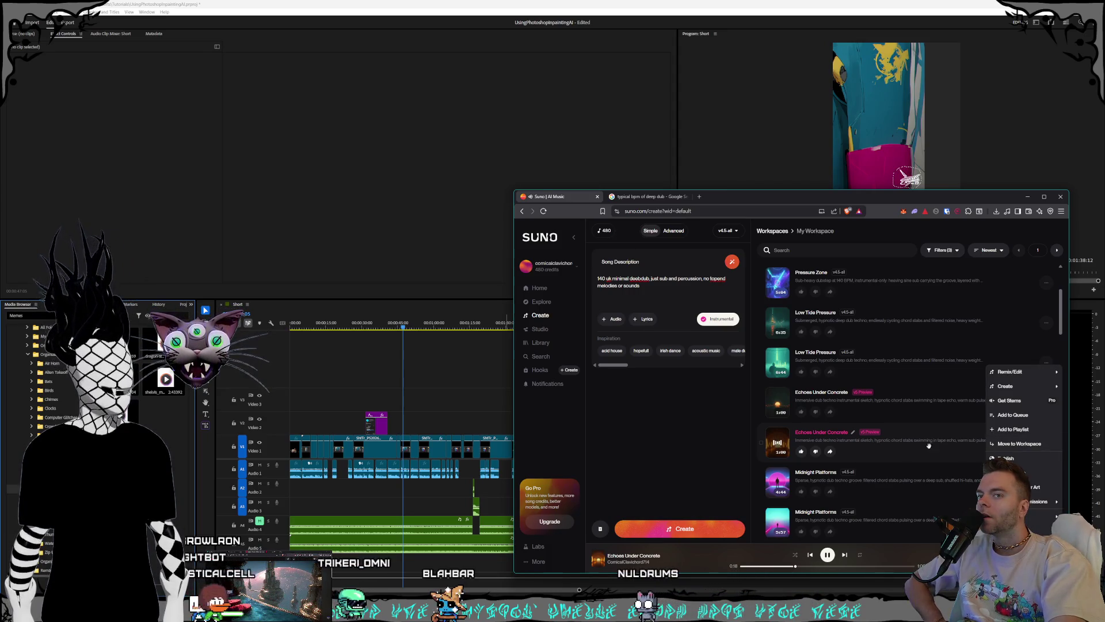
{"action": "left_click", "coordinate": [1006, 458]}
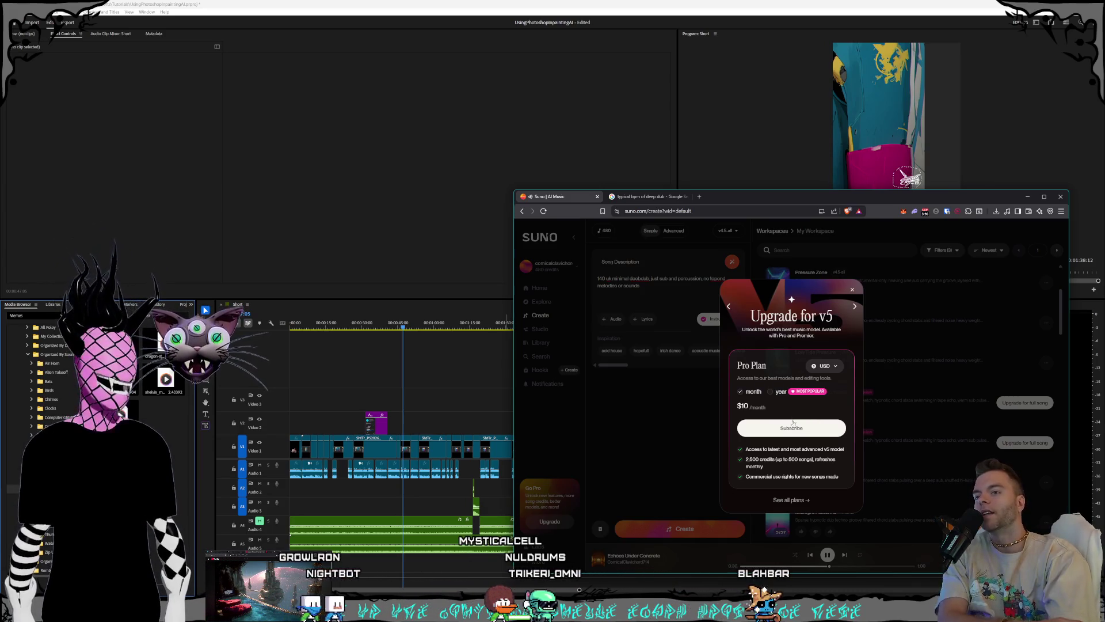
Step: Hide the Suno browser to show the Premiere Pro Short timeline again
{"action": "key", "text": "alt+Tab"}
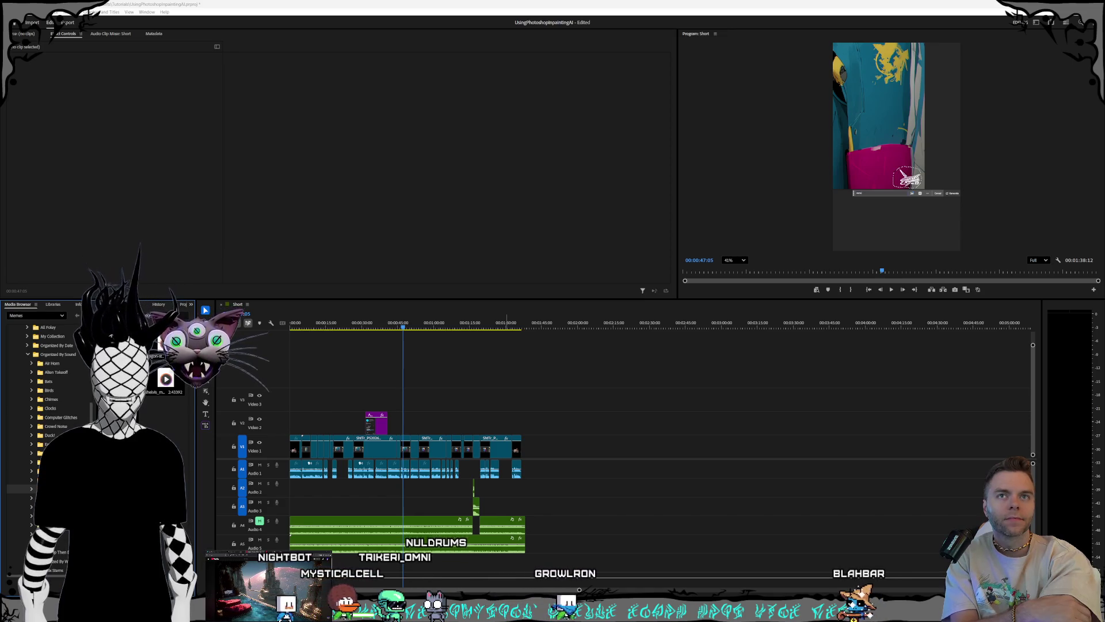
Step: Drag the Suno workspace window to the middle of the screen over Premiere Pro
{"action": "left_click_drag", "start_coordinate": [467, 167], "coordinate": [676, 160]}
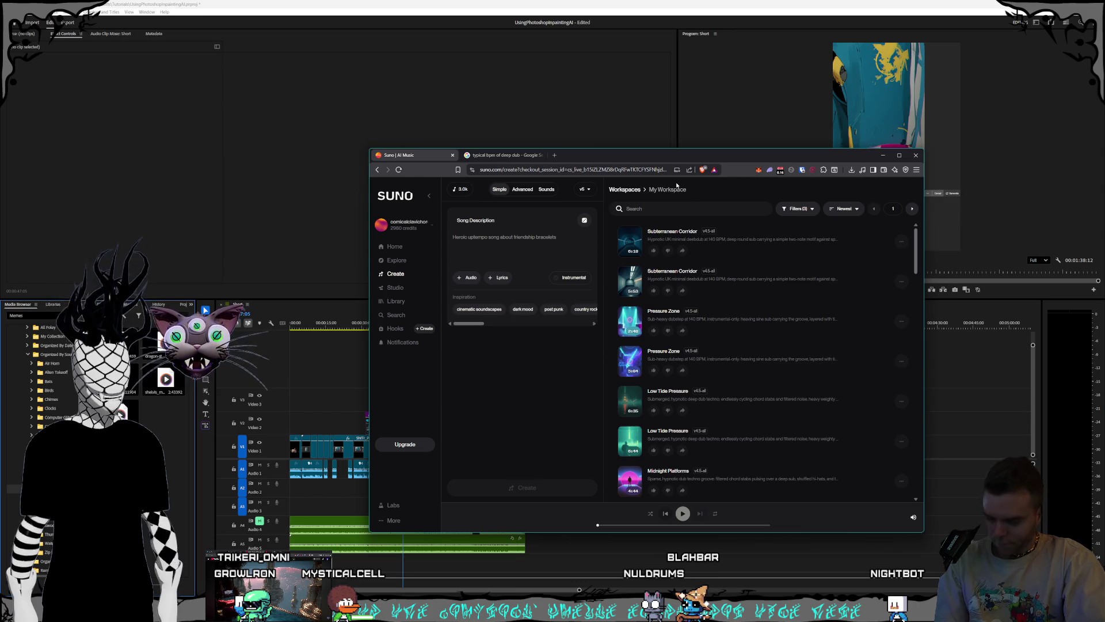
Step: Scroll the Suno track list and close the Premier Plan upgrade offer
{"action": "scroll", "coordinate": [715, 342], "scroll_direction": "down", "scroll_amount": 3}
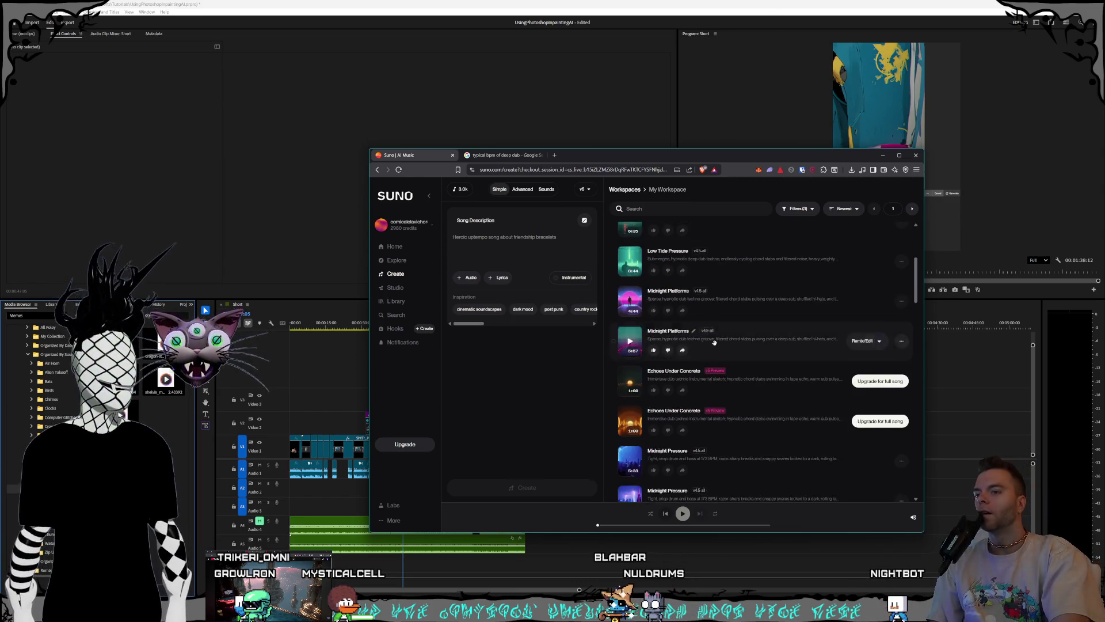
{"action": "scroll", "coordinate": [714, 341], "scroll_direction": "down", "scroll_amount": 1}
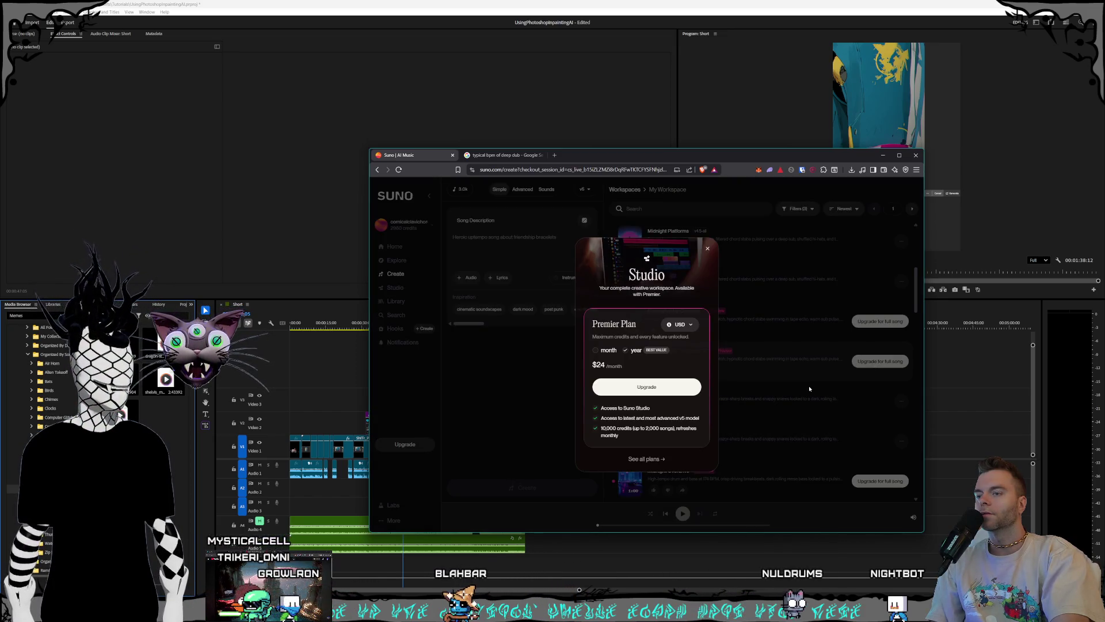
{"action": "left_click", "coordinate": [748, 374]}
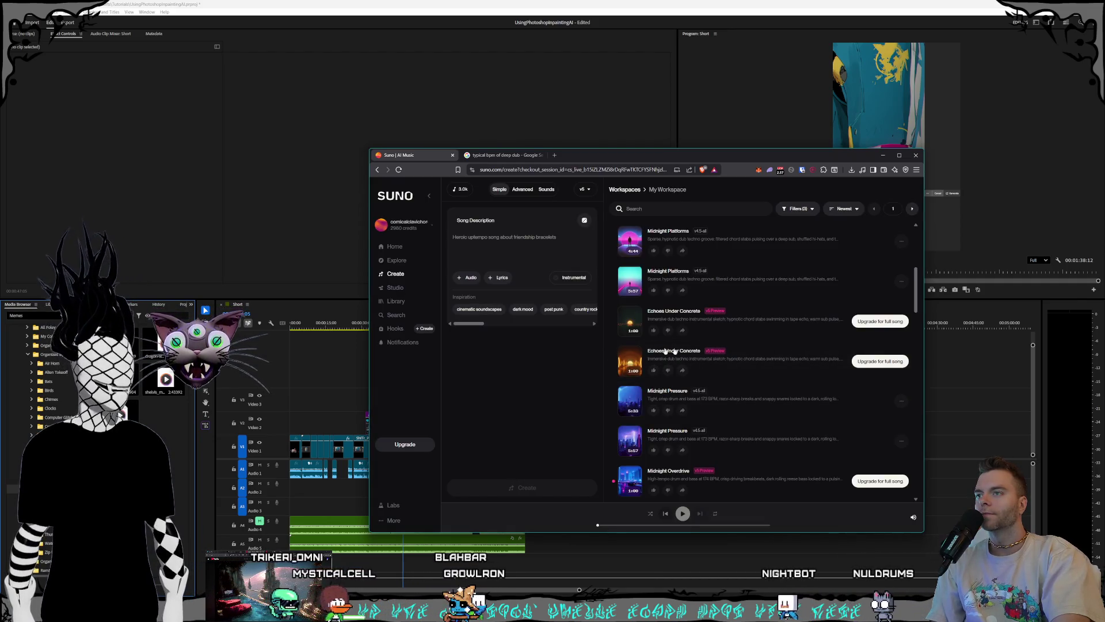
Step: Open the Midnight Pressure track's options, then dismiss them without choosing anything
{"action": "scroll", "coordinate": [648, 333], "scroll_direction": "up", "scroll_amount": 1}
{"action": "scroll", "coordinate": [648, 332], "scroll_direction": "down", "scroll_amount": 1}
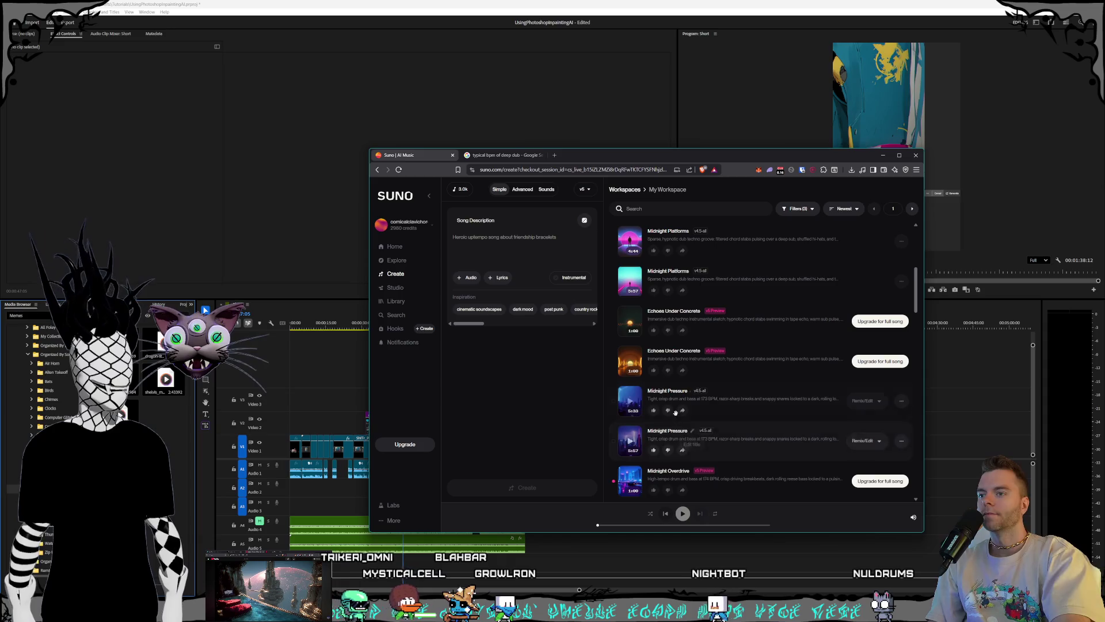
{"action": "left_click", "coordinate": [902, 402]}
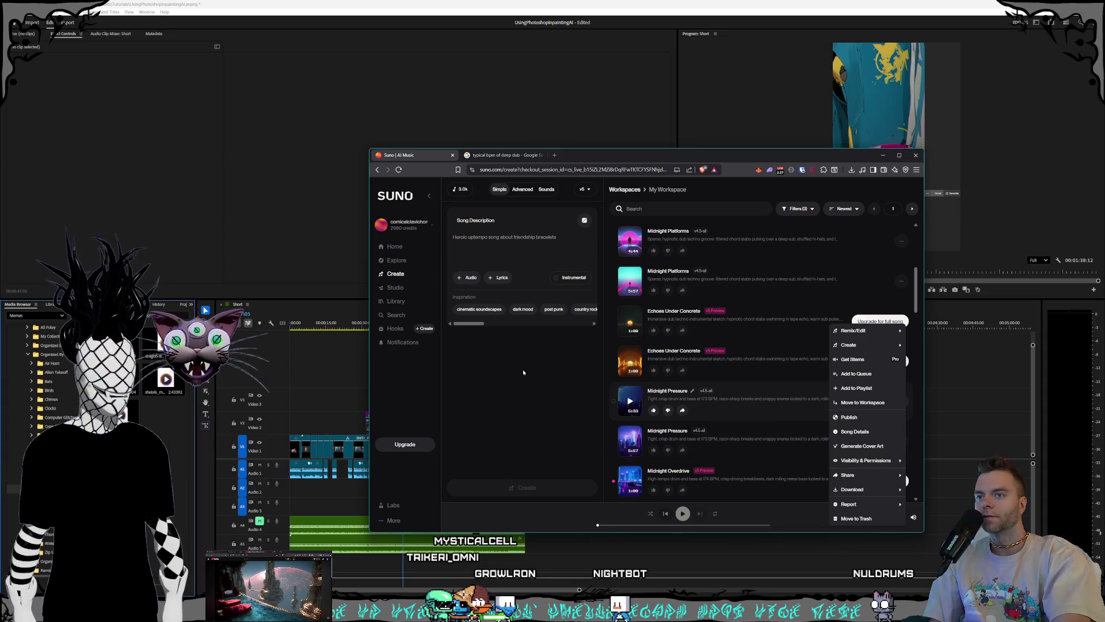
{"action": "left_click", "coordinate": [604, 361]}
Step: Scroll back up and go to the Suno Home page
{"action": "scroll", "coordinate": [784, 353], "scroll_direction": "up", "scroll_amount": 2}
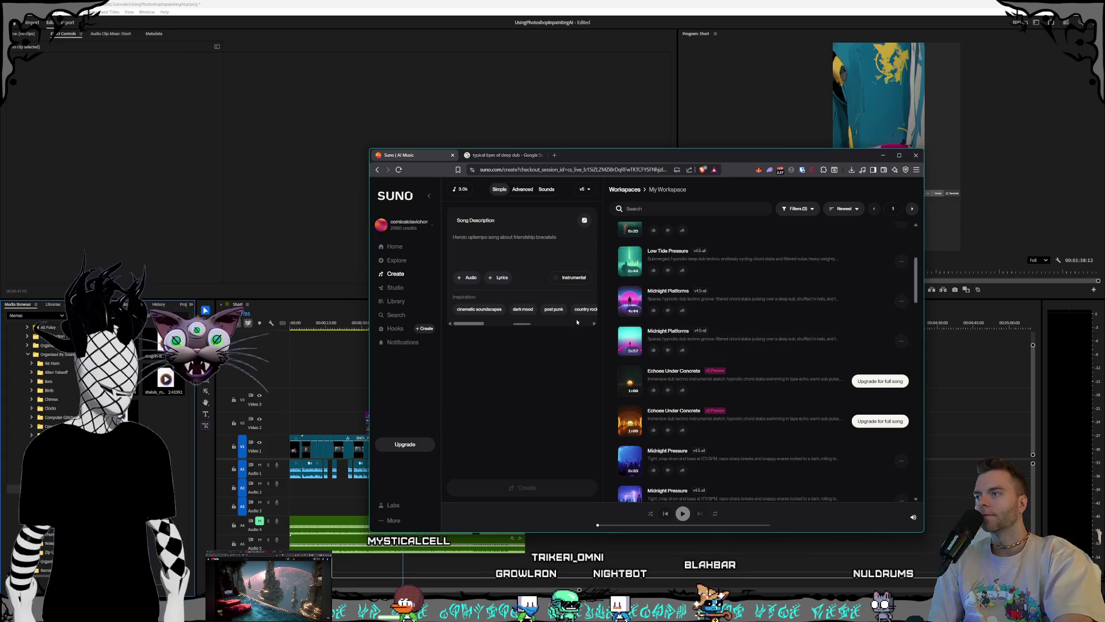
{"action": "scroll", "coordinate": [712, 390], "scroll_direction": "up", "scroll_amount": 2}
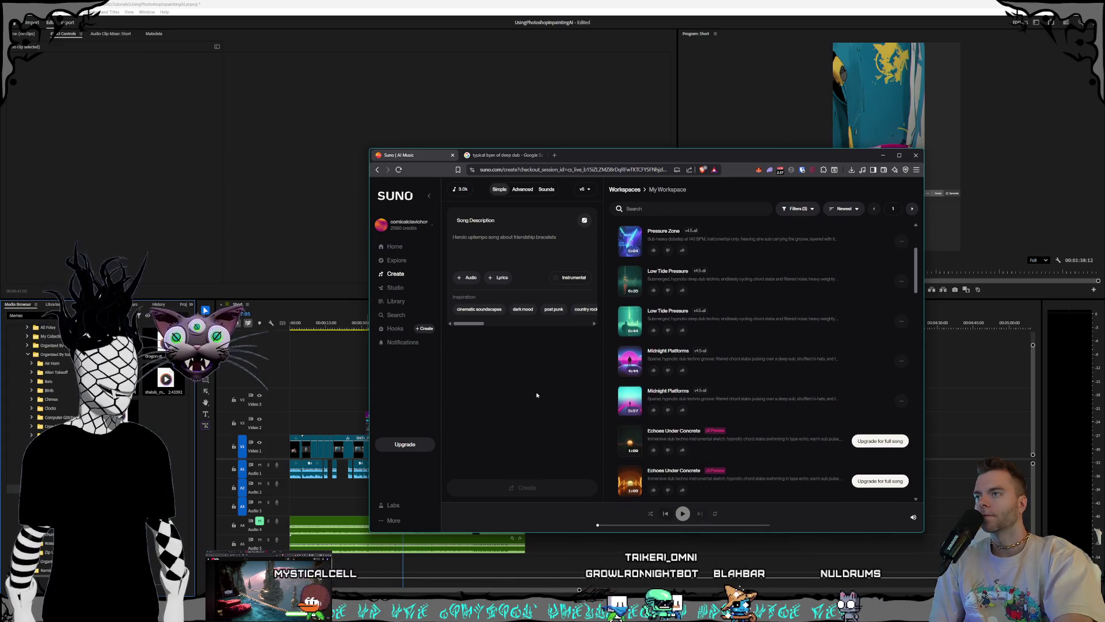
{"action": "left_click", "coordinate": [397, 275]}
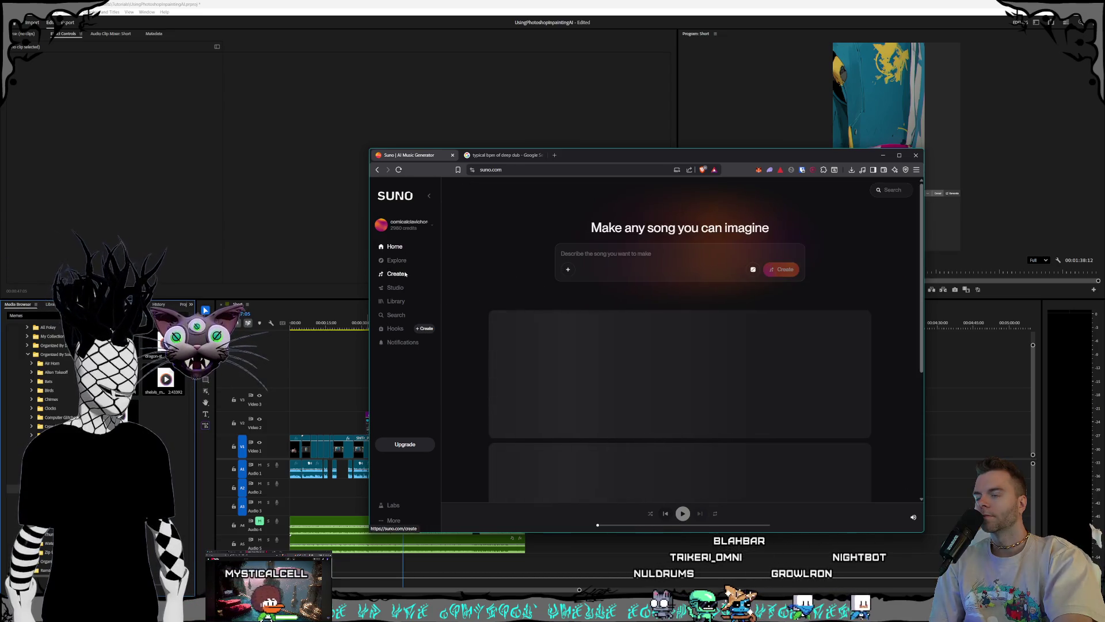
Step: Return to the song workspace and play the second Echoes Under Concrete track
{"action": "left_click", "coordinate": [399, 276]}
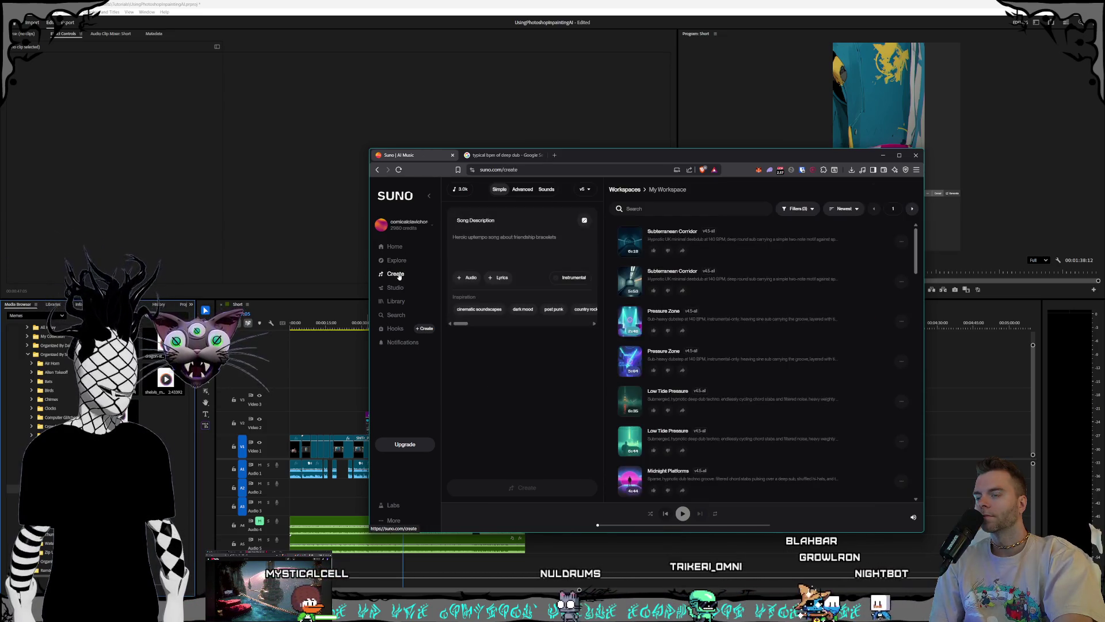
{"action": "scroll", "coordinate": [794, 342], "scroll_direction": "down", "scroll_amount": 3}
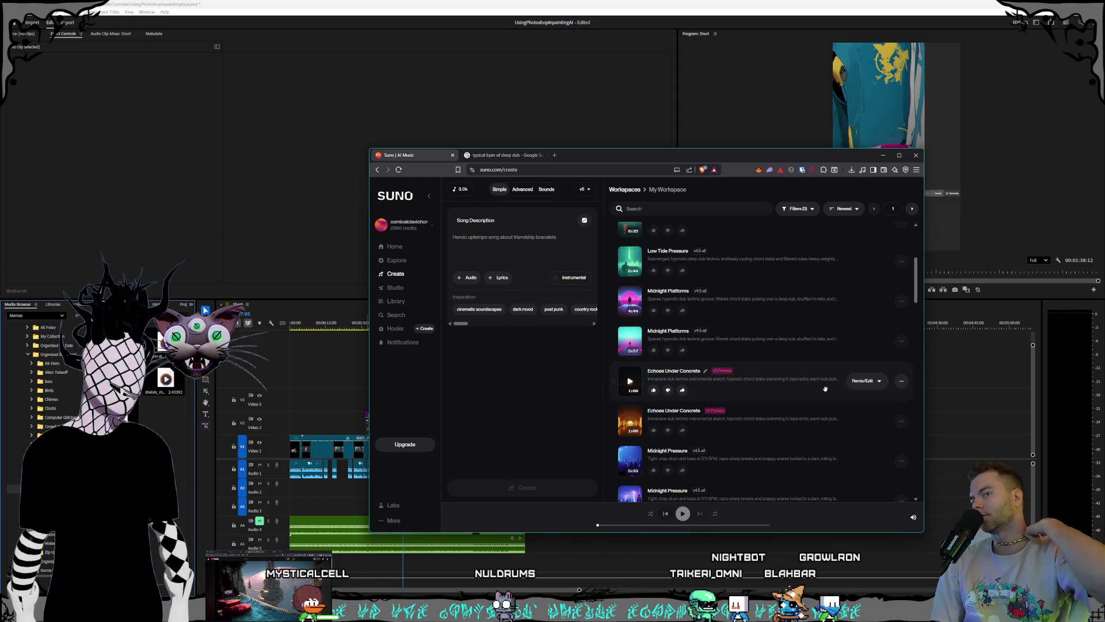
{"action": "scroll", "coordinate": [817, 380], "scroll_direction": "down", "scroll_amount": 2}
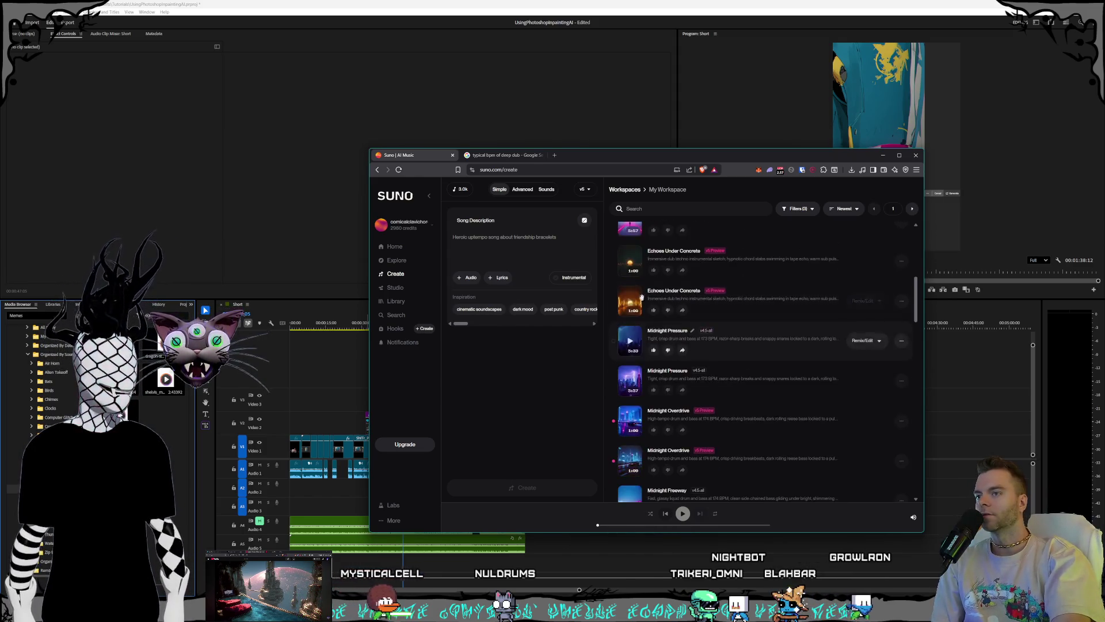
{"action": "left_click", "coordinate": [749, 296]}
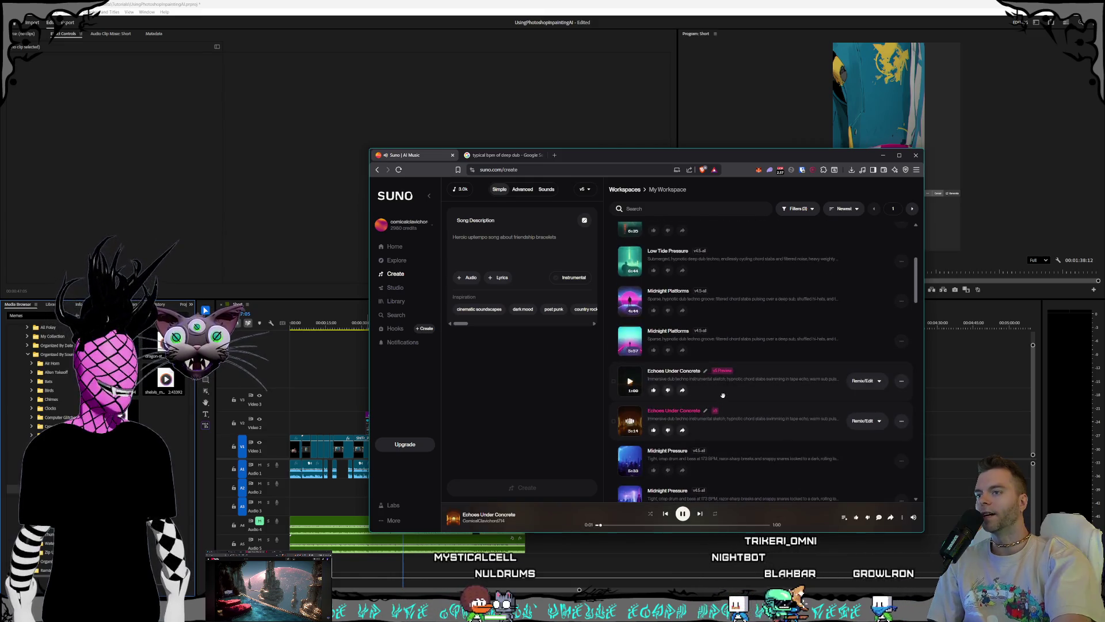
Step: From Echoes Under Concrete's options, choose to download it as MP3 audio
{"action": "scroll", "coordinate": [742, 379], "scroll_direction": "up", "scroll_amount": 1}
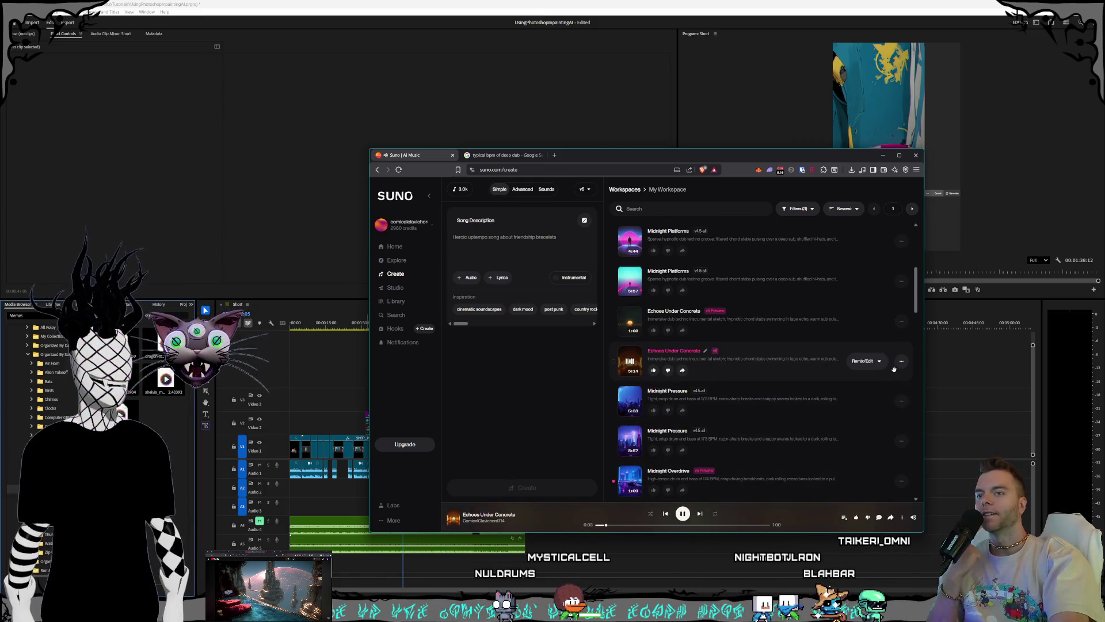
{"action": "left_click", "coordinate": [902, 363]}
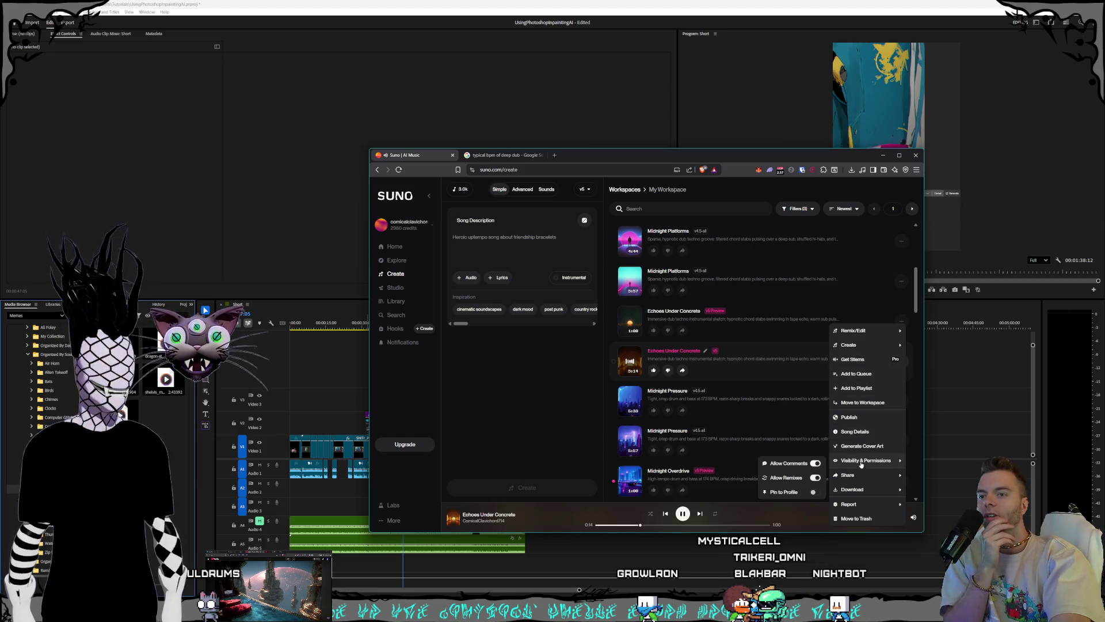
{"action": "left_click", "coordinate": [814, 490]}
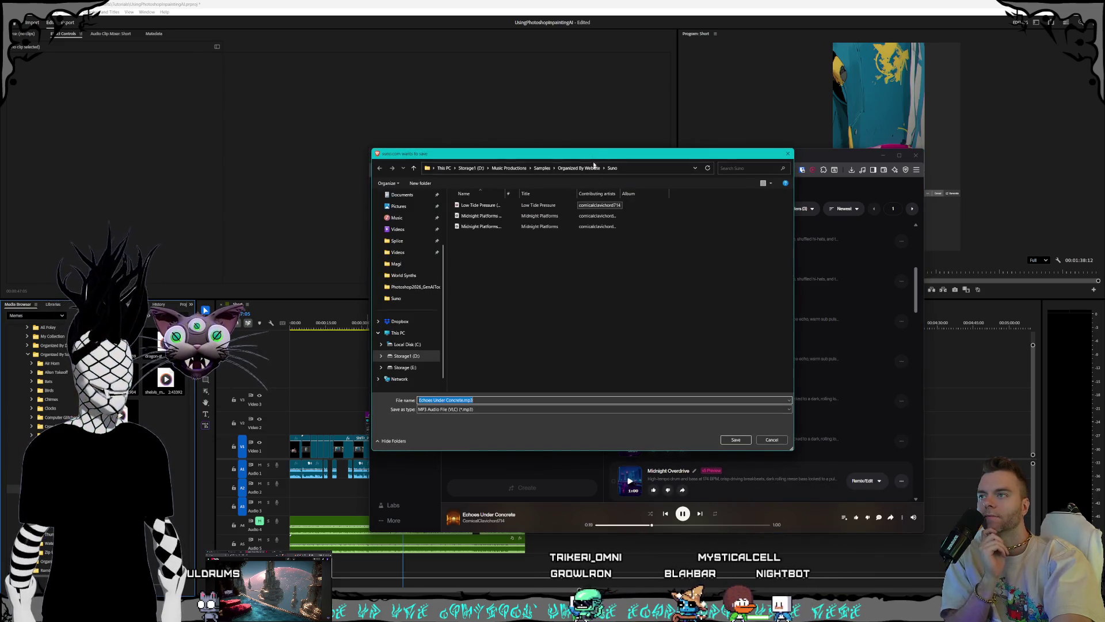
Step: Save Echoes Under Concrete.mp3 with its suggested name into the Suno samples folder
{"action": "mouse_move", "coordinate": [588, 154]}
{"action": "left_mouse_down"}
{"action": "mouse_move", "coordinate": [853, 297]}
{"action": "mouse_move", "coordinate": [816, 251]}
{"action": "left_mouse_up"}
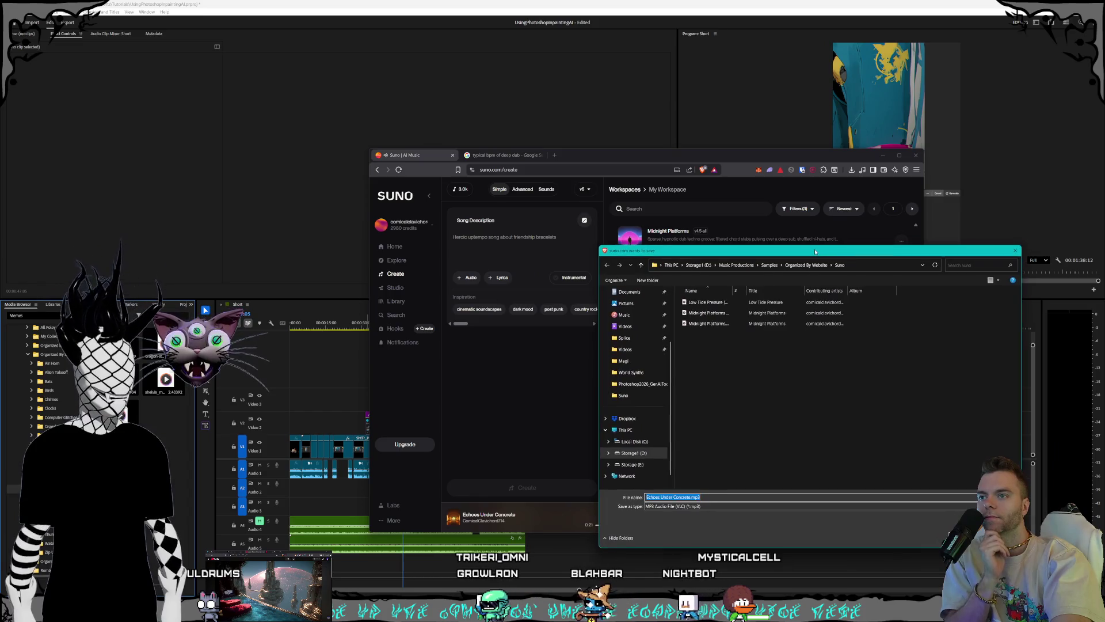
{"action": "key", "text": "Return"}
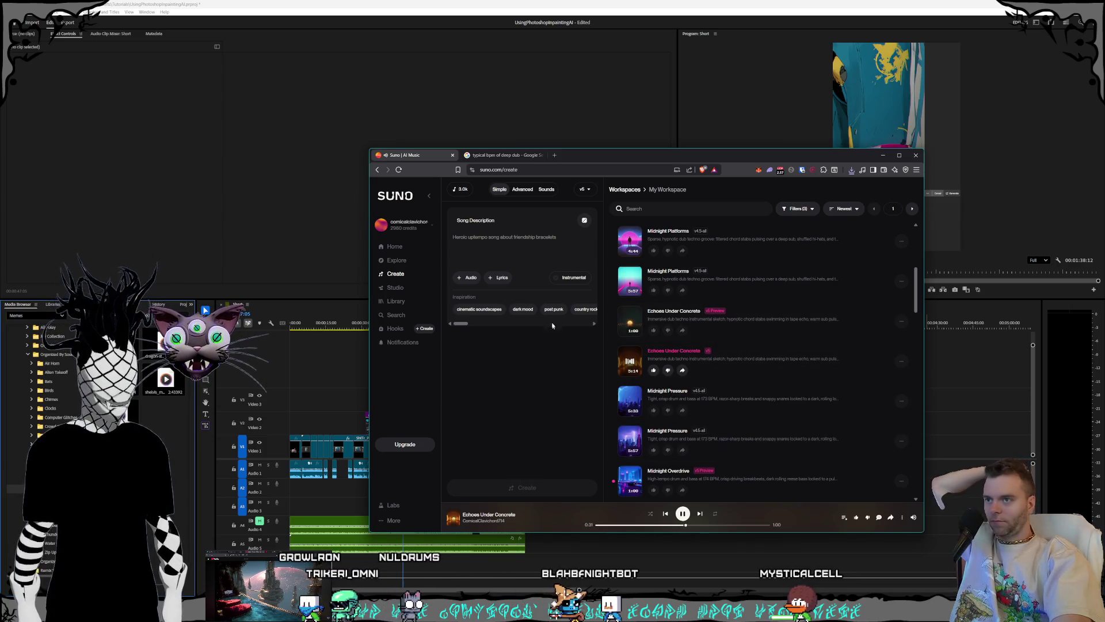
Step: Raise the Suno window and play both Echoes Under Concrete versions, skipping partway in
{"action": "left_click_drag", "start_coordinate": [571, 153], "coordinate": [567, 90]}
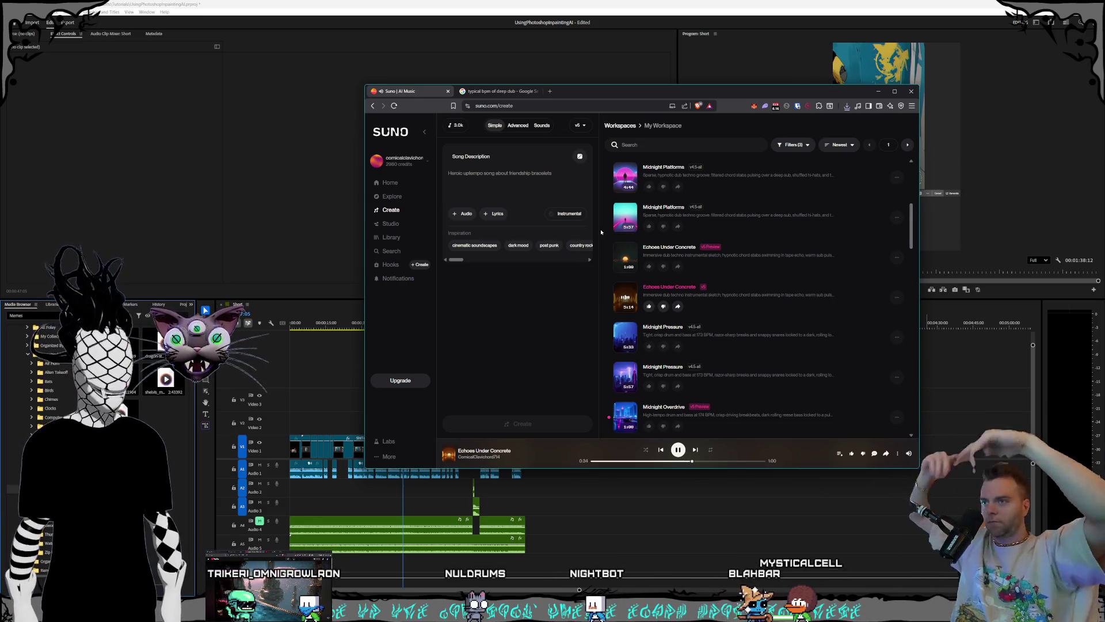
{"action": "left_click", "coordinate": [625, 257]}
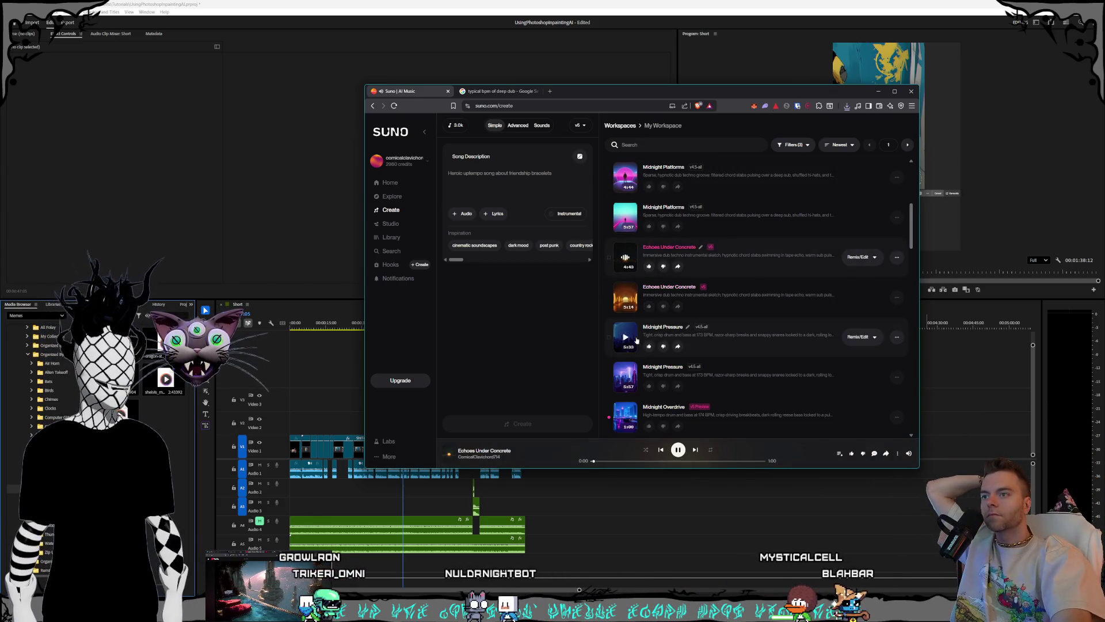
{"action": "left_click", "coordinate": [626, 296]}
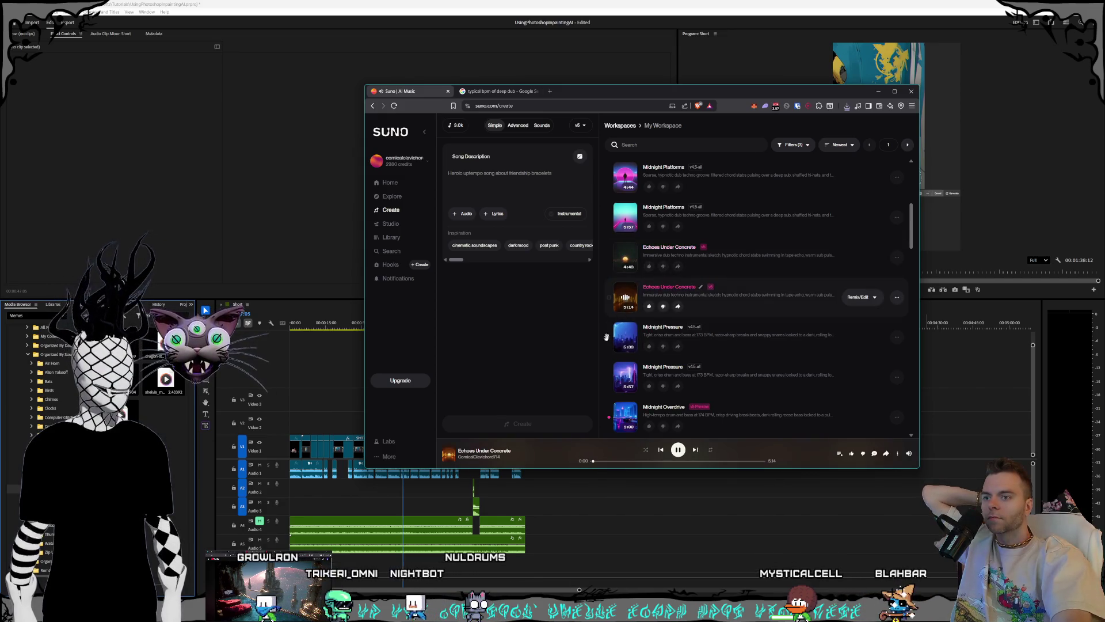
{"action": "left_click", "coordinate": [623, 461]}
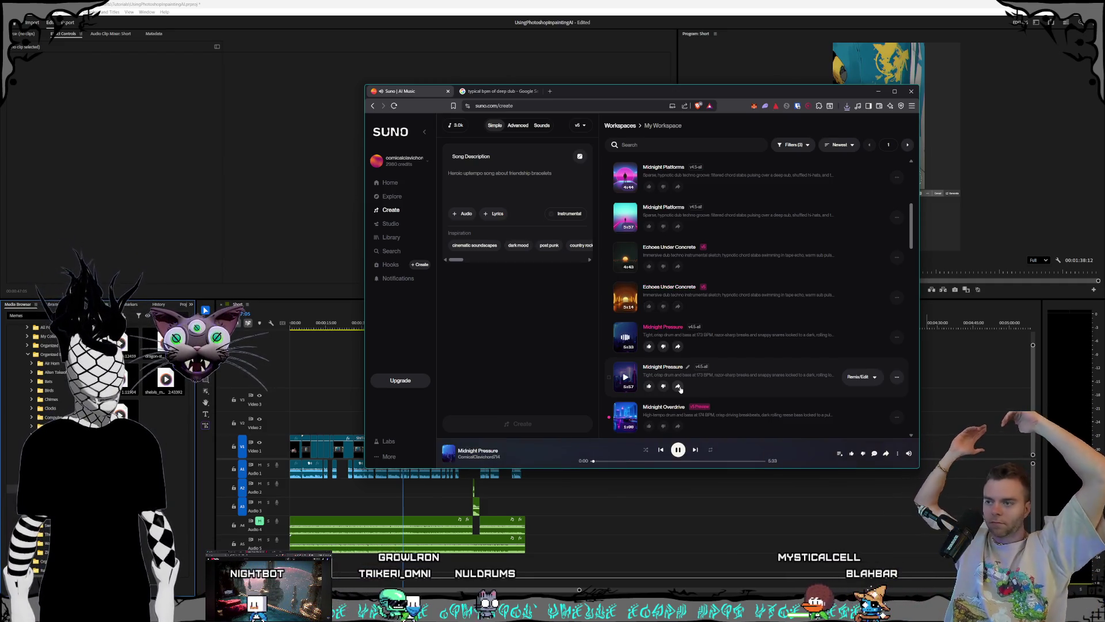
Step: Pause playback and switch to the File Explorer folder holding the downloaded songs
{"action": "left_click", "coordinate": [623, 337]}
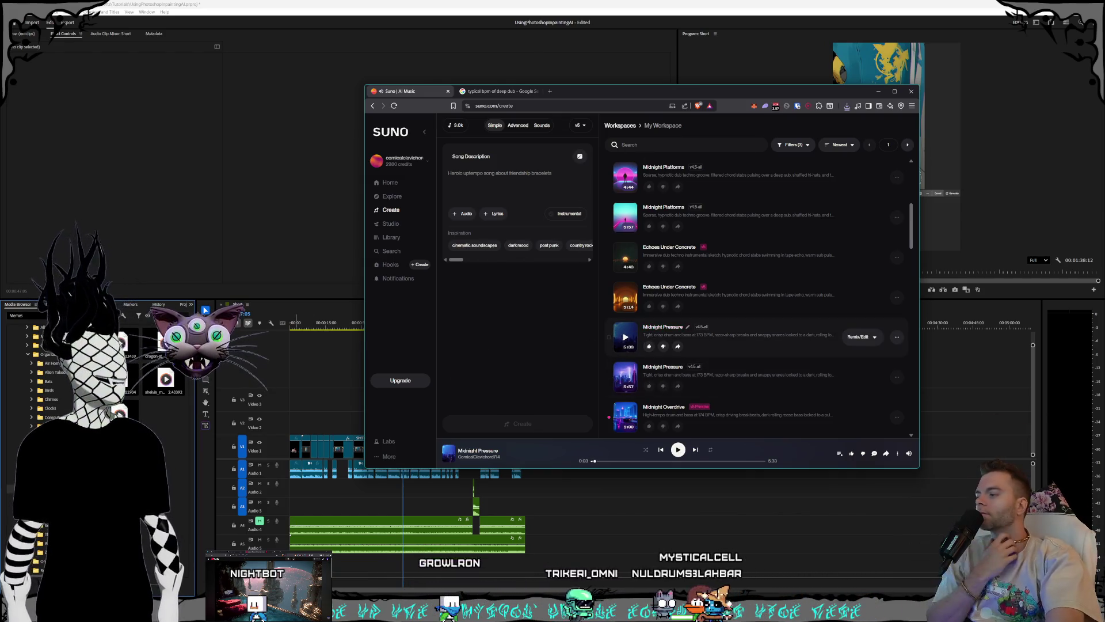
{"action": "scroll", "coordinate": [625, 337], "scroll_direction": "up", "scroll_amount": 4}
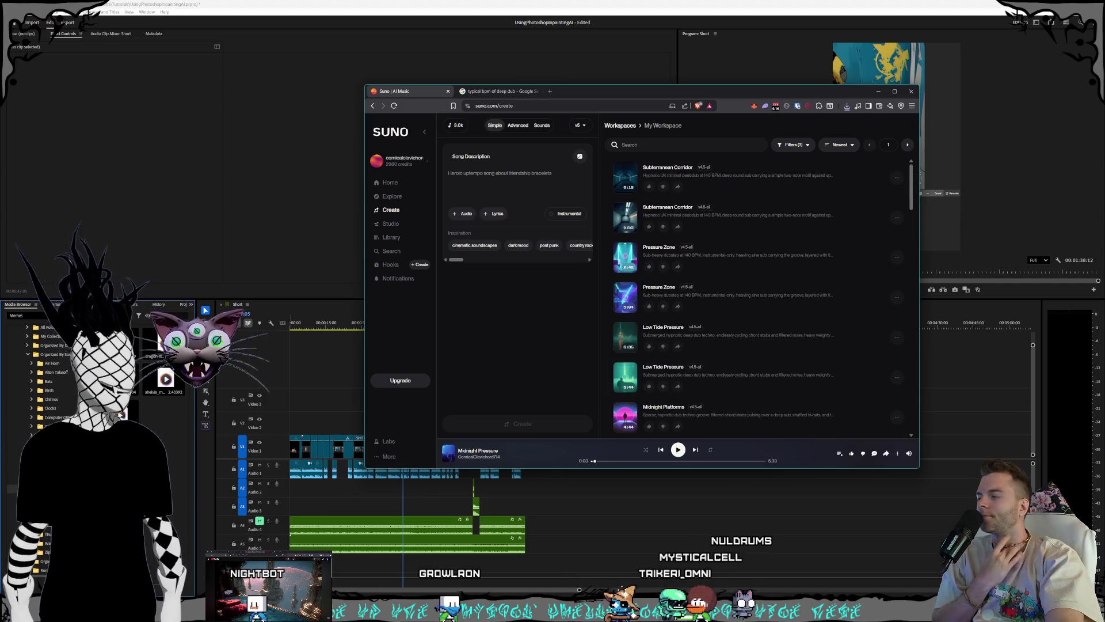
{"action": "key", "text": "alt+Tab"}
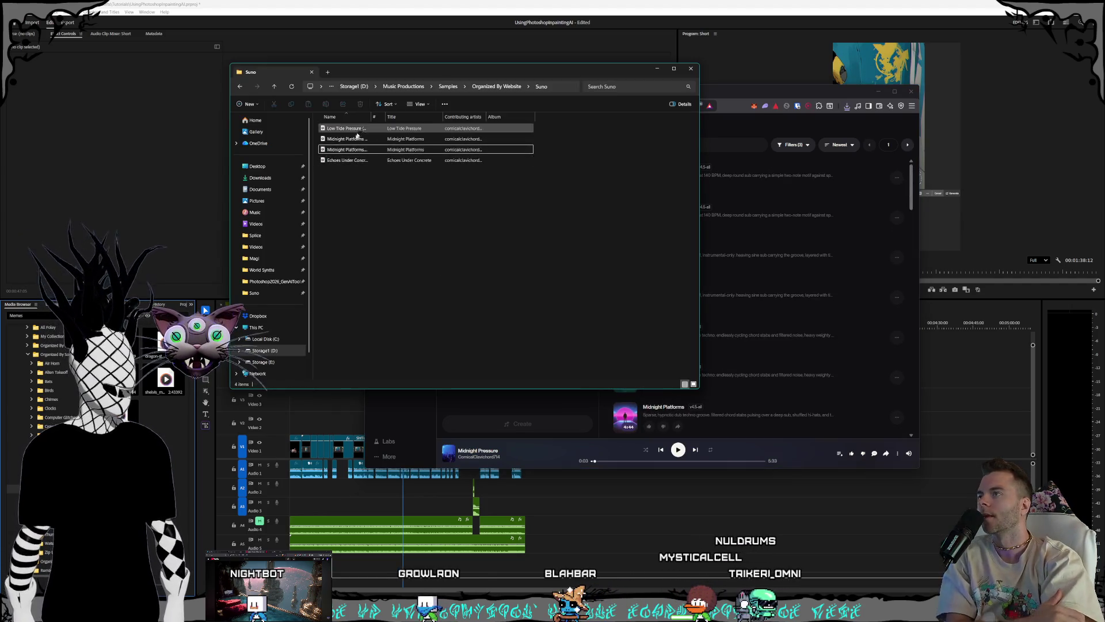
Step: Place Echoes Under Concrete.mp3 at the sequence start on Audio 5
{"action": "left_click", "coordinate": [346, 161]}
{"action": "left_click_drag", "start_coordinate": [385, 202], "coordinate": [584, 549]}
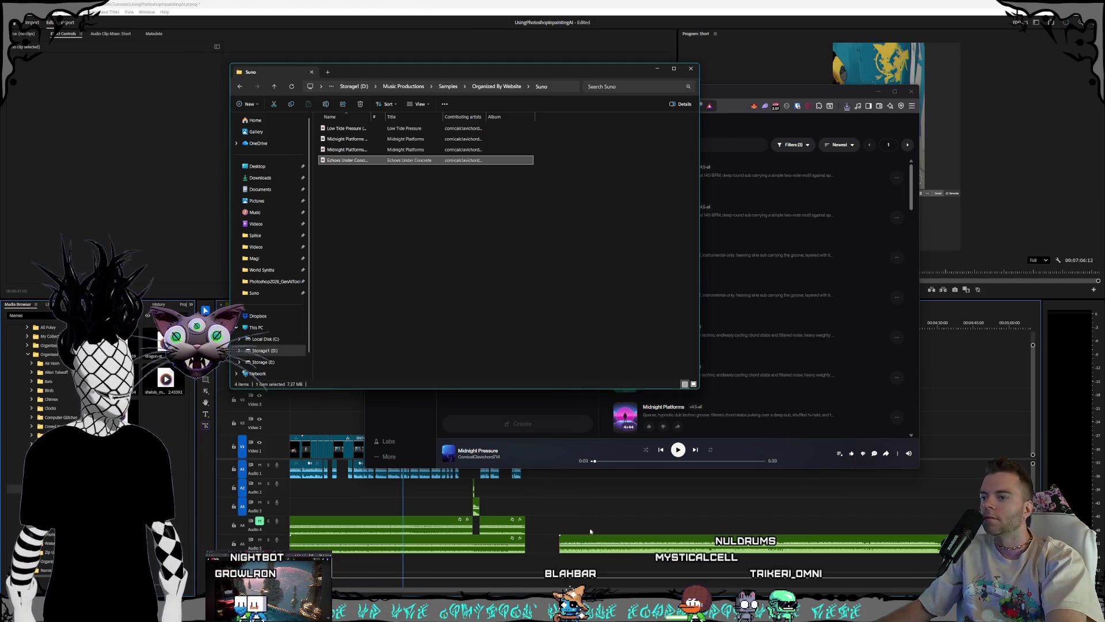
{"action": "scroll", "coordinate": [595, 525], "scroll_direction": "down", "scroll_amount": 3}
{"action": "left_click", "coordinate": [522, 552]}
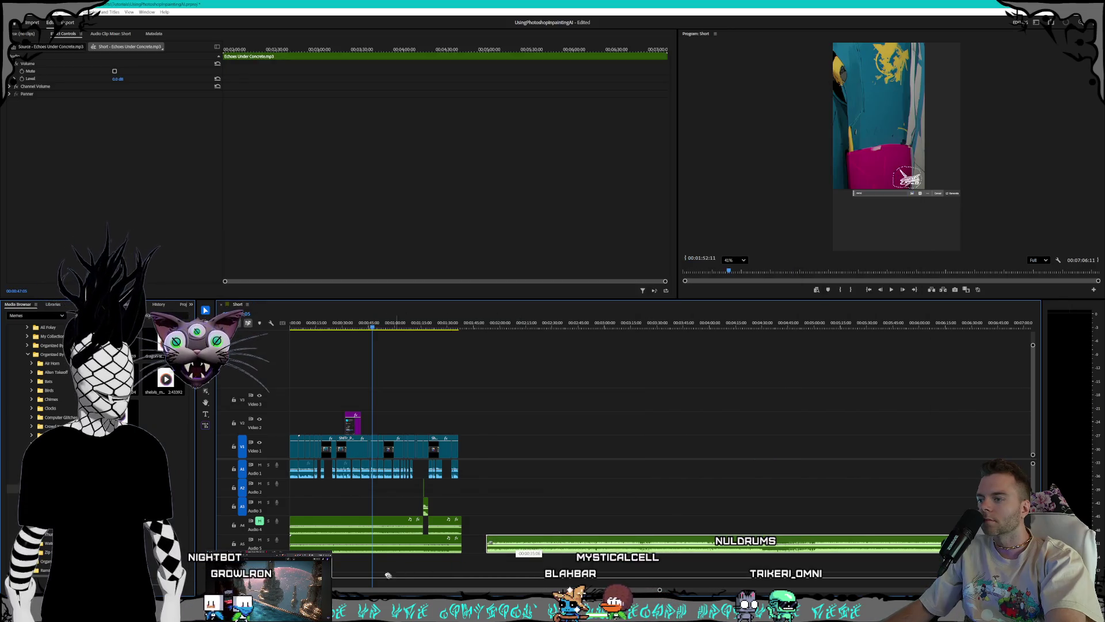
{"action": "left_click_drag", "start_coordinate": [522, 552], "coordinate": [349, 541]}
{"action": "left_click", "coordinate": [319, 548]}
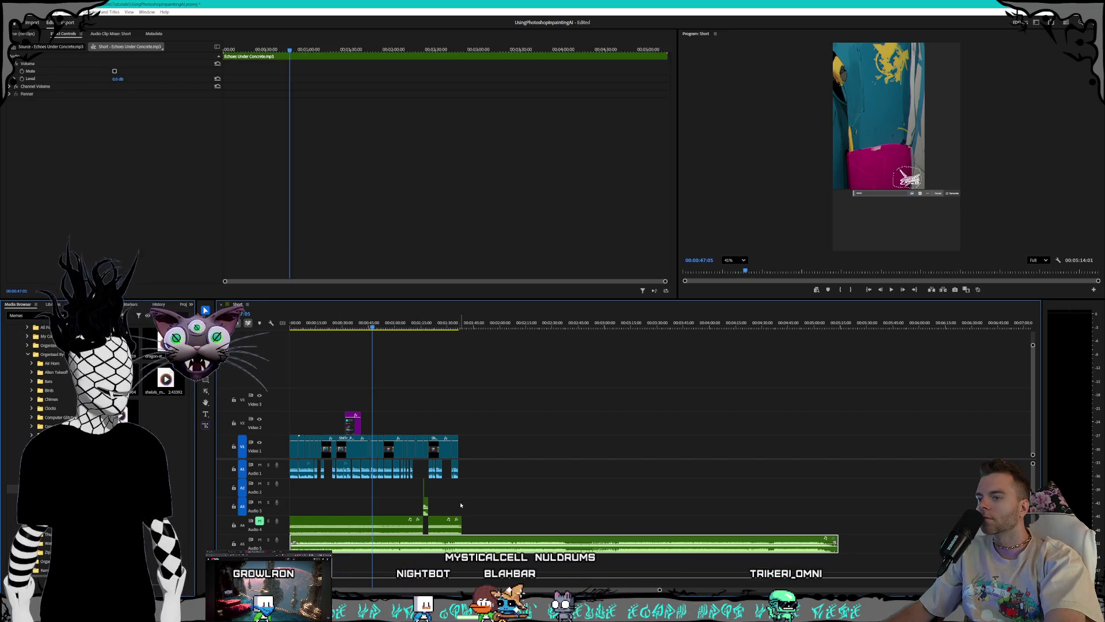
Step: Trim the music clip's end to finish with the video clips, returning to the start
{"action": "left_click_drag", "start_coordinate": [838, 546], "coordinate": [568, 546]}
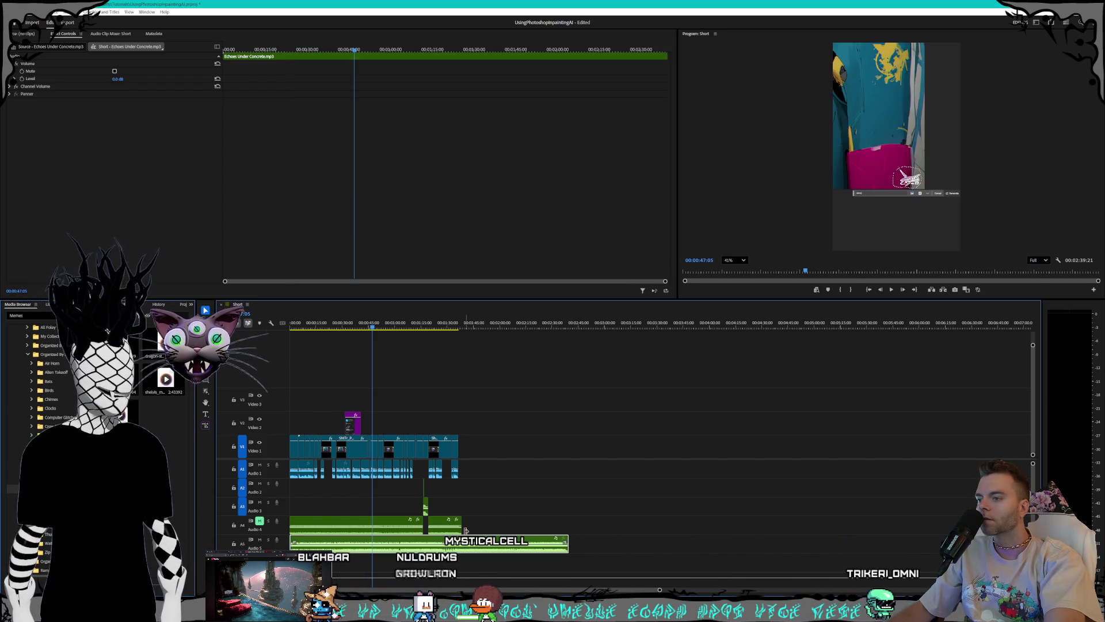
{"action": "key", "text": "Home"}
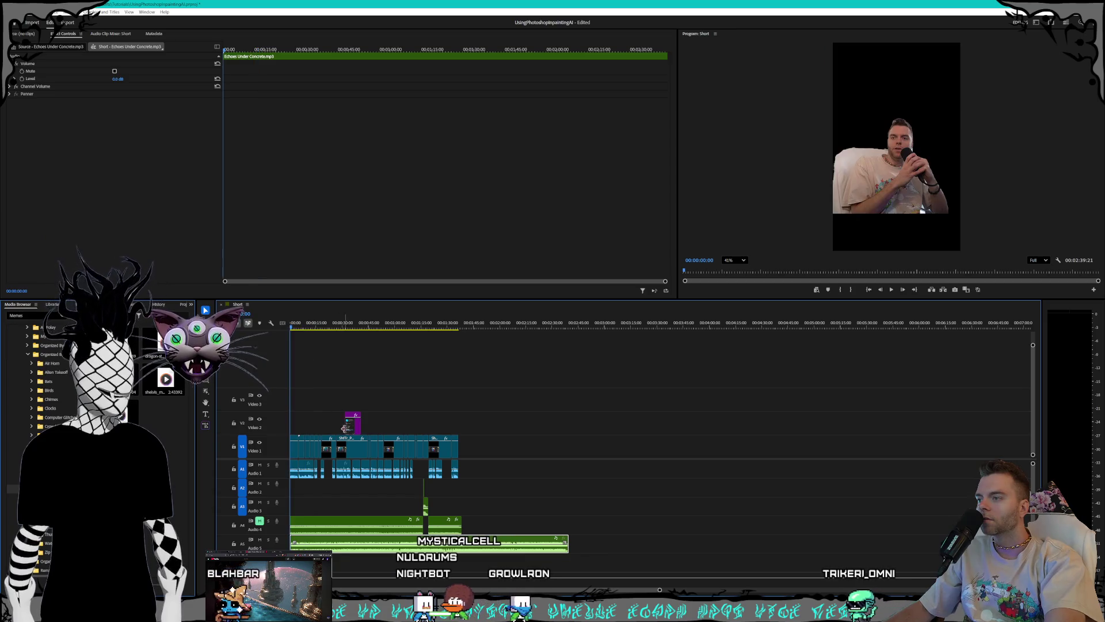
{"action": "scroll", "coordinate": [366, 464], "scroll_direction": "up", "scroll_amount": 4}
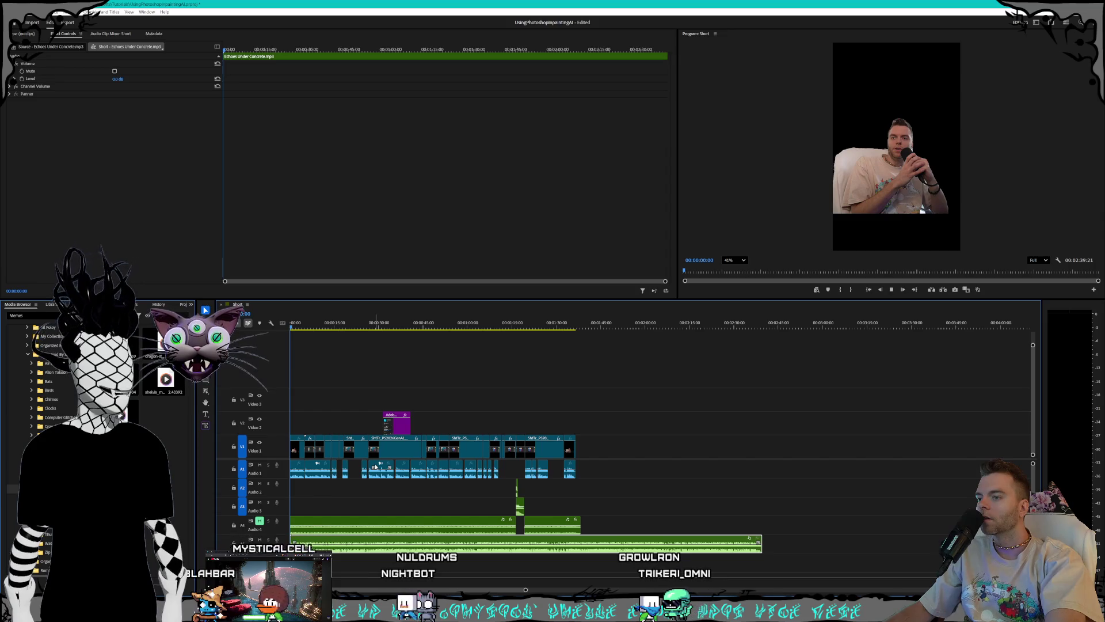
Step: Lower the music clip's level with a first Audio Gain adjustment
{"action": "key", "text": "space"}
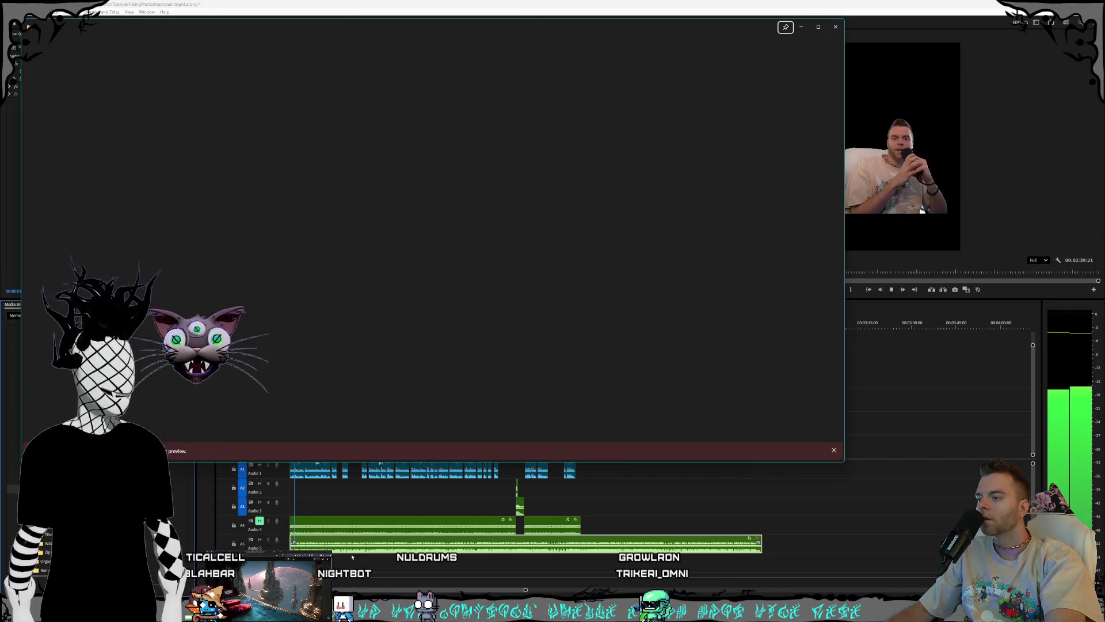
{"action": "right_click", "coordinate": [356, 544]}
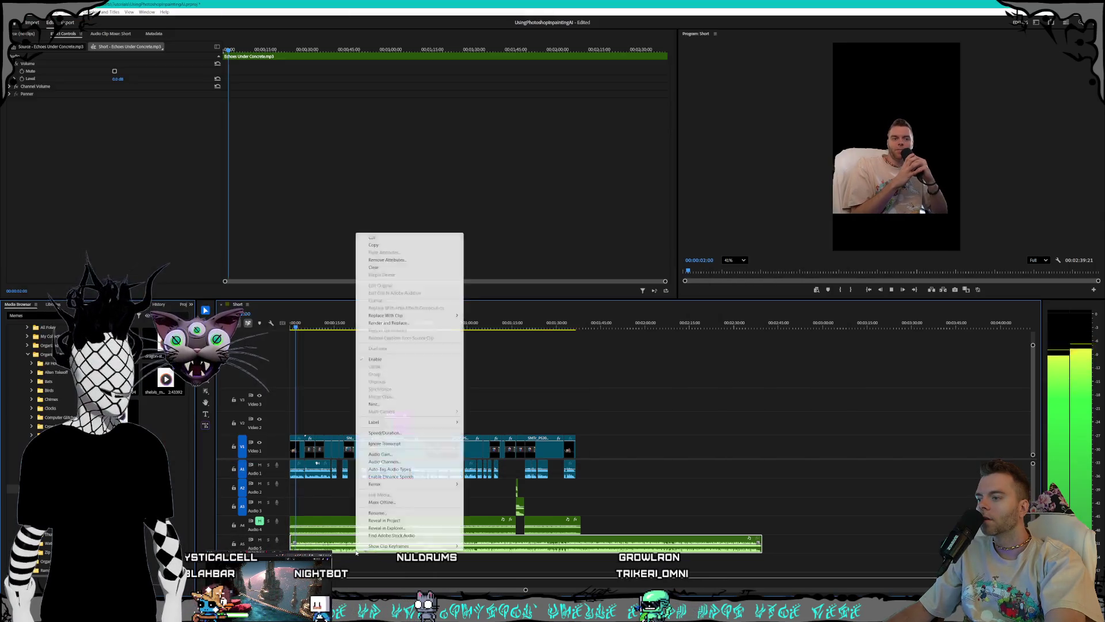
{"action": "left_click", "coordinate": [377, 454]}
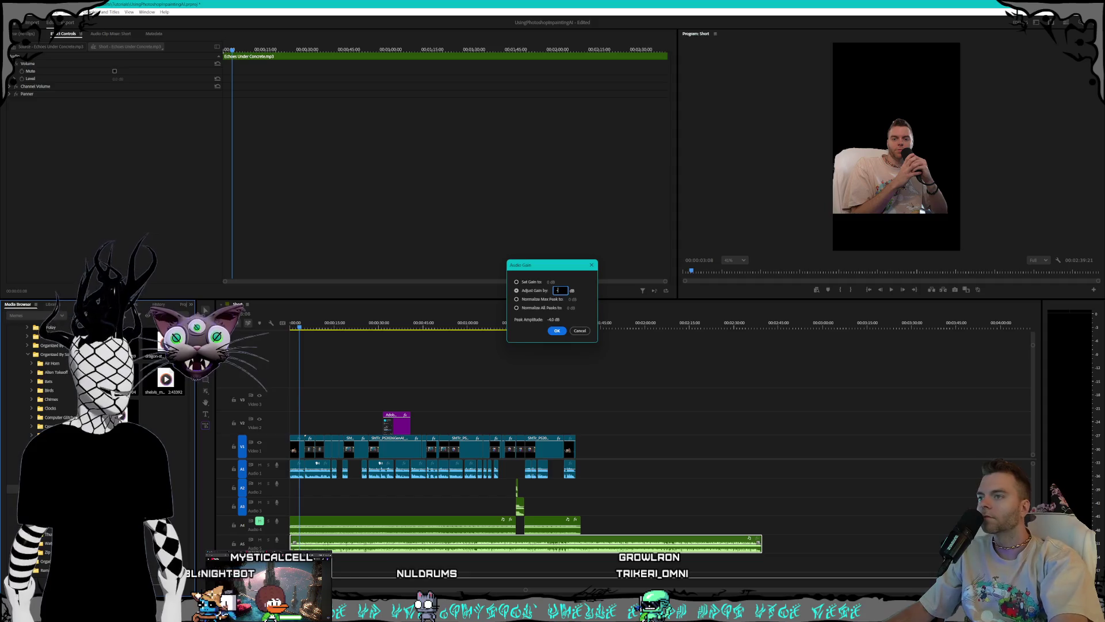
{"action": "key", "text": "Return"}
{"action": "key", "text": "Home"}
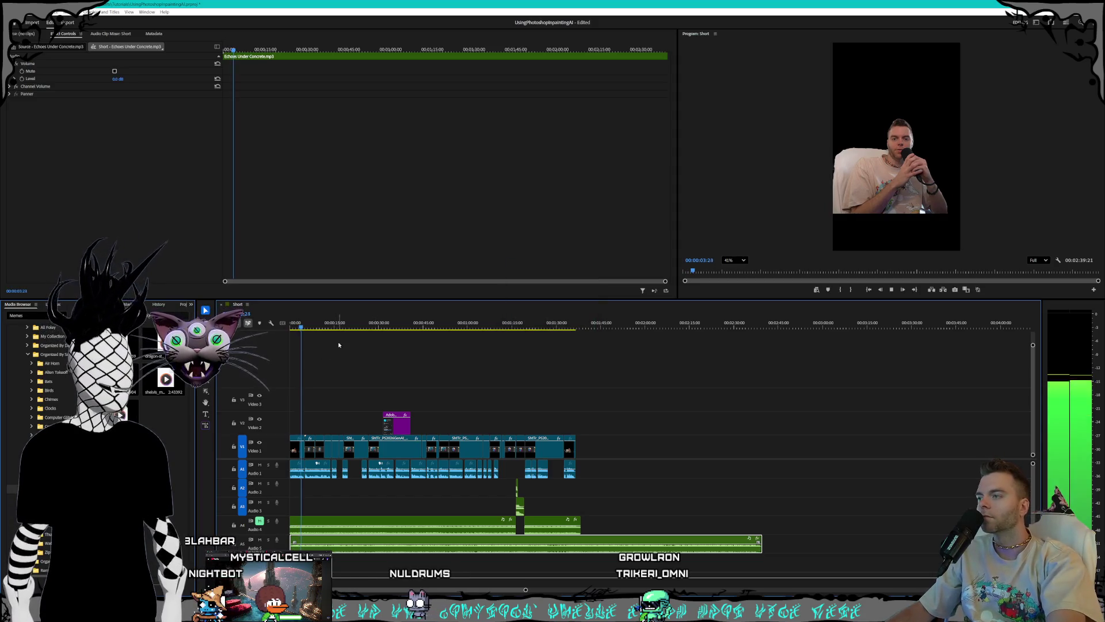
Step: Reduce the music clip's gain by -1 dB twice more and play the edit back
{"action": "right_click", "coordinate": [341, 518]}
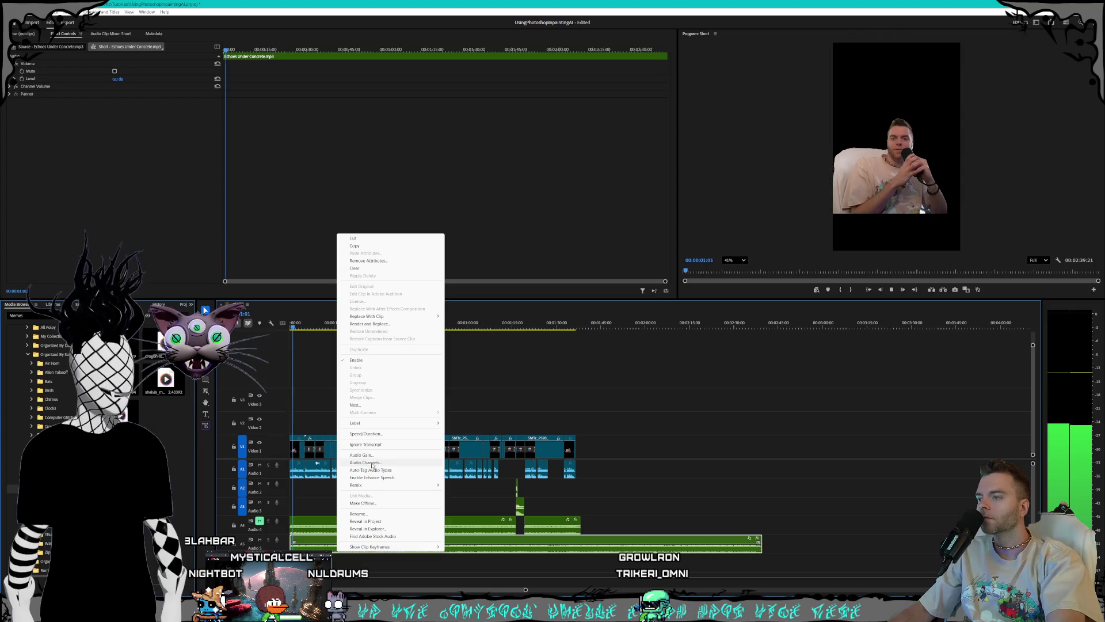
{"action": "left_click", "coordinate": [363, 455]}
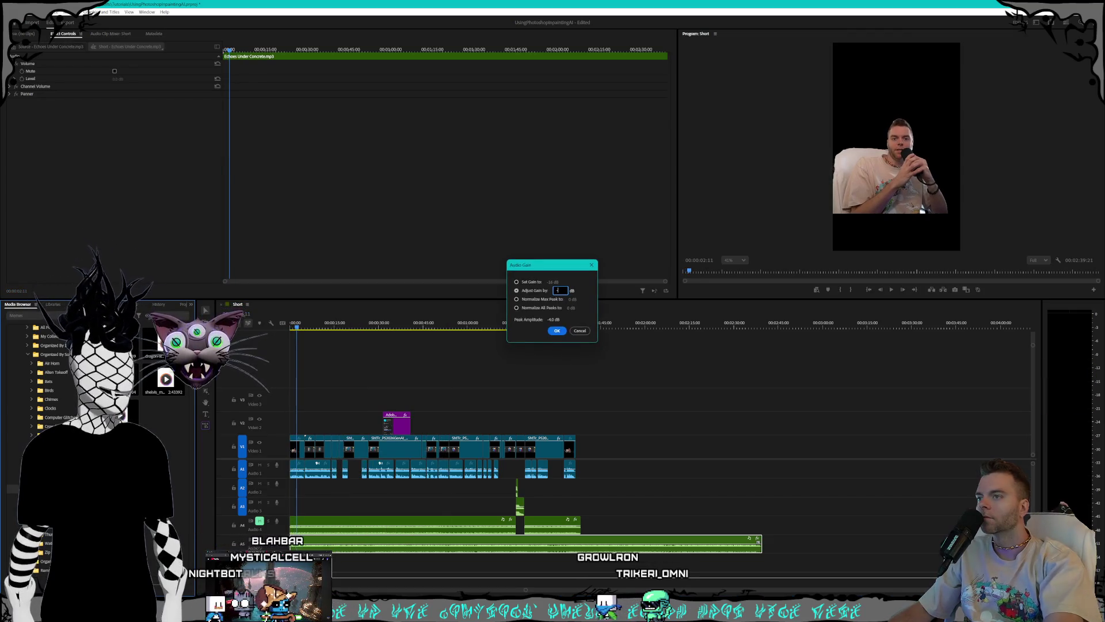
{"action": "type", "text": "-"}
{"action": "type", "text": "10"}
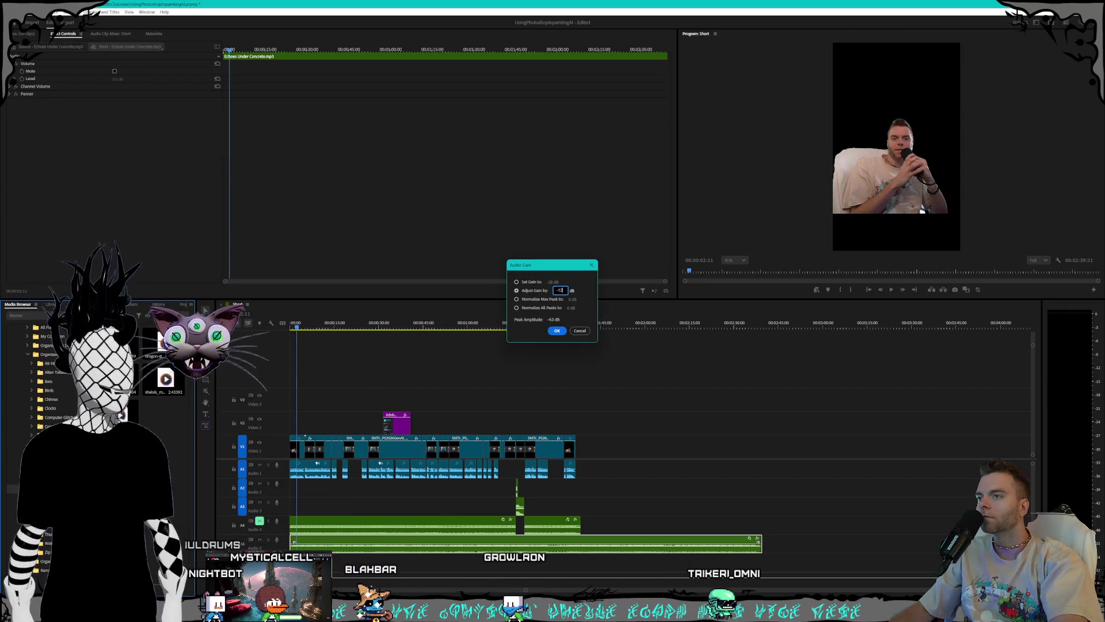
{"action": "key", "text": "Return"}
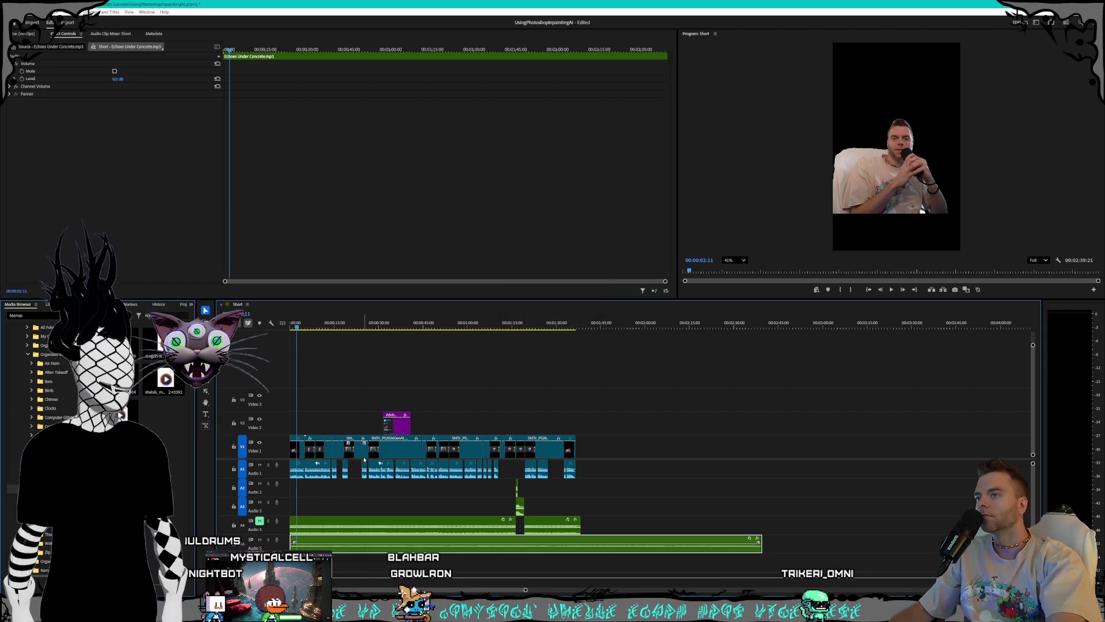
{"action": "right_click", "coordinate": [341, 550]}
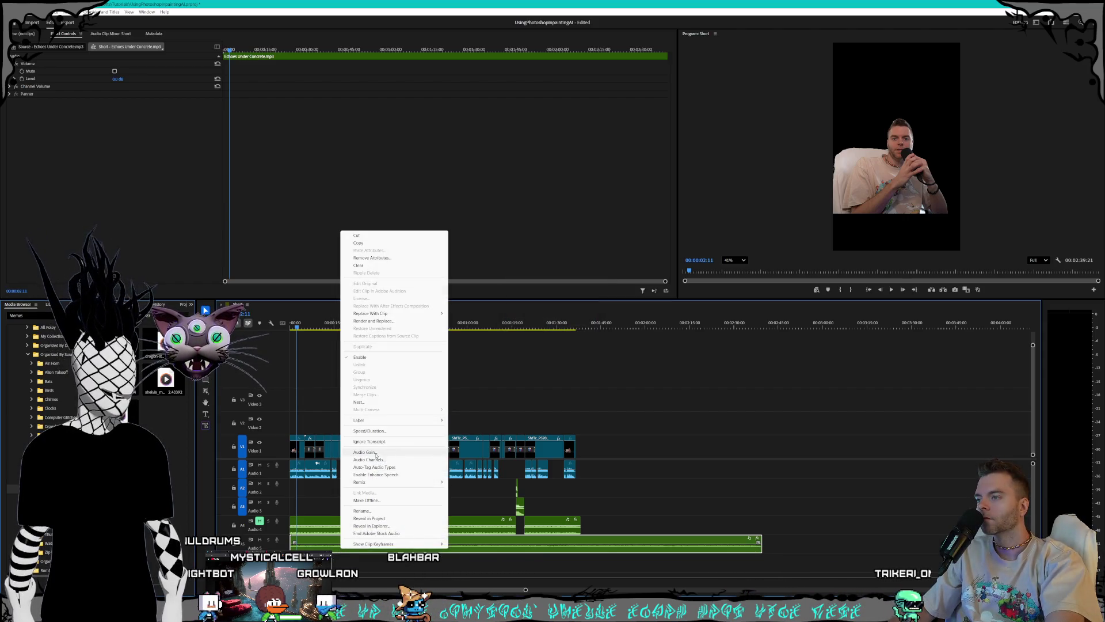
{"action": "left_click", "coordinate": [376, 454]}
{"action": "key", "text": "Return"}
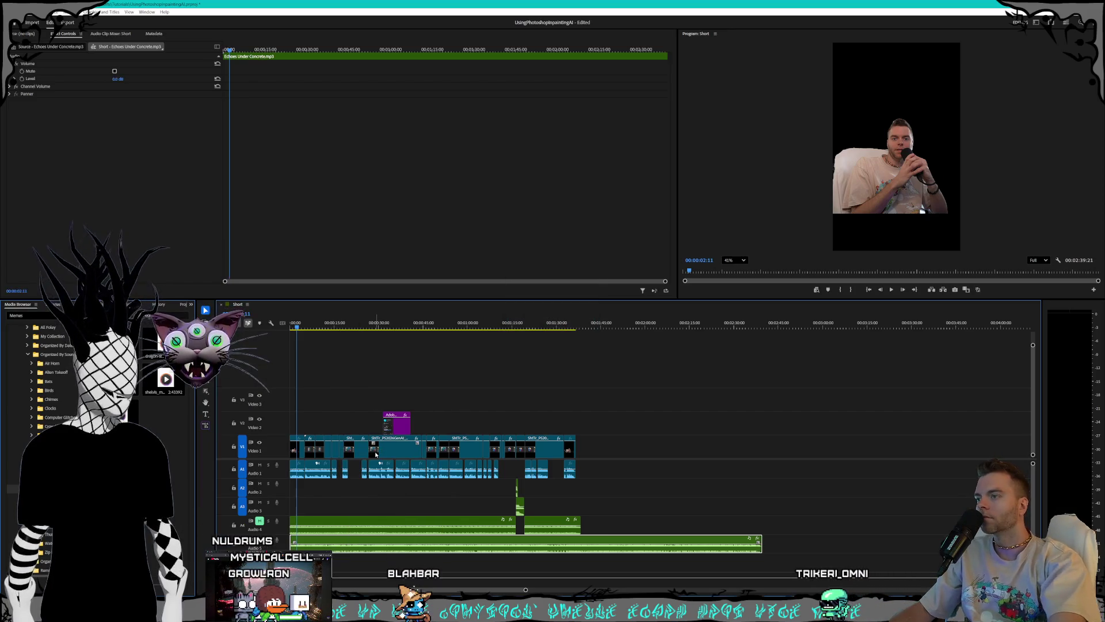
{"action": "key", "text": "space"}
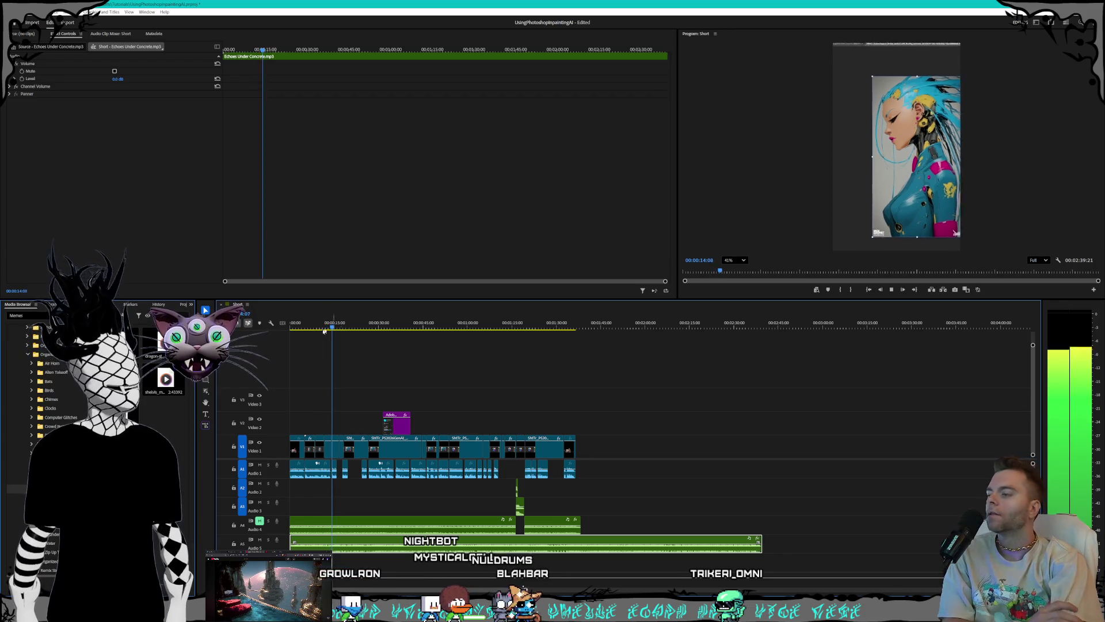
{"action": "key", "text": "alt+Tab"}
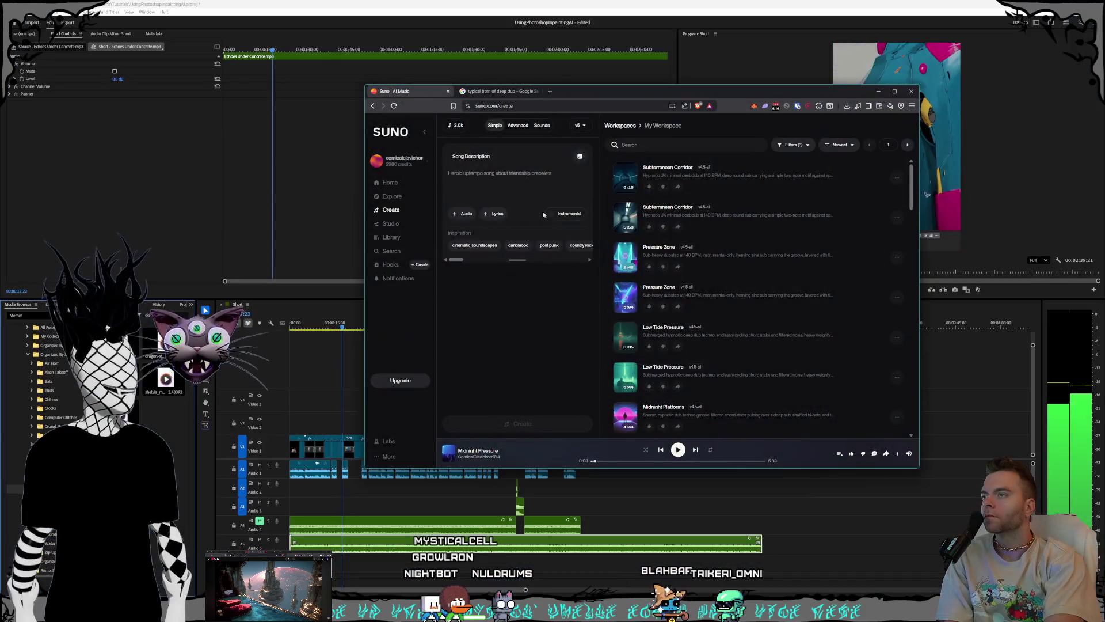
Step: Generate a Suno song from the description 'chill progressive trance 130bpm'
{"action": "left_click", "coordinate": [535, 179]}
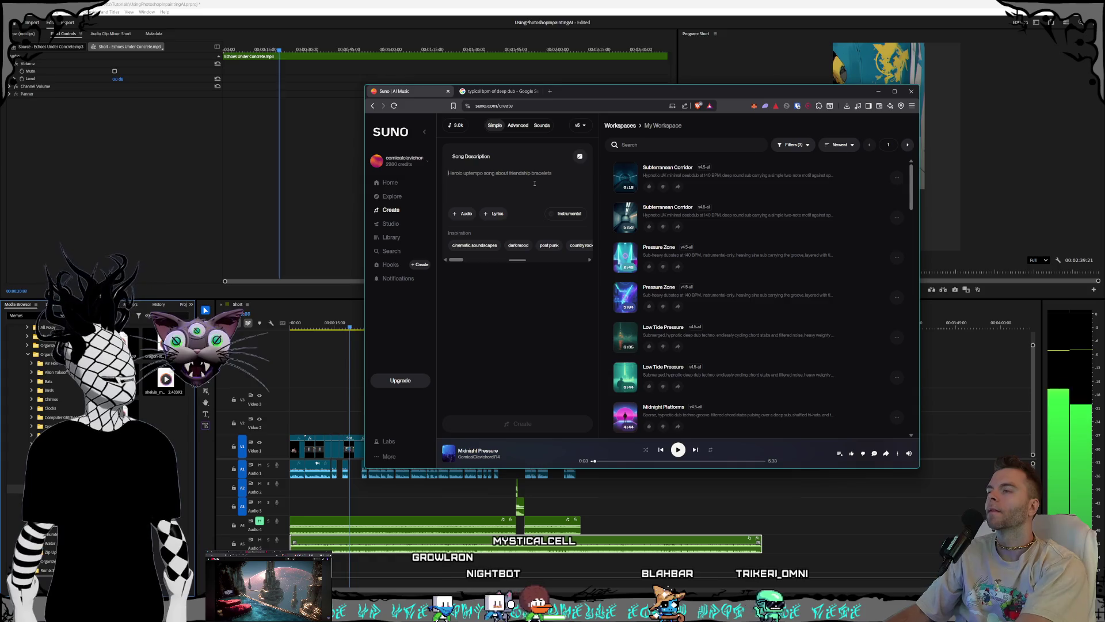
{"action": "type", "text": "c"}
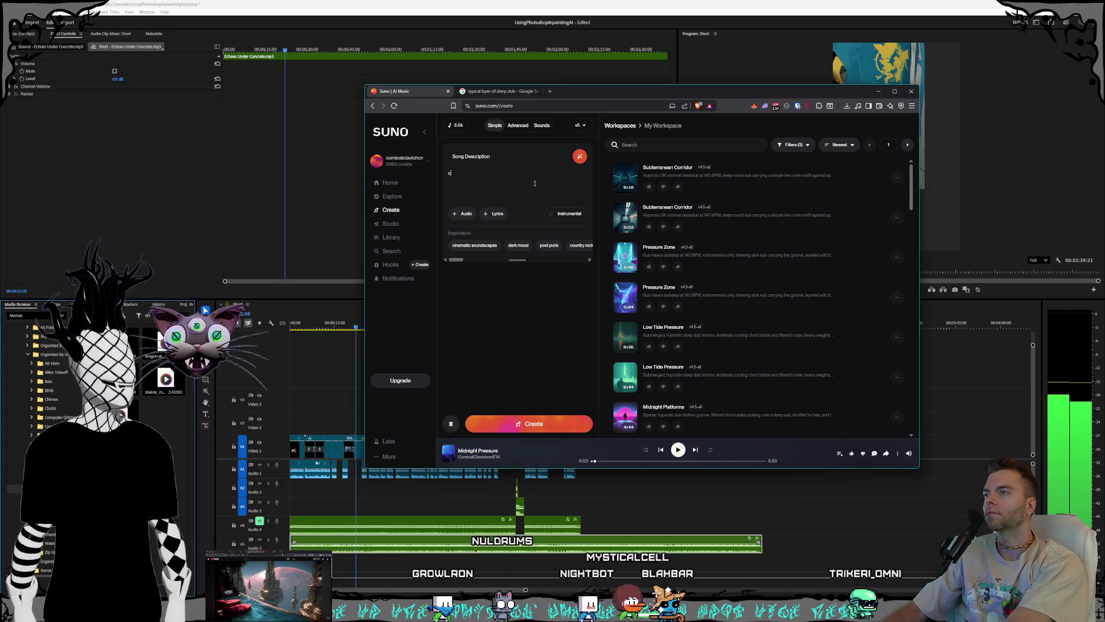
{"action": "type", "text": "hill progre"}
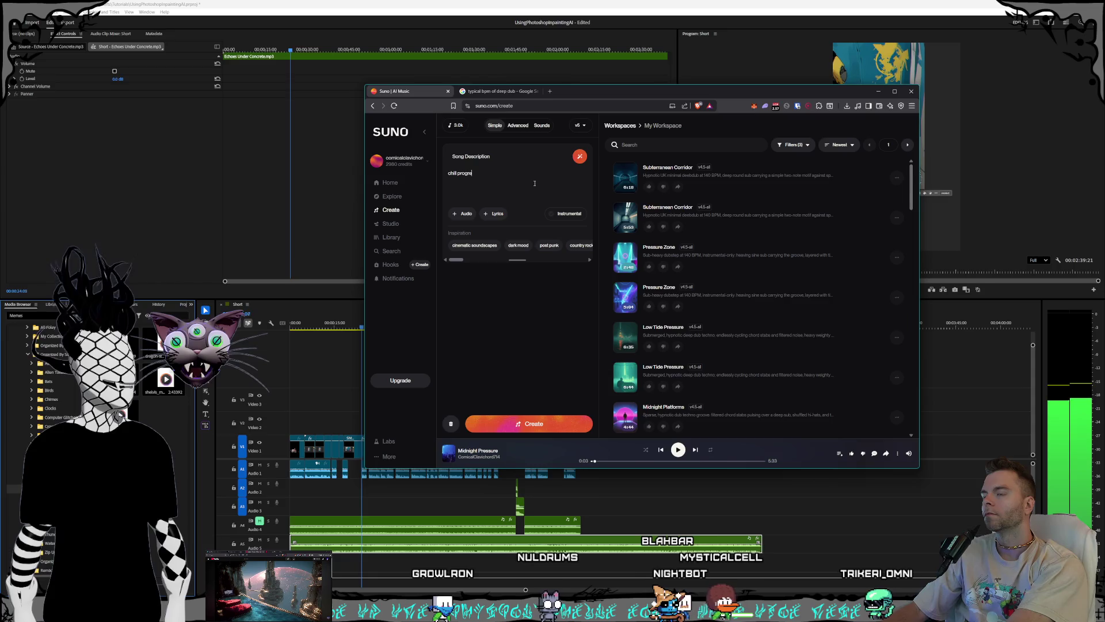
{"action": "type", "text": "ssioe tranc"}
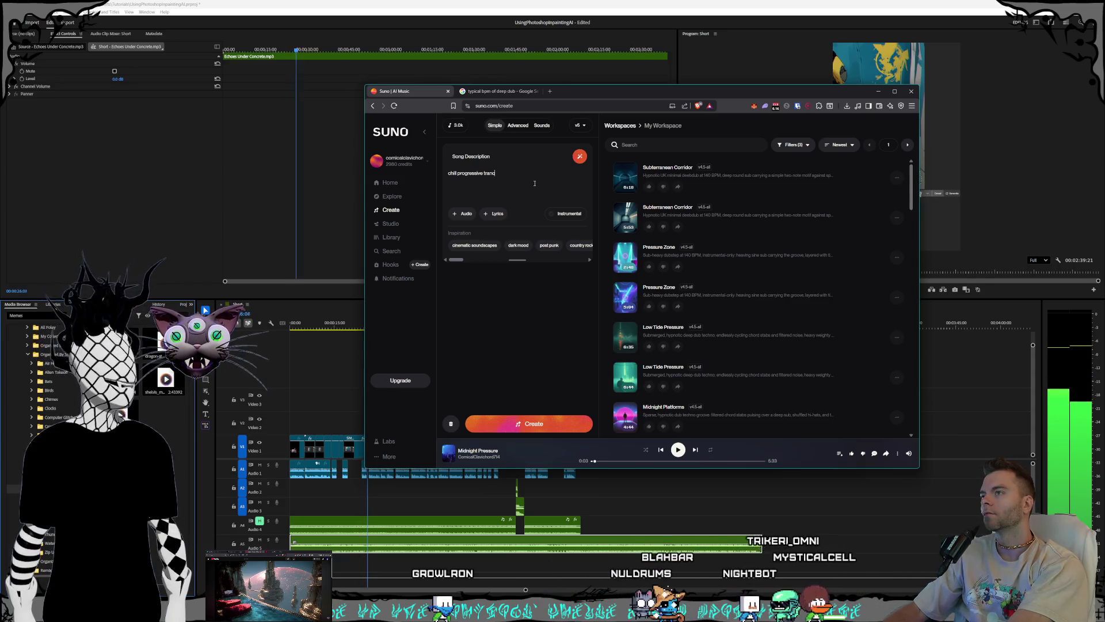
{"action": "type", "text": "e 130bpm"}
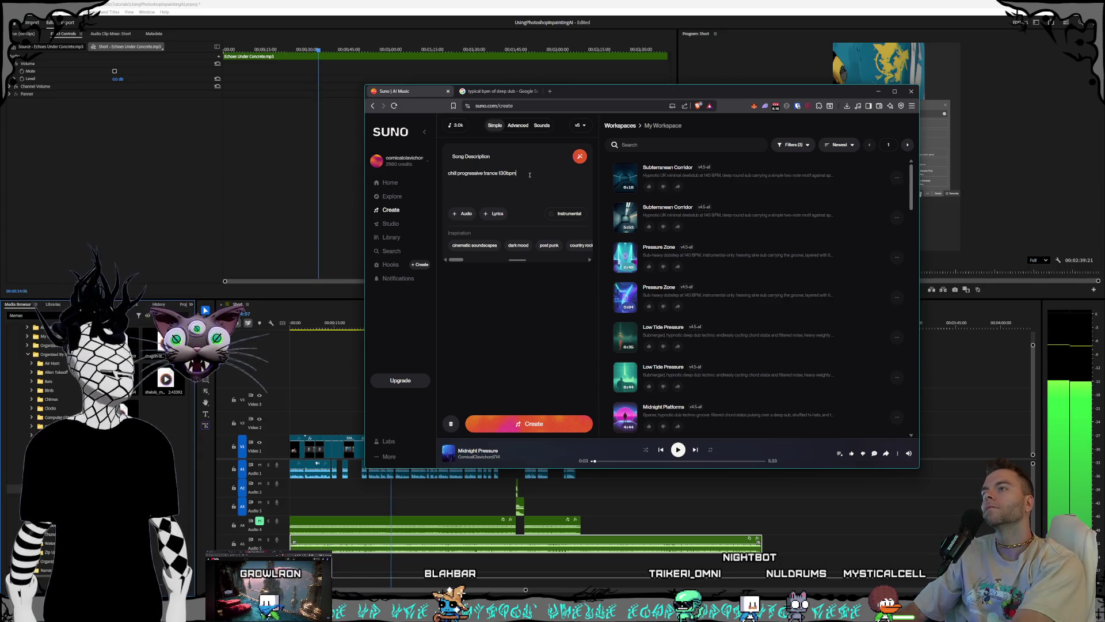
{"action": "left_click", "coordinate": [541, 423]}
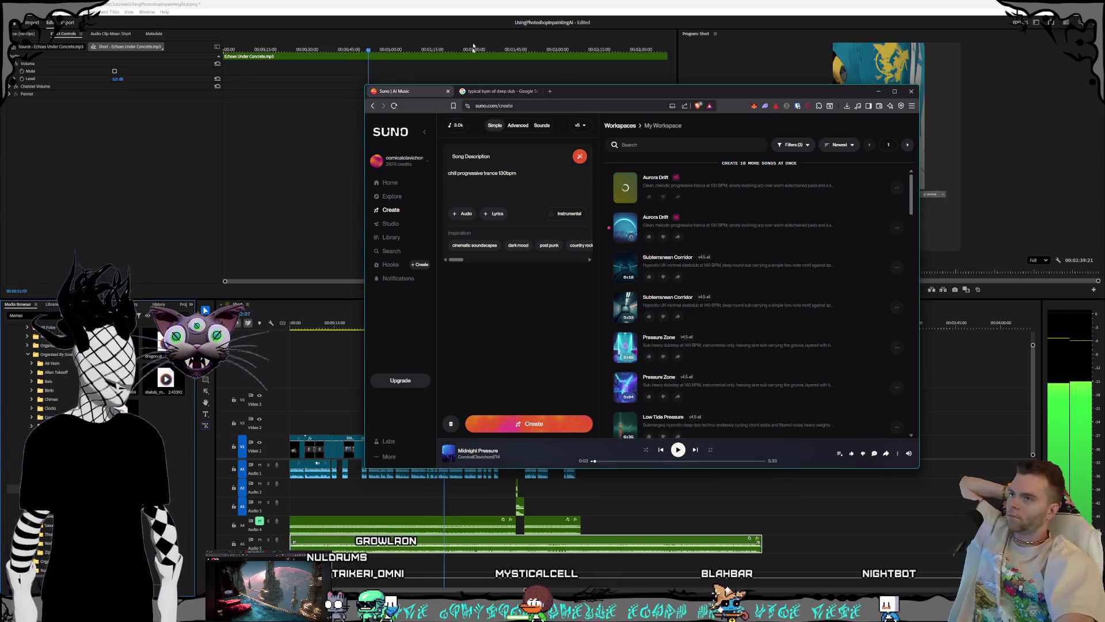
{"action": "double_click", "coordinate": [573, 13]}
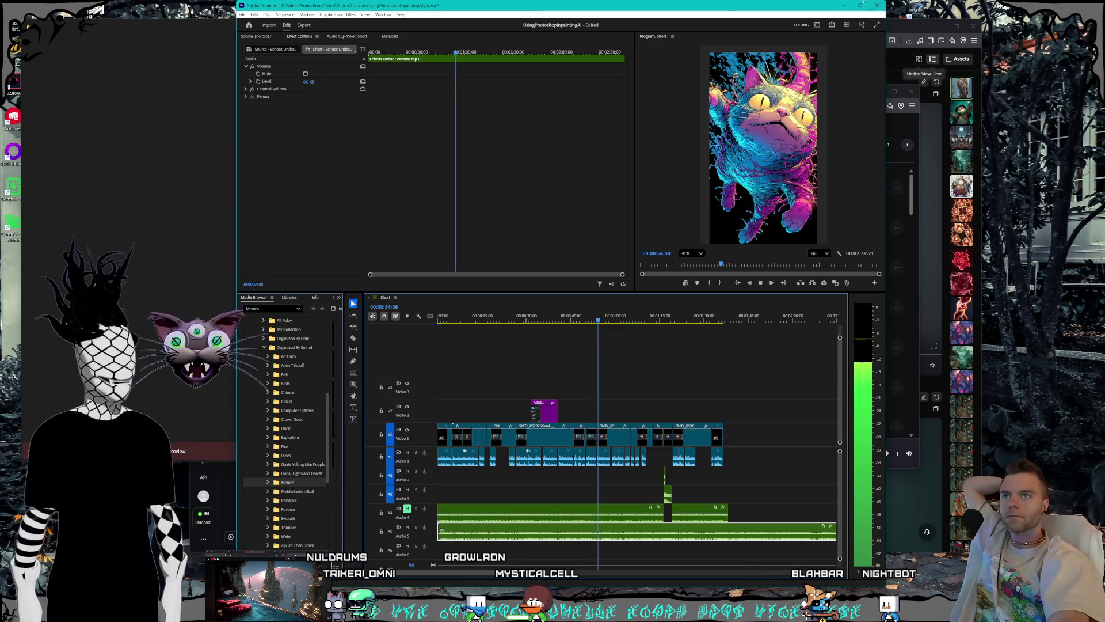
Step: Bring Premiere Pro back full screen and stop playback
{"action": "double_click", "coordinate": [707, 5]}
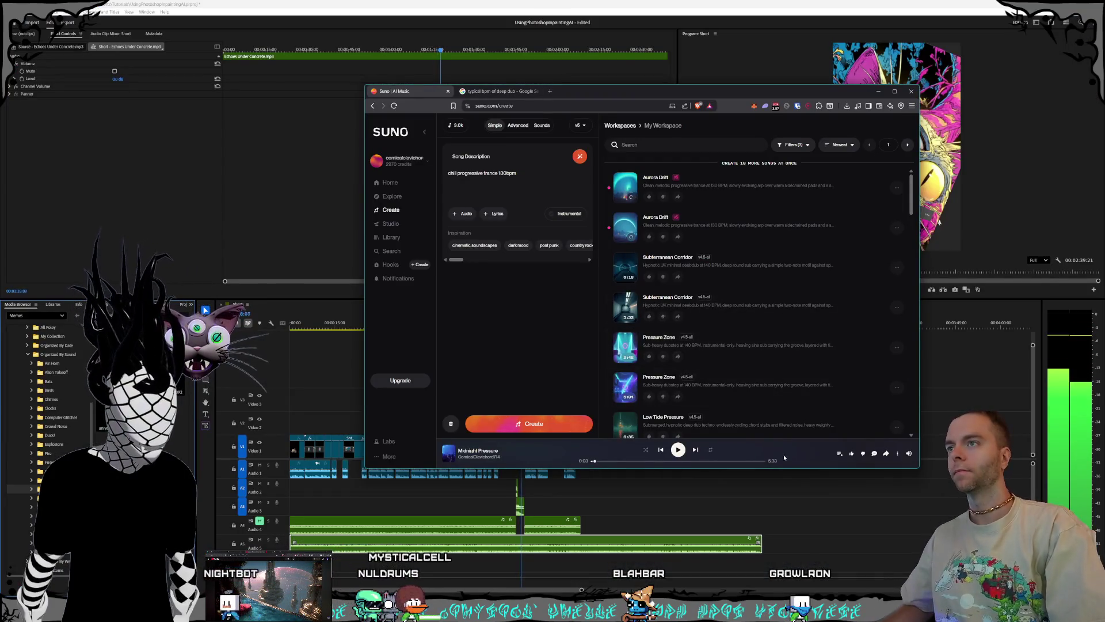
{"action": "key", "text": "alt+Tab"}
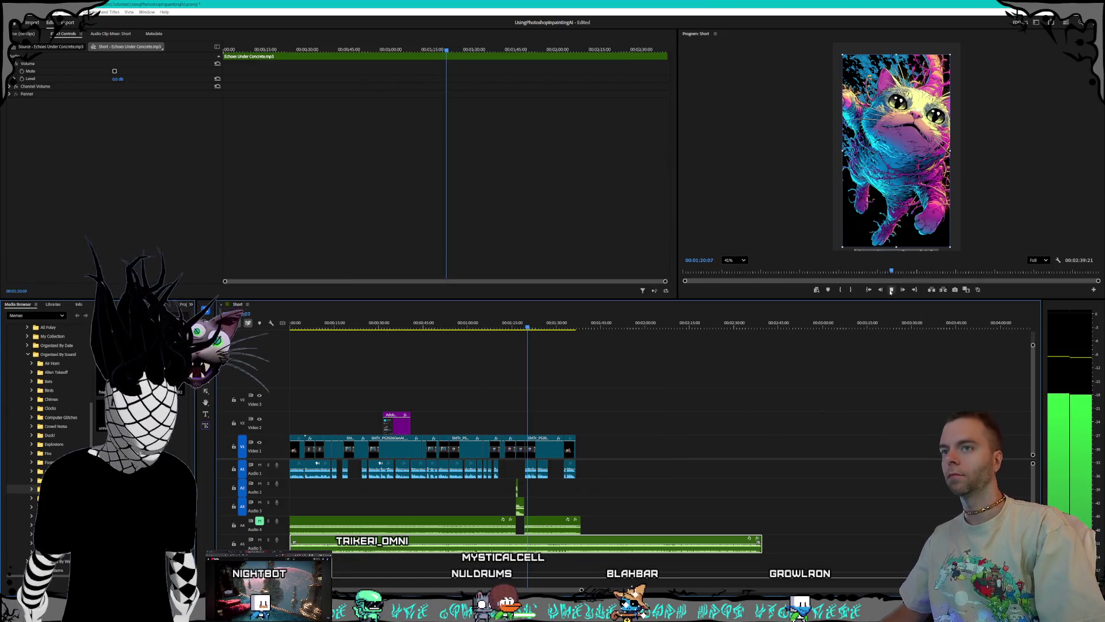
{"action": "left_click", "coordinate": [891, 289]}
Step: Mute the Audio 5 music, unmute Audio 4, and play the short from the start
{"action": "left_click", "coordinate": [260, 540]}
{"action": "left_click", "coordinate": [260, 521]}
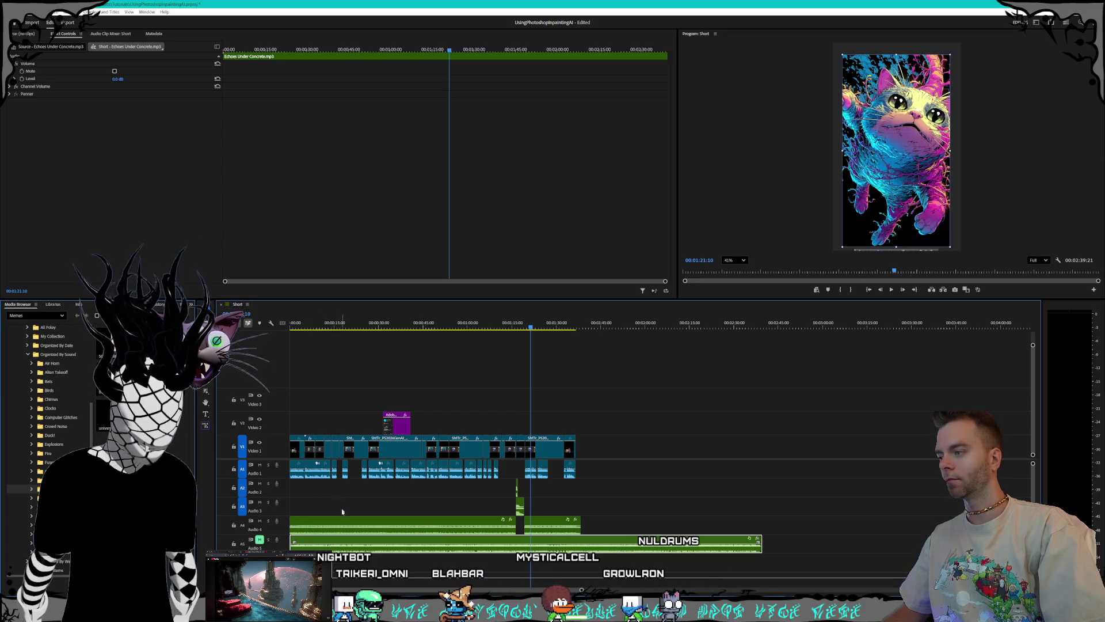
{"action": "left_click", "coordinate": [307, 324]}
{"action": "left_click", "coordinate": [294, 324]}
{"action": "key", "text": "space"}
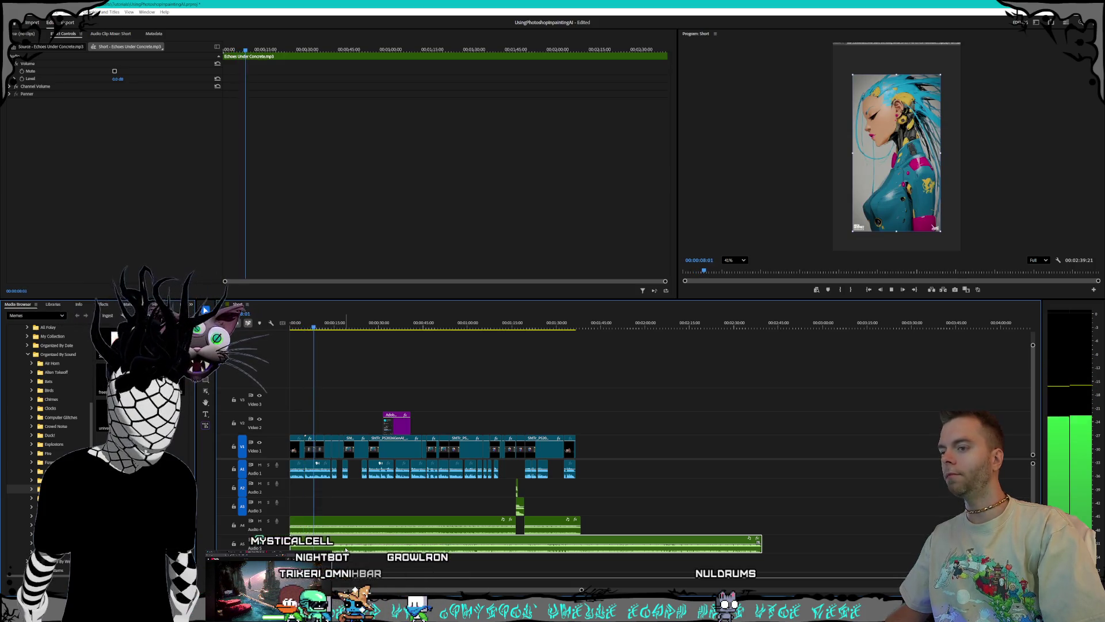
{"action": "left_click", "coordinate": [331, 510]}
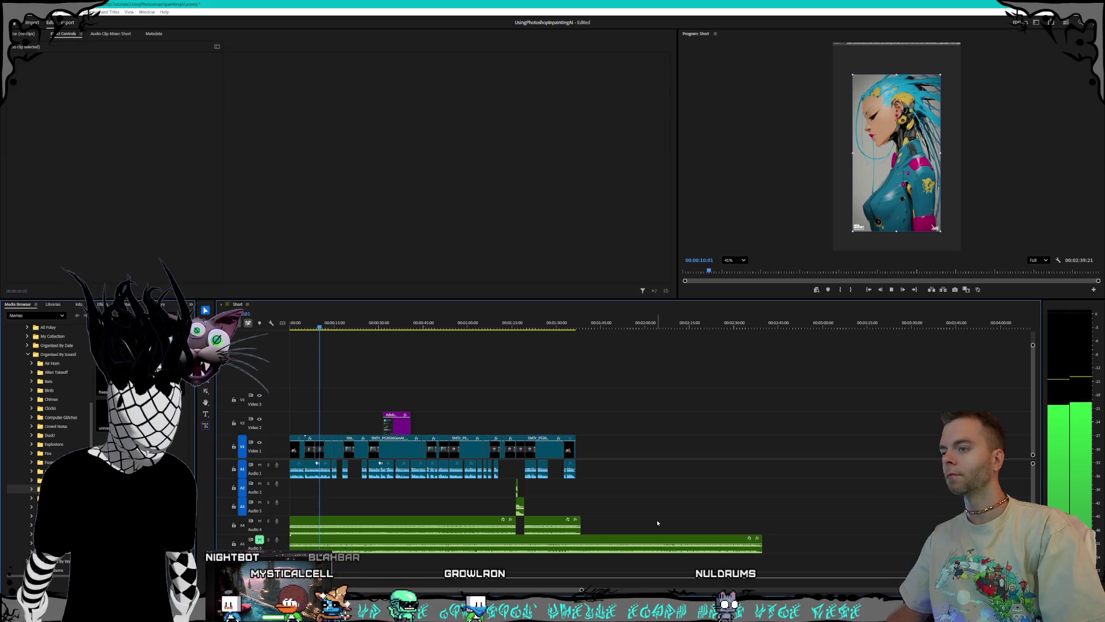
Step: Zoom the timeline, restart the short from its beginning, then stop playback
{"action": "scroll", "coordinate": [330, 501], "scroll_direction": "up", "scroll_amount": 3}
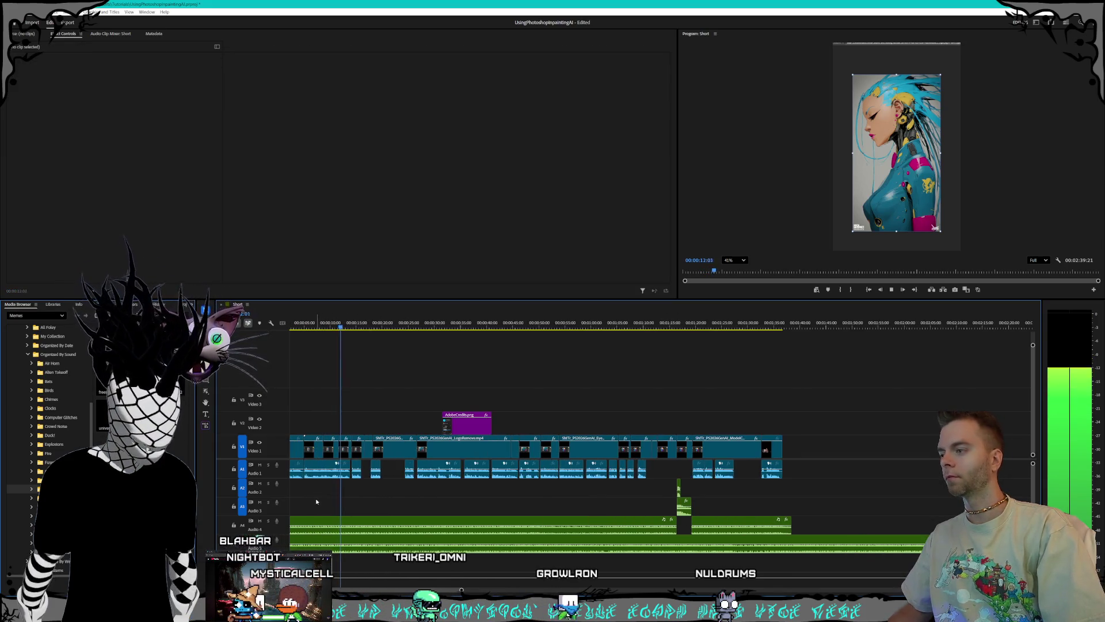
{"action": "key", "text": "Home"}
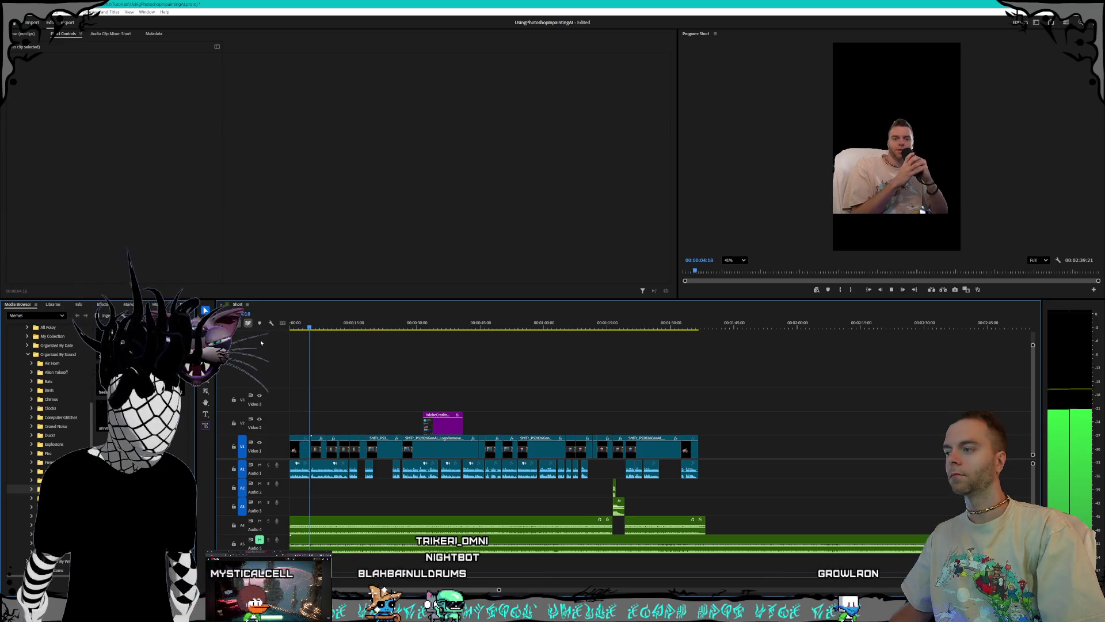
{"action": "key", "text": "space"}
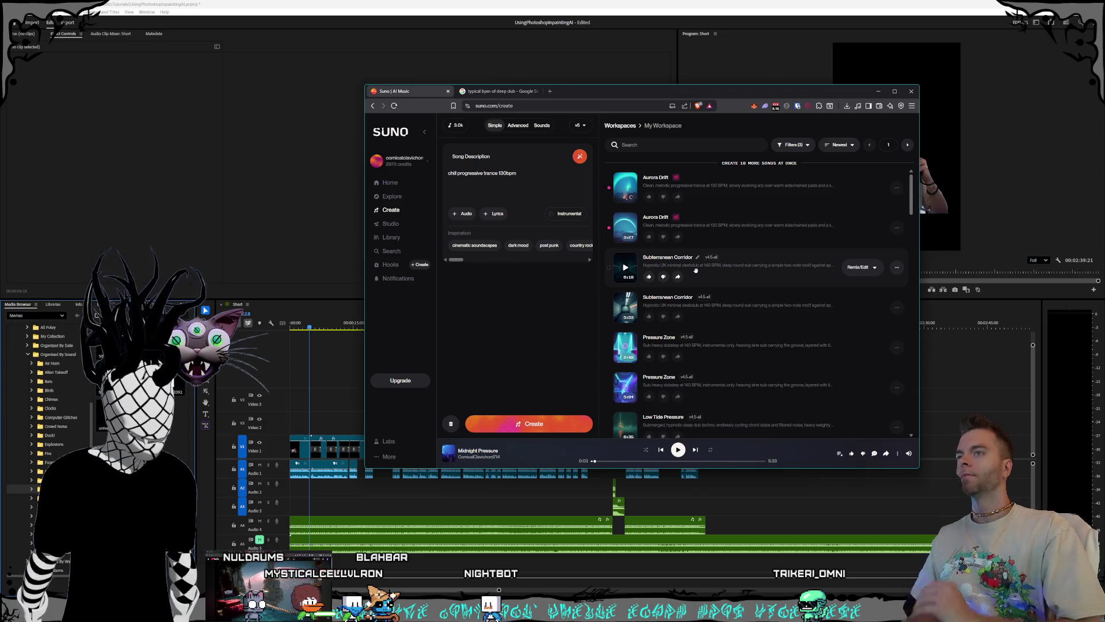
Step: Play the second Aurora Drift version and generate songs from the 130bpm chill progressive trance description
{"action": "left_click", "coordinate": [625, 227]}
{"action": "type", "text": ", no vocals"}
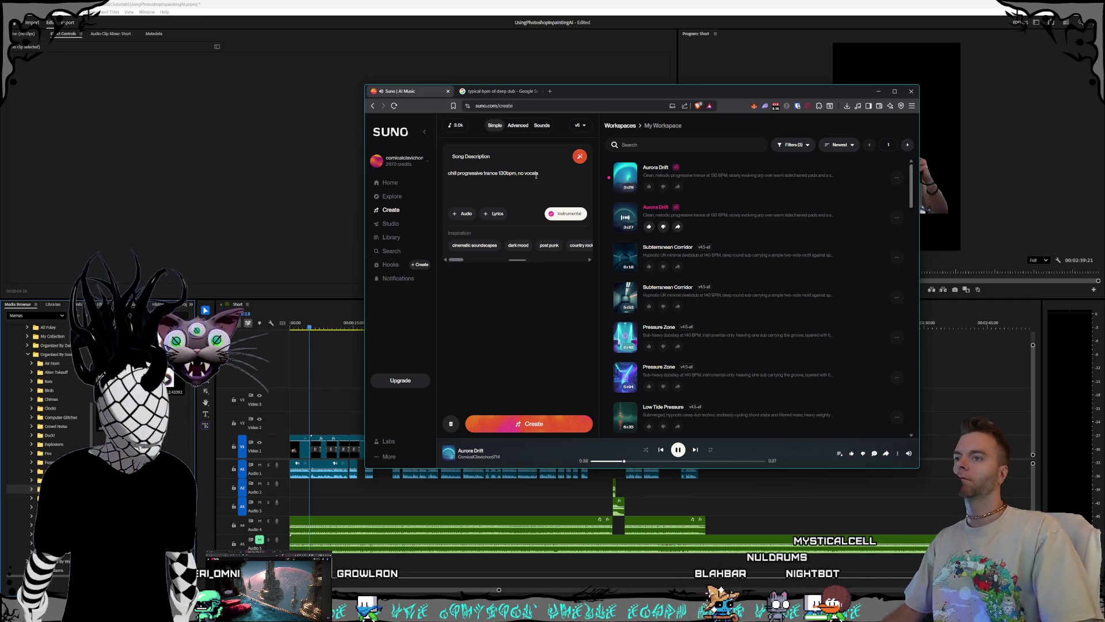
{"action": "left_click", "coordinate": [518, 425]}
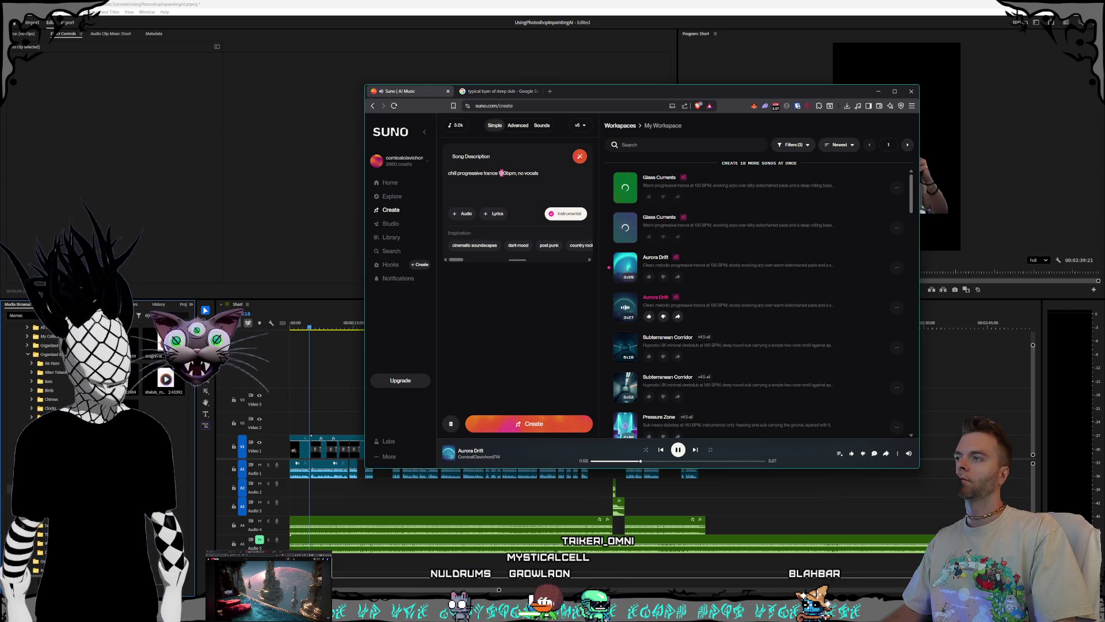
Step: Change the description's tempo to 110bpm and generate another batch of songs
{"action": "type", "text": "2"}
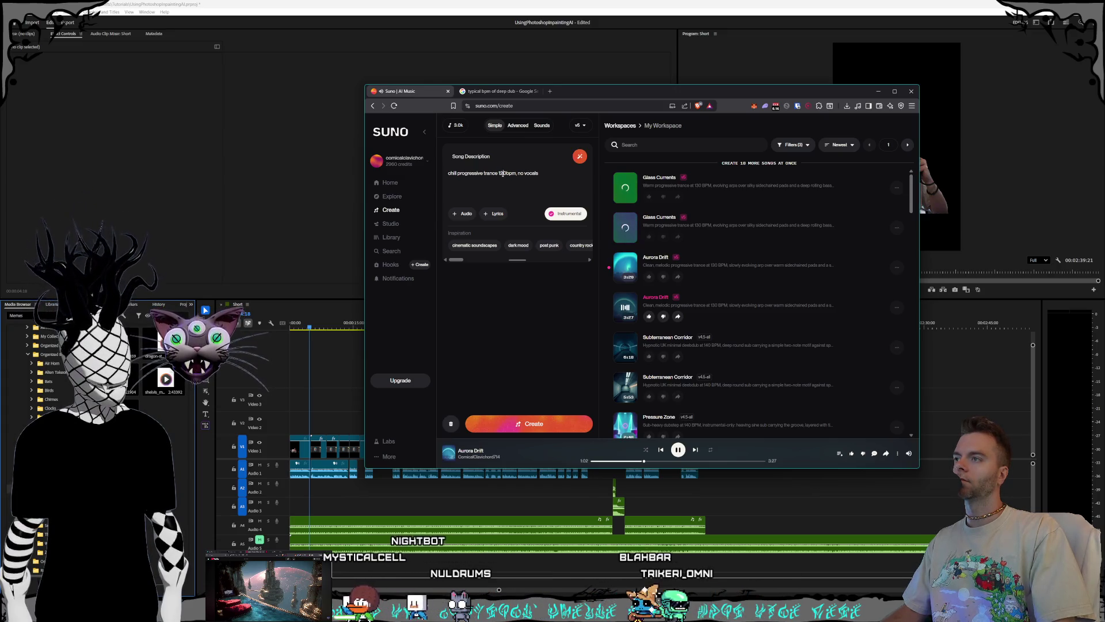
{"action": "key", "text": "BackSpace"}
{"action": "type", "text": "1"}
{"action": "left_click", "coordinate": [552, 173]}
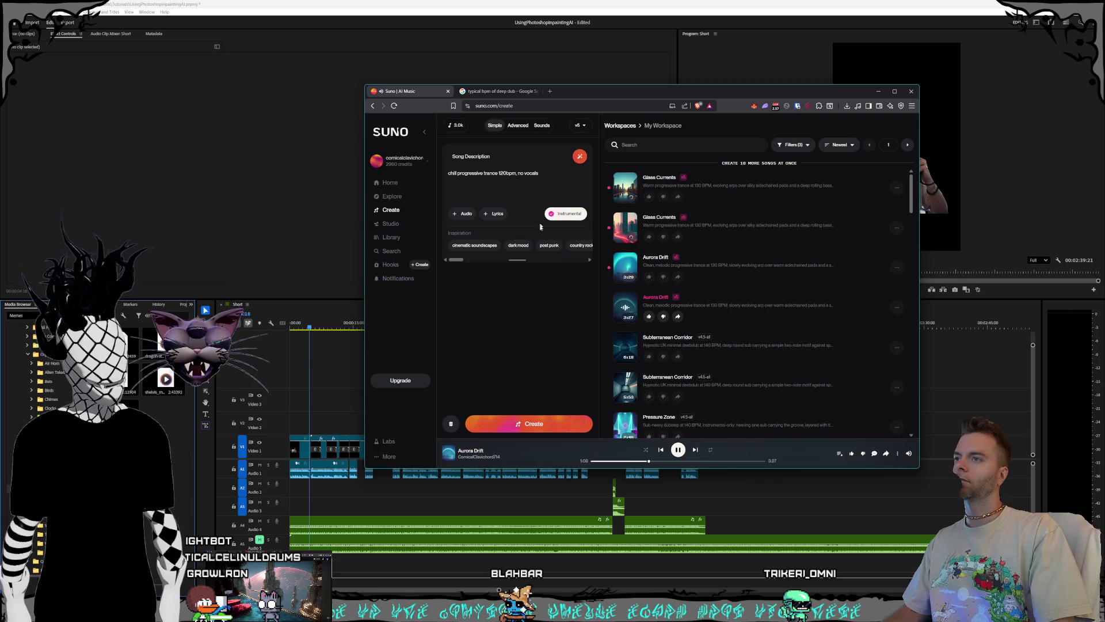
{"action": "left_click", "coordinate": [543, 424]}
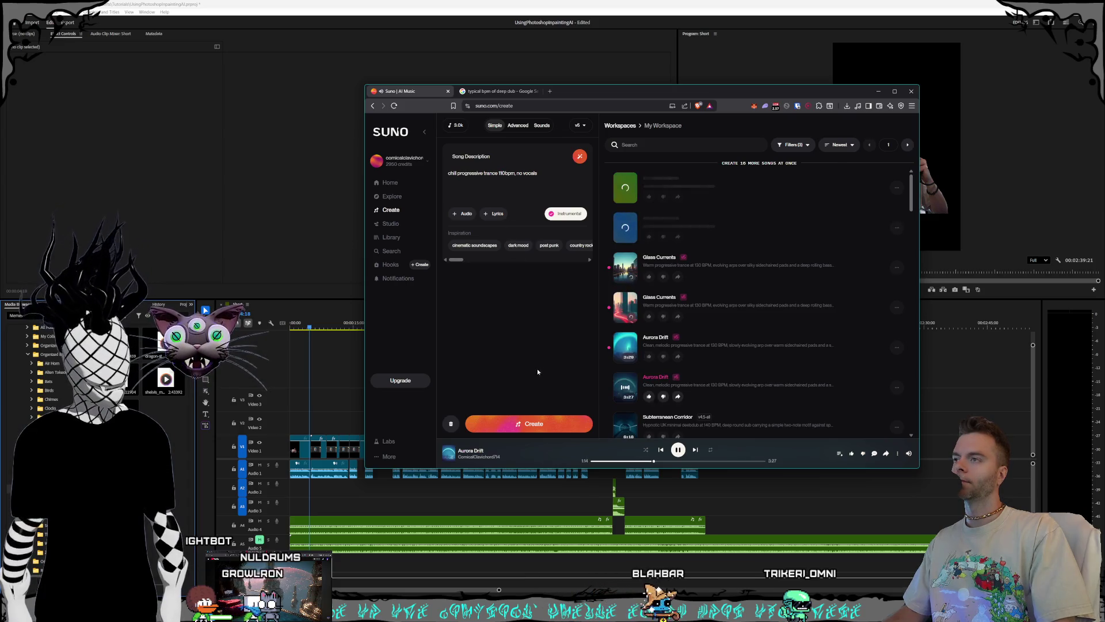
{"action": "left_click", "coordinate": [540, 429]}
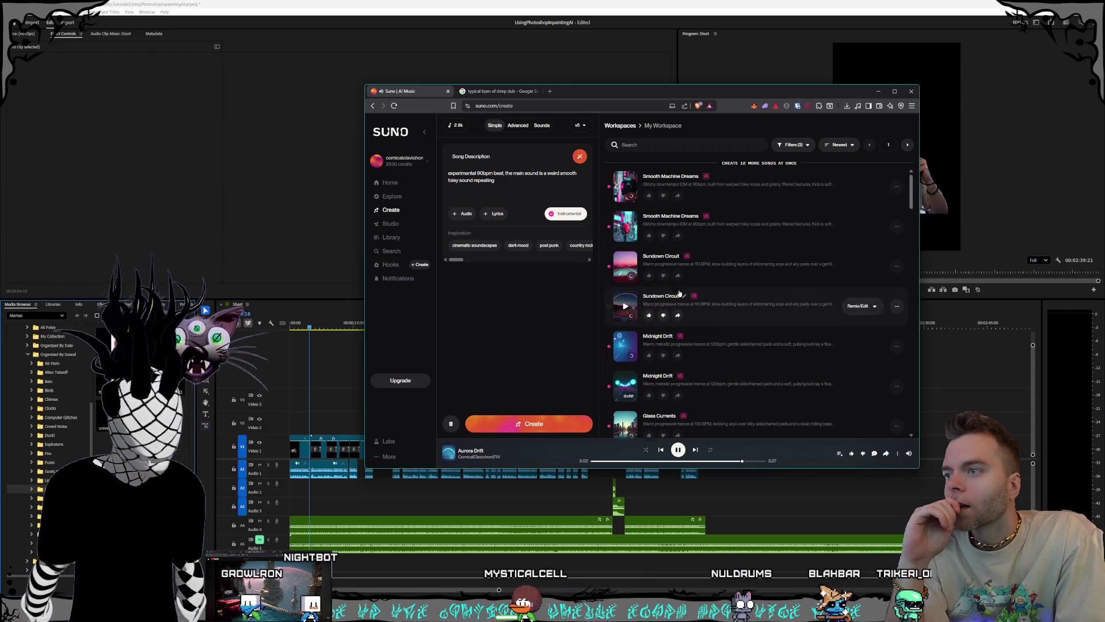
Step: Scroll down the workspace list and jump ahead in the playing Aurora Drift track
{"action": "scroll", "coordinate": [668, 272], "scroll_direction": "down", "scroll_amount": 1}
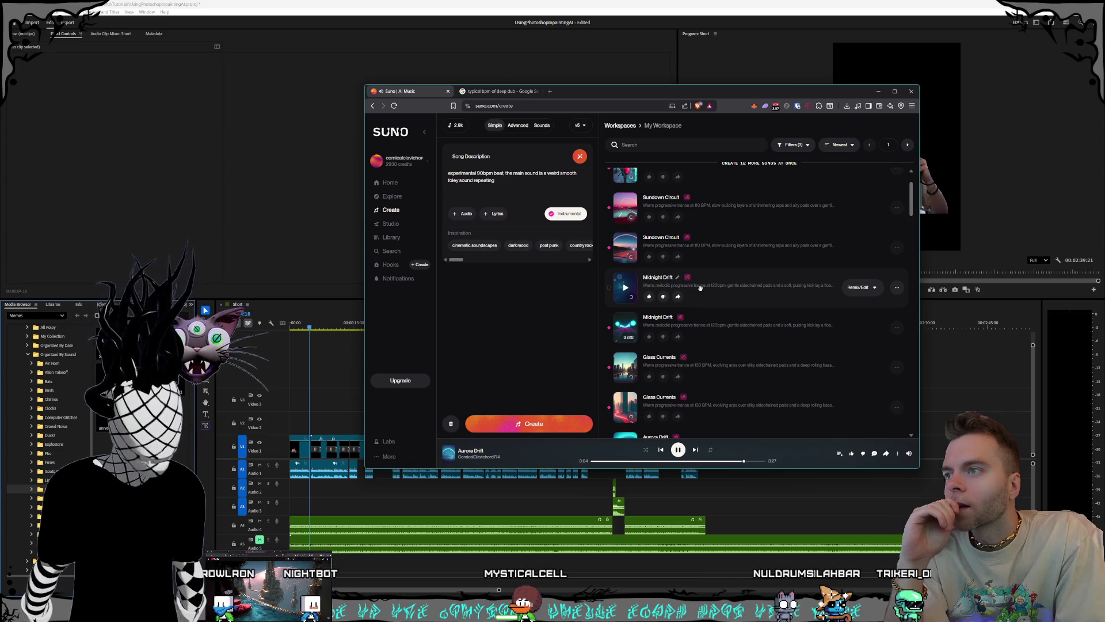
{"action": "scroll", "coordinate": [700, 288], "scroll_direction": "down", "scroll_amount": 2}
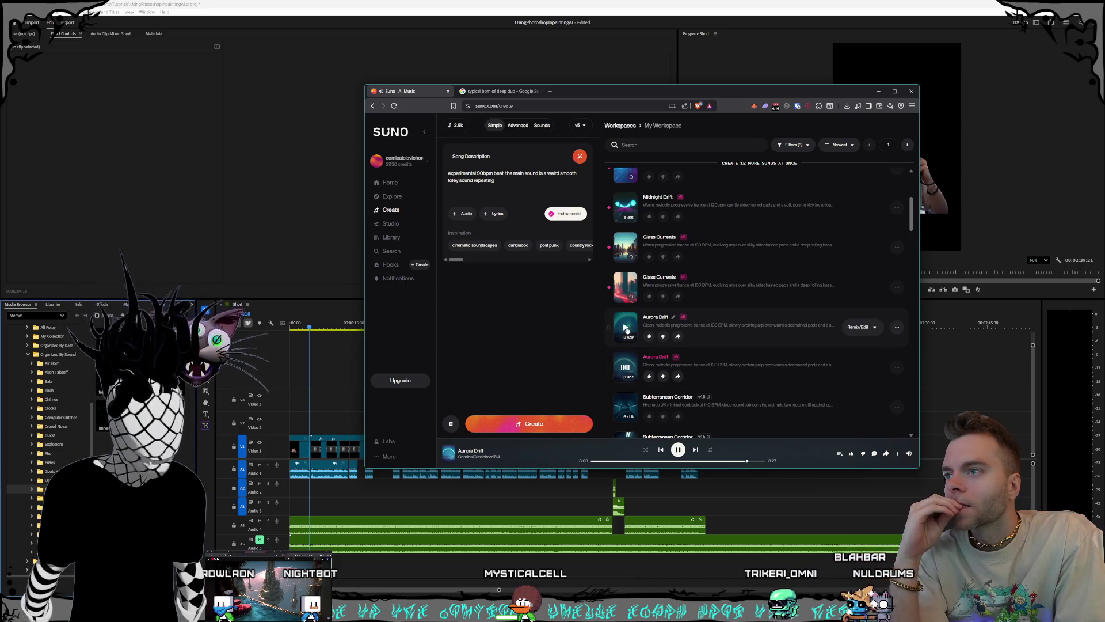
{"action": "left_click", "coordinate": [621, 461]}
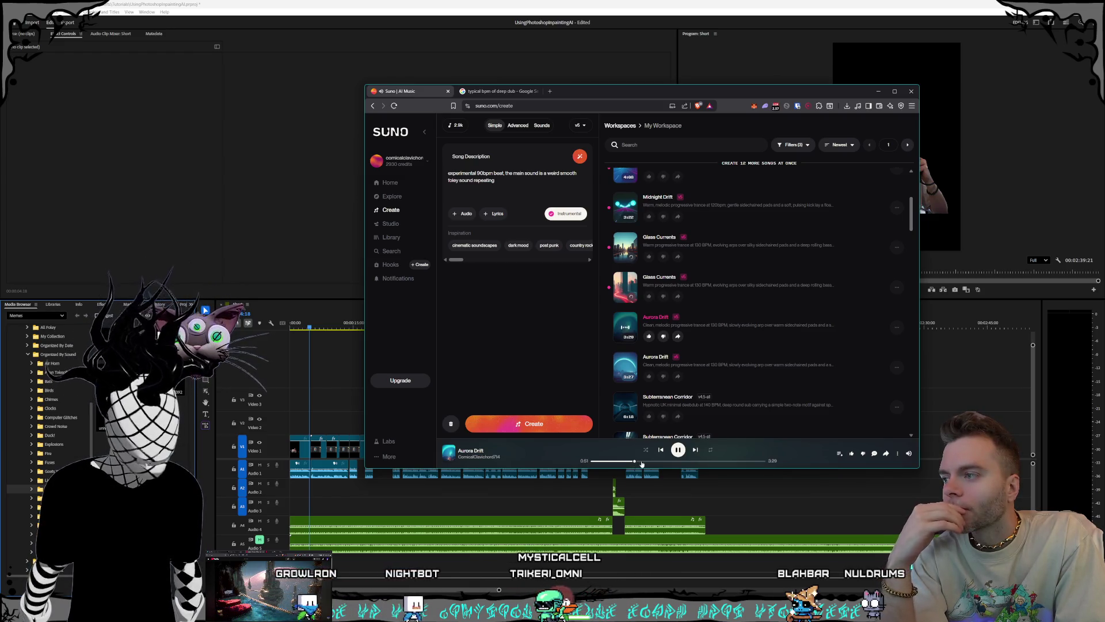
Step: Skim Aurora Drift along its seek bar, ending around 1:48 of its 3:26 length
{"action": "left_click", "coordinate": [651, 462]}
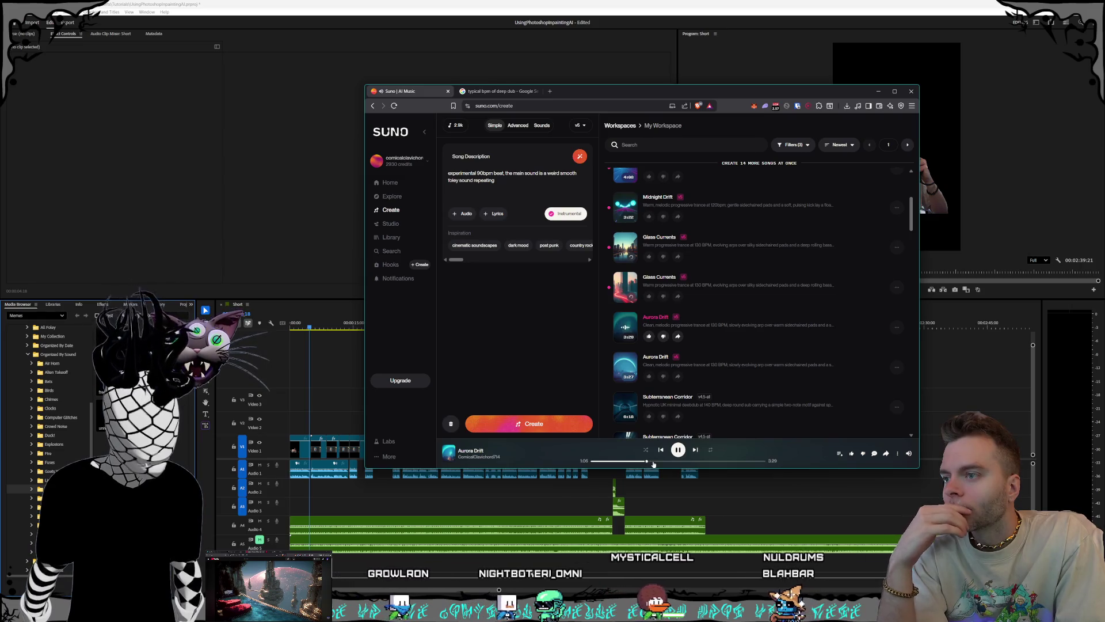
{"action": "left_click", "coordinate": [664, 461]}
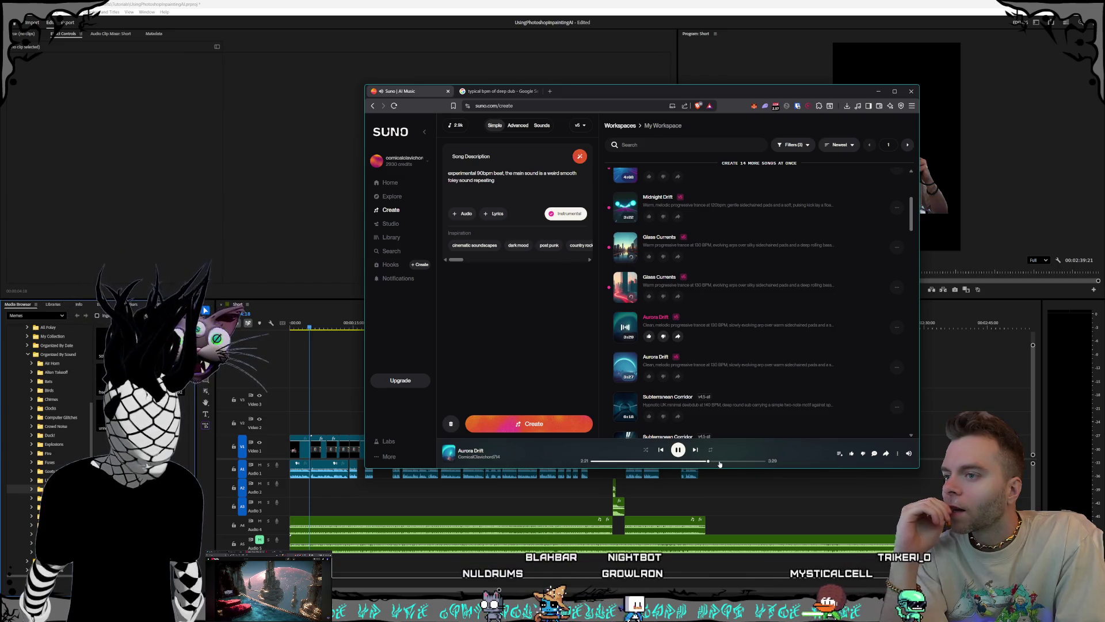
{"action": "left_click", "coordinate": [719, 463]}
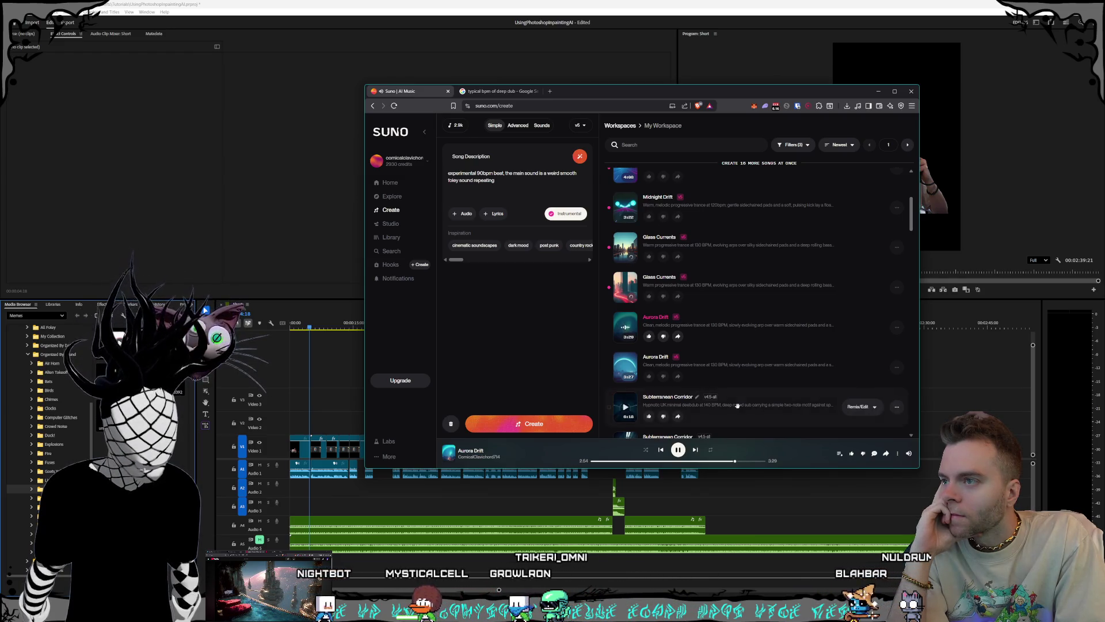
{"action": "scroll", "coordinate": [739, 410], "scroll_direction": "up", "scroll_amount": 1}
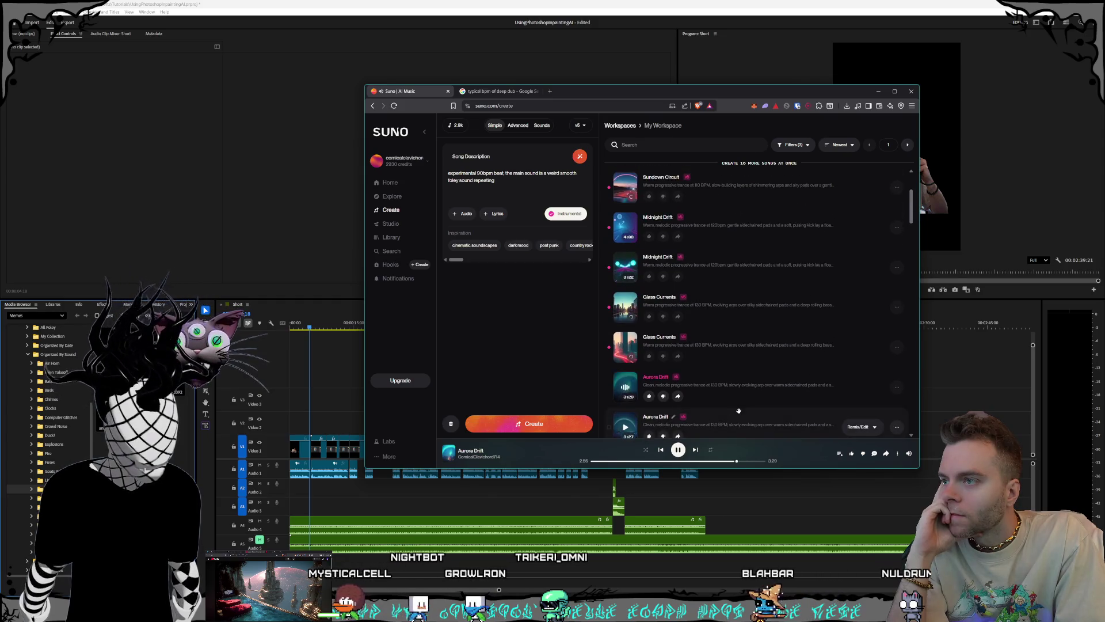
{"action": "scroll", "coordinate": [738, 411], "scroll_direction": "down", "scroll_amount": 2}
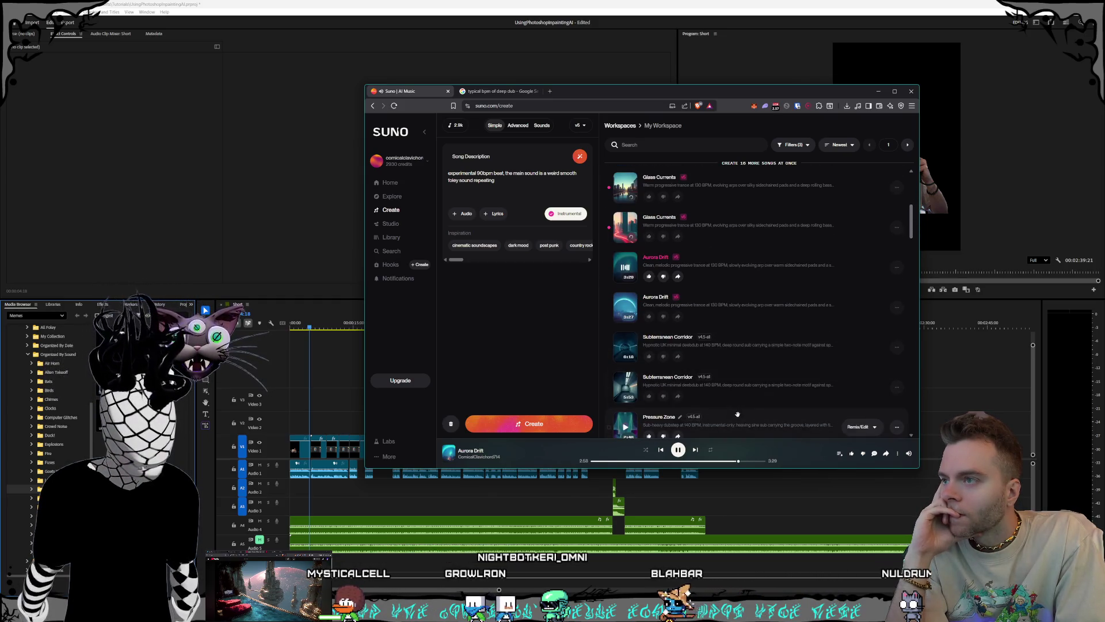
{"action": "scroll", "coordinate": [737, 414], "scroll_direction": "up", "scroll_amount": 3}
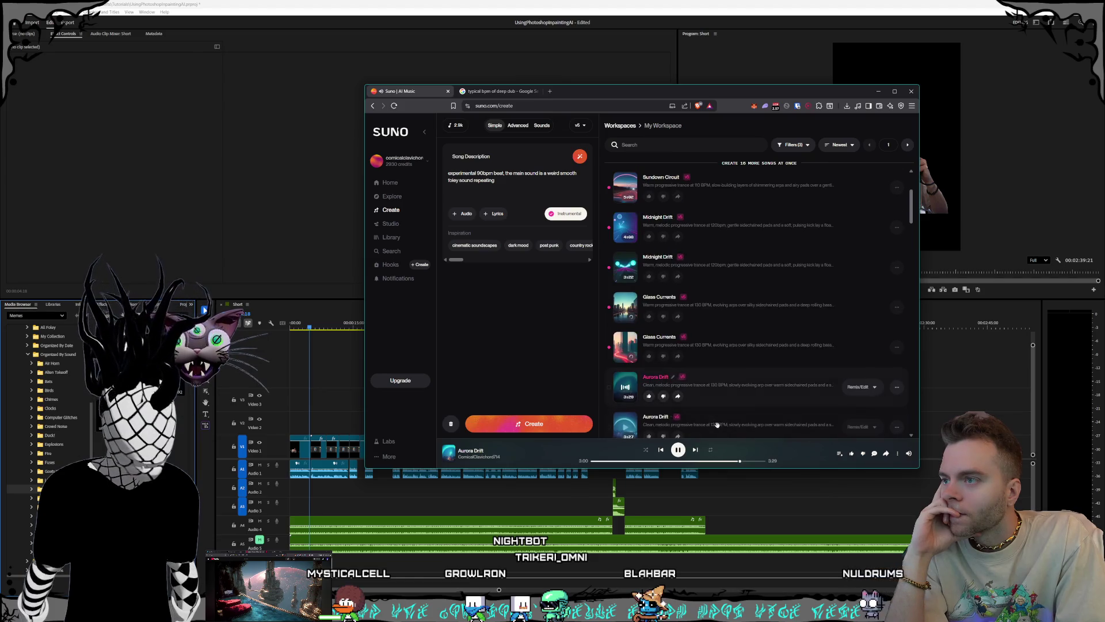
{"action": "left_click", "coordinate": [600, 461]}
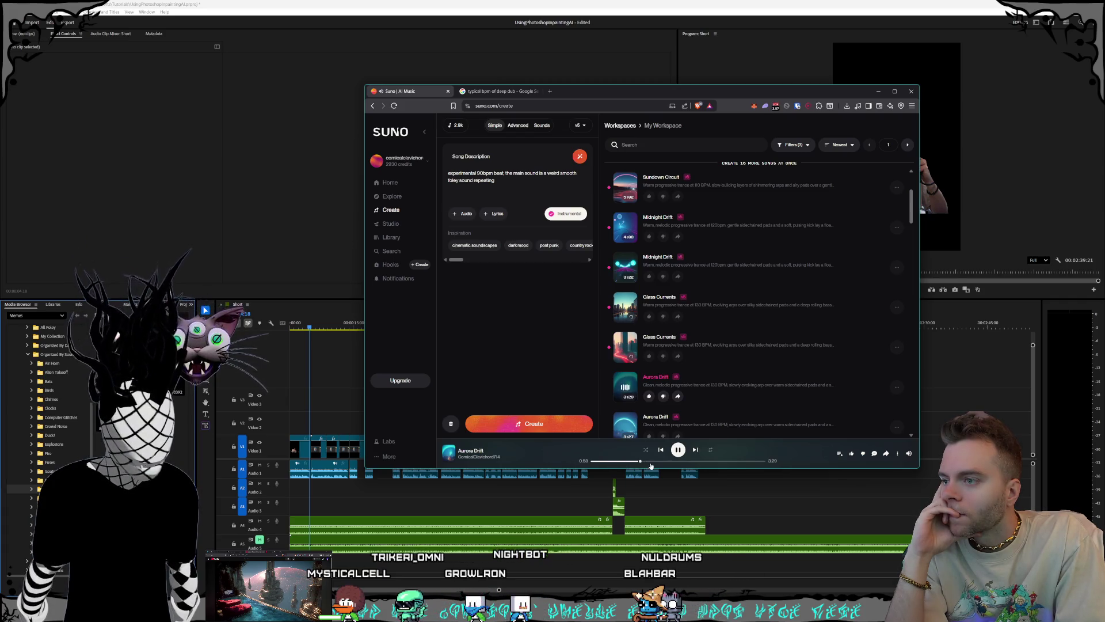
{"action": "left_click_drag", "start_coordinate": [648, 463], "coordinate": [666, 464]}
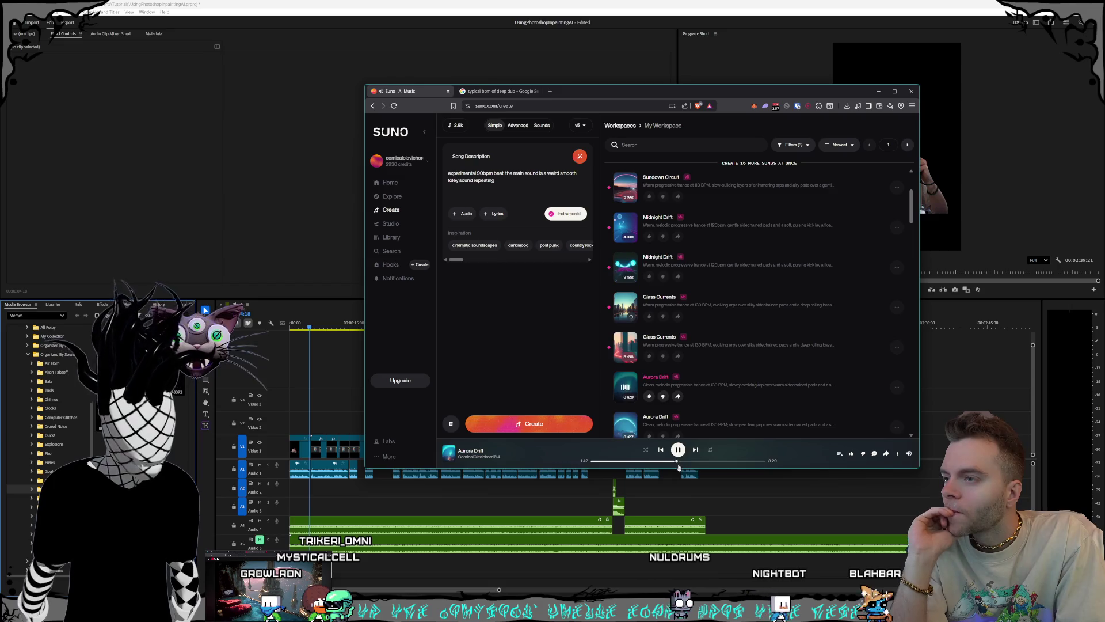
{"action": "left_click", "coordinate": [681, 462]}
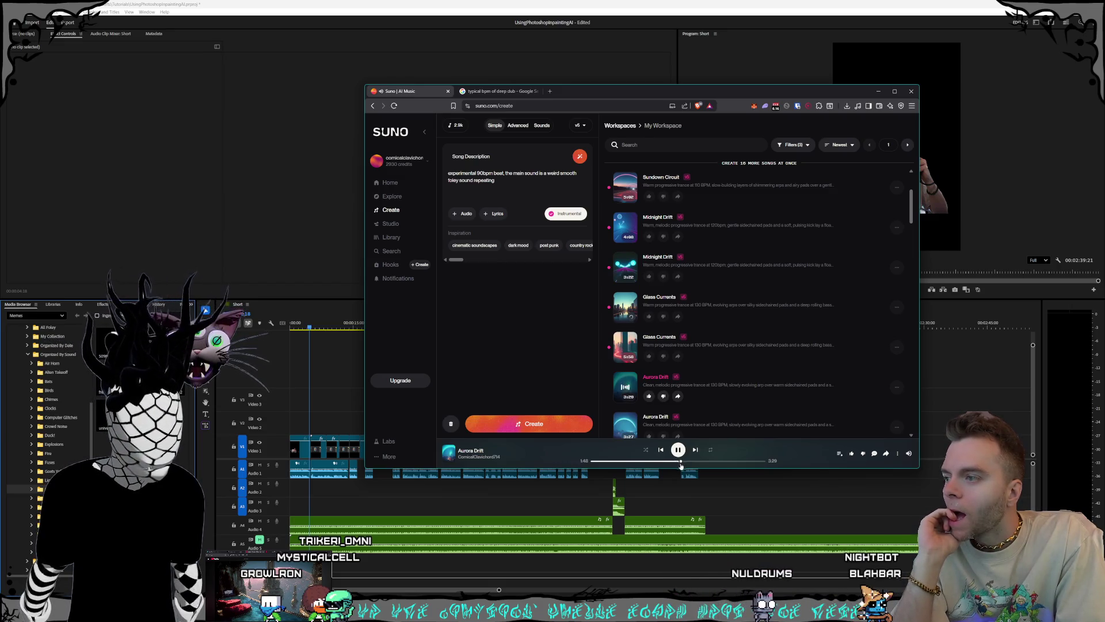
{"action": "scroll", "coordinate": [889, 390], "scroll_direction": "down", "scroll_amount": 1}
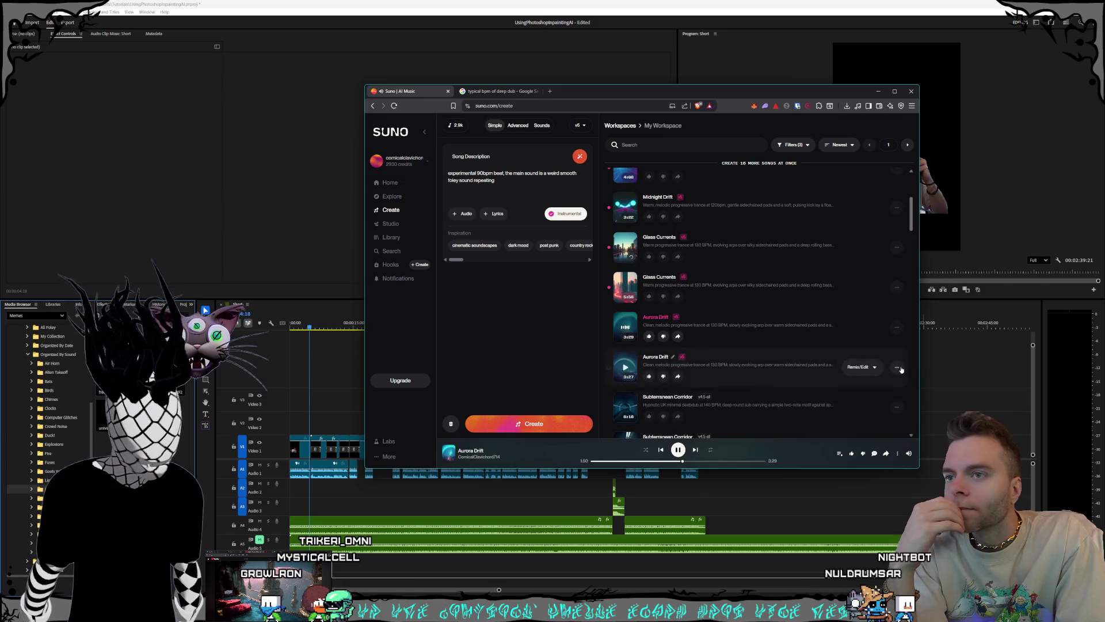
Step: Download Aurora Drift as an MP3 and save it with its default name
{"action": "left_click", "coordinate": [891, 367]}
{"action": "mouse_move", "coordinate": [866, 400]}
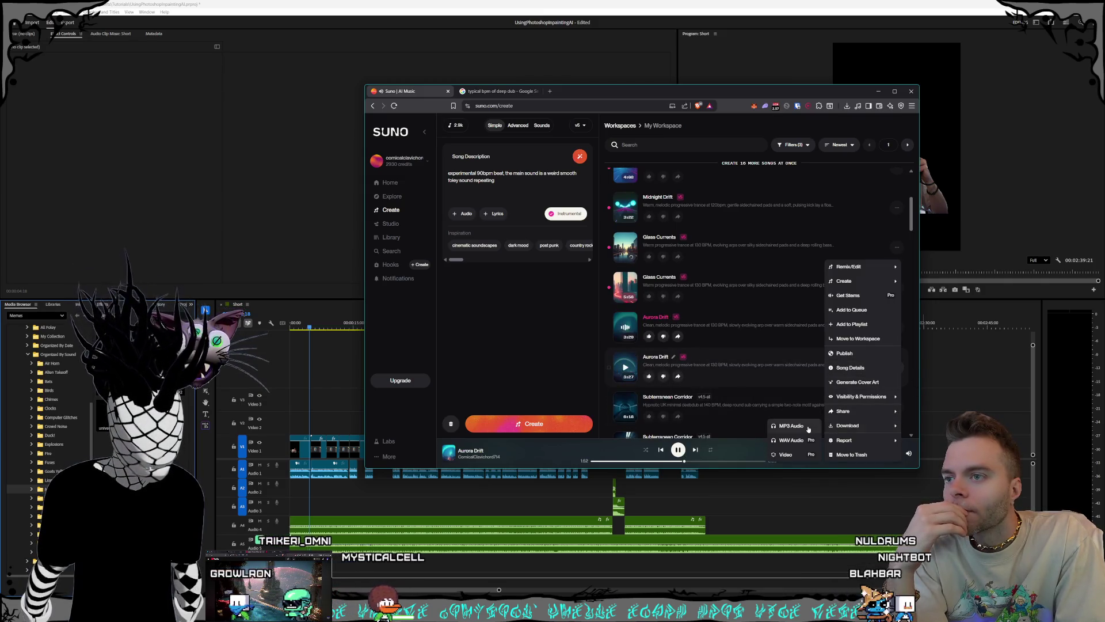
{"action": "left_click", "coordinate": [625, 336]}
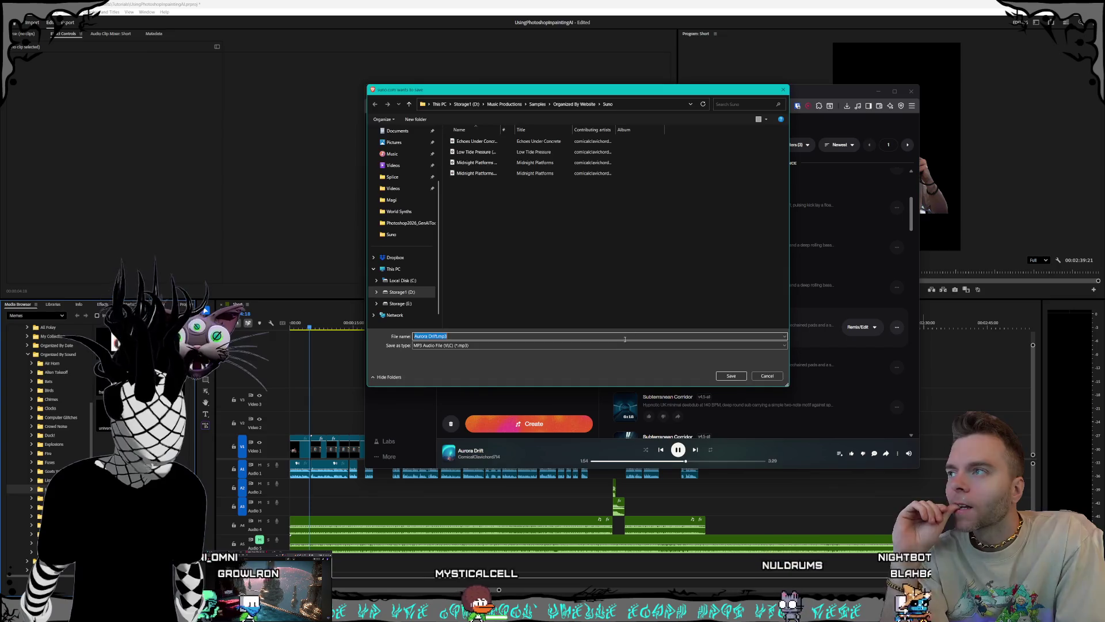
{"action": "left_click", "coordinate": [731, 377]}
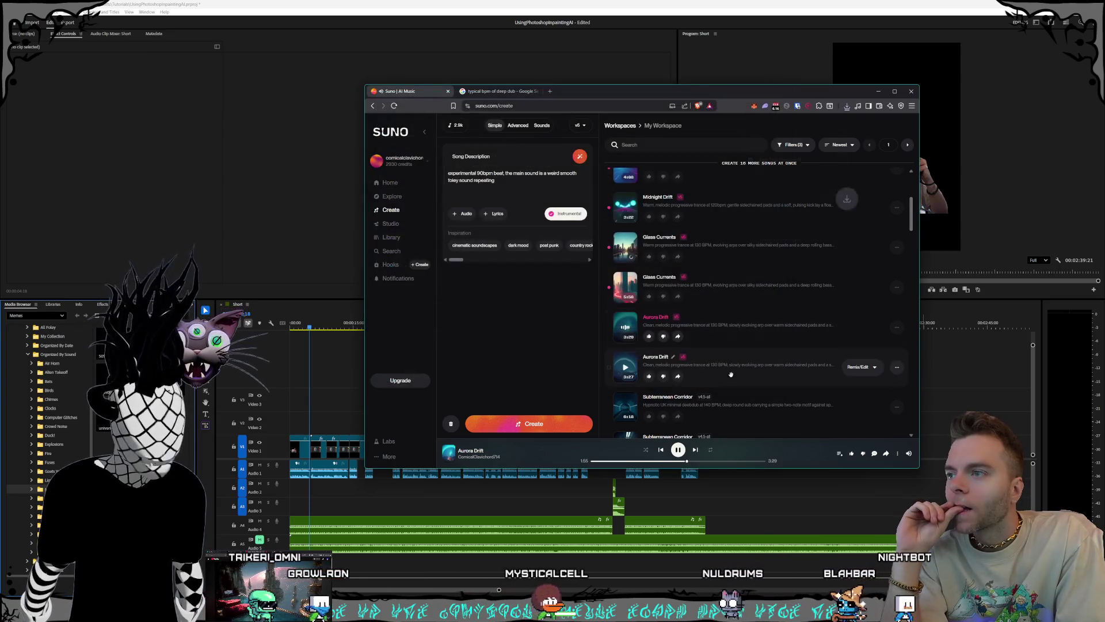
Step: Save another Aurora Drift MP3 into a new 'Prog Trance' folder inside the Suno folder
{"action": "left_click", "coordinate": [897, 327]}
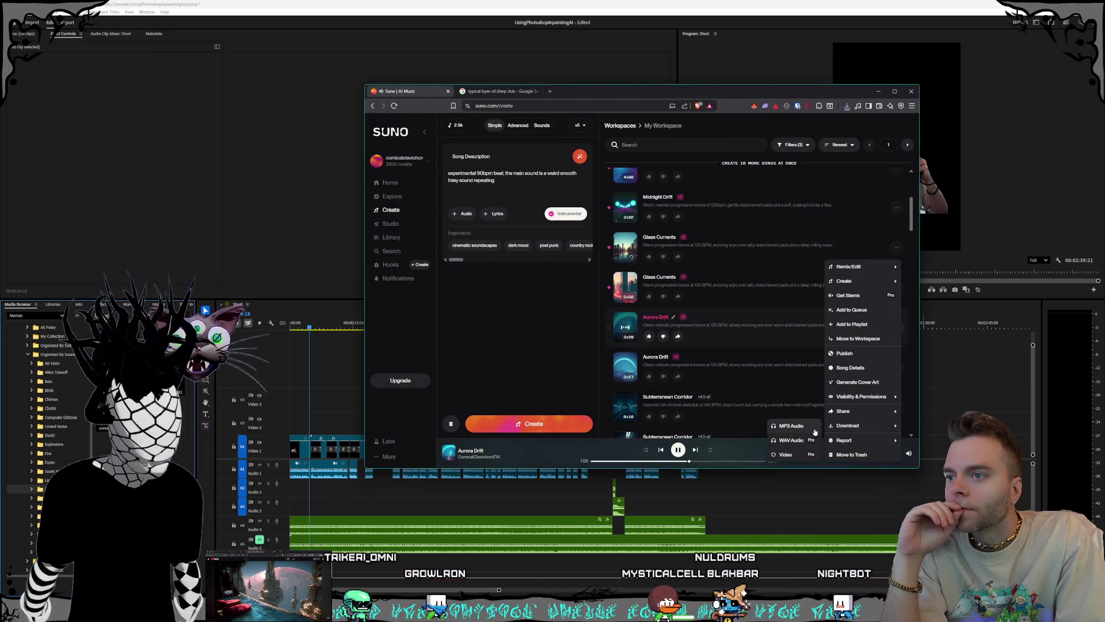
{"action": "left_click", "coordinate": [554, 295]}
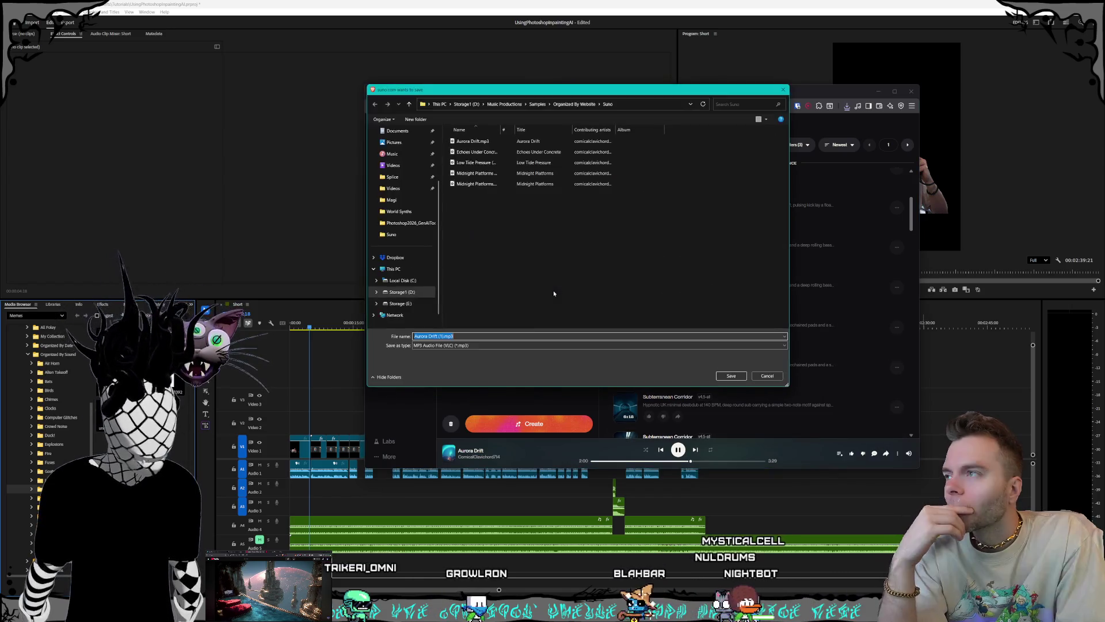
{"action": "right_click", "coordinate": [482, 245]}
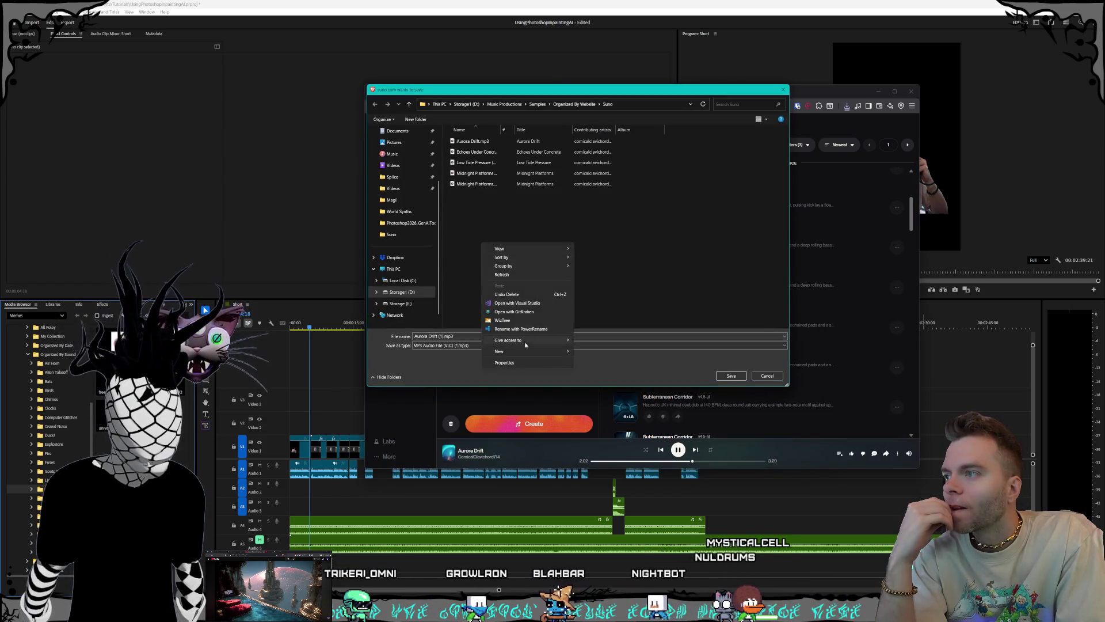
{"action": "mouse_move", "coordinate": [526, 353]}
{"action": "left_click", "coordinate": [599, 352]}
{"action": "type", "text": "Prog Trance"}
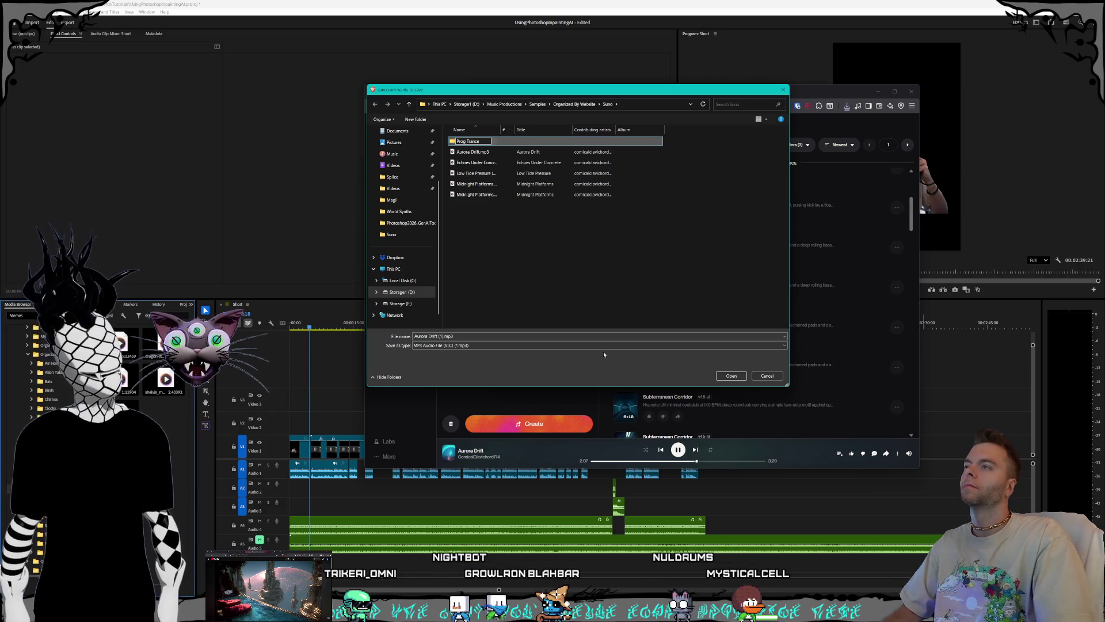
{"action": "key", "text": "Return"}
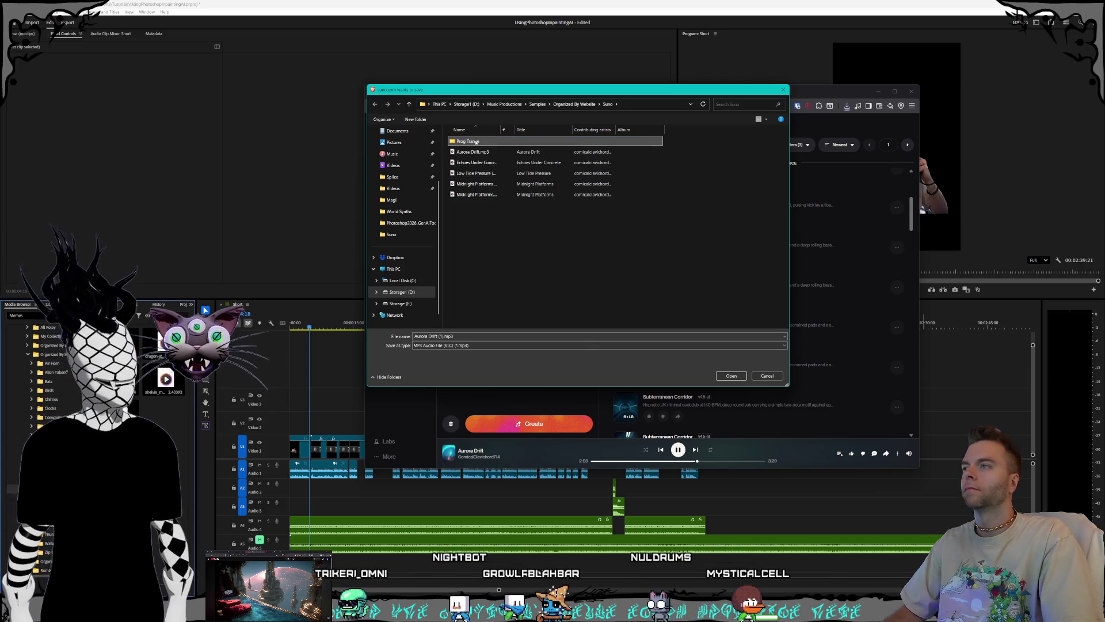
{"action": "left_click", "coordinate": [731, 375]}
{"action": "left_click", "coordinate": [732, 375]}
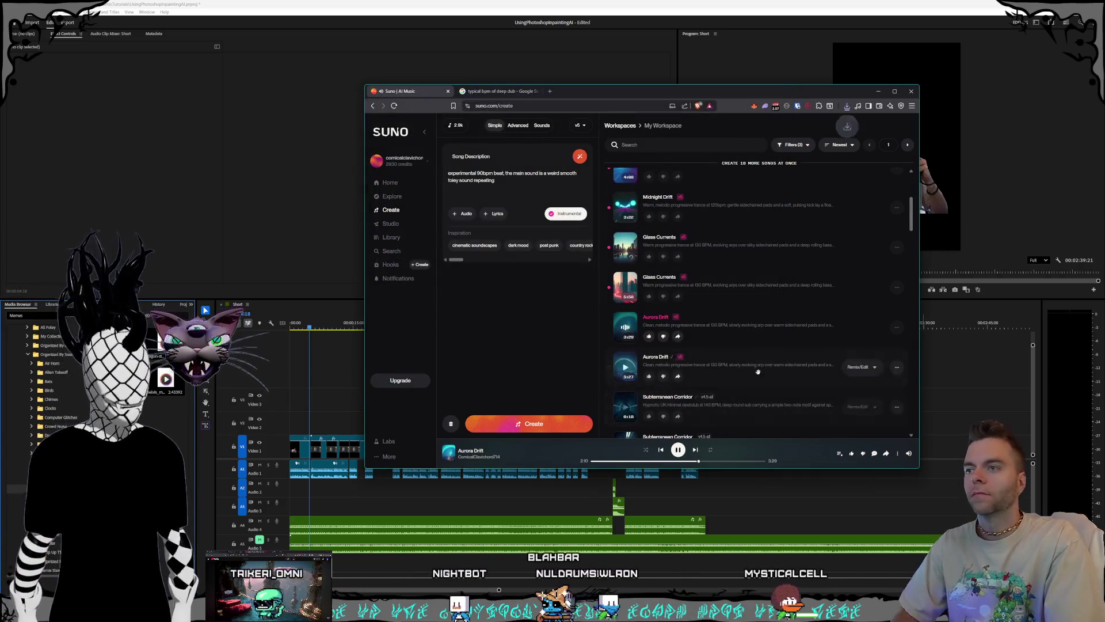
Step: Play the 5:58 Glass Currents track from the workspace list
{"action": "scroll", "coordinate": [657, 332], "scroll_direction": "up", "scroll_amount": 1}
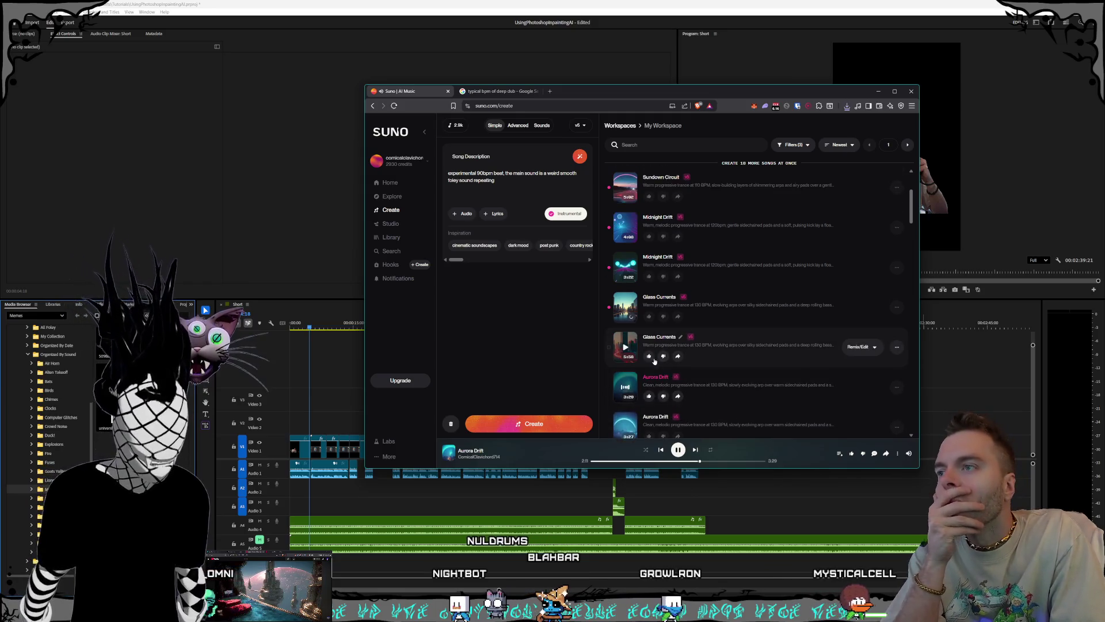
{"action": "left_click", "coordinate": [626, 349]}
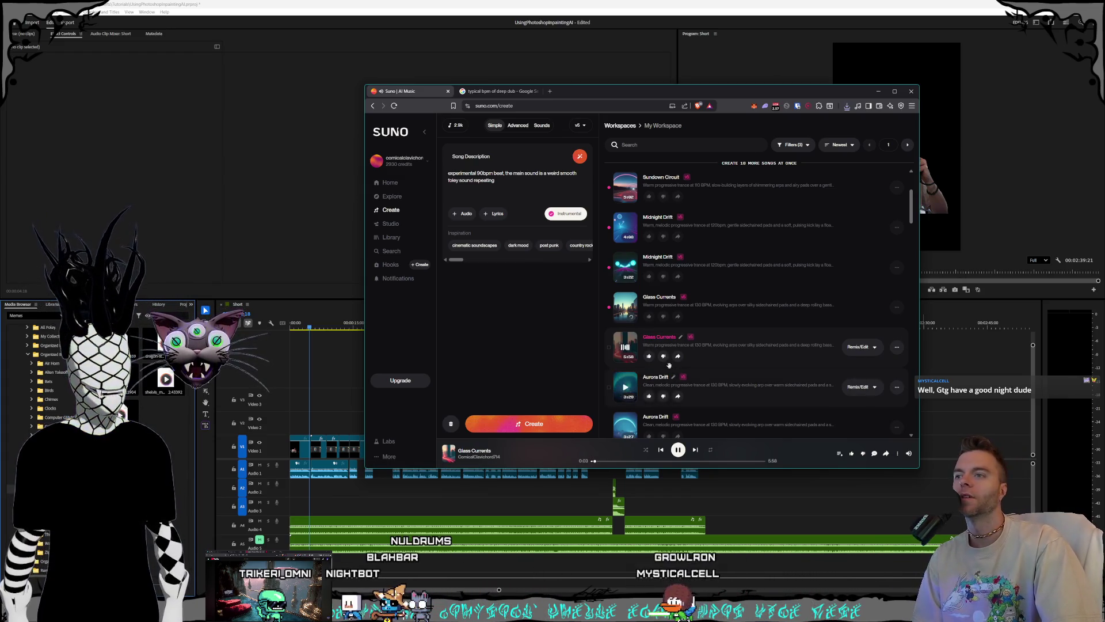
{"action": "scroll", "coordinate": [724, 374], "scroll_direction": "up", "scroll_amount": 1}
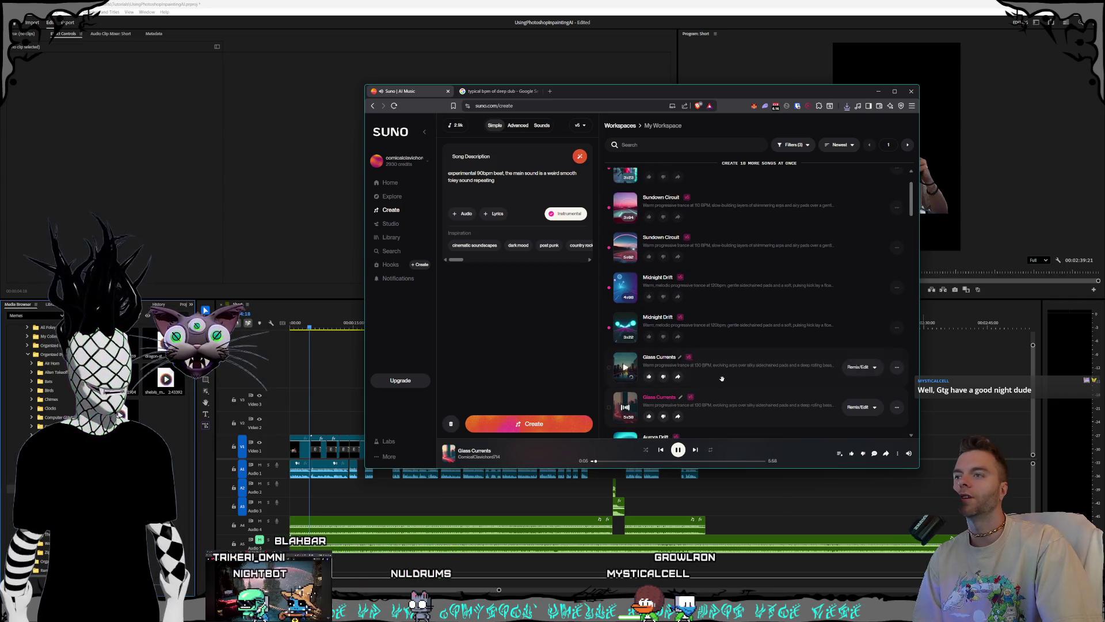
{"action": "scroll", "coordinate": [731, 369], "scroll_direction": "down", "scroll_amount": 1}
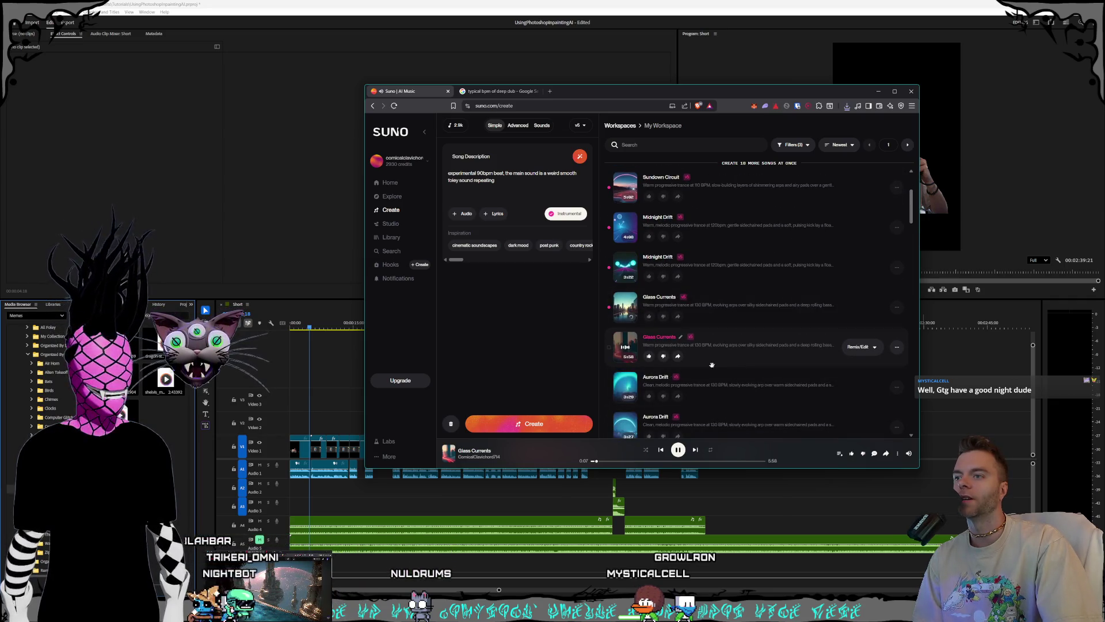
Step: Enlarge the browser window and skip Glass Currents ahead to about 1:26
{"action": "left_click_drag", "start_coordinate": [433, 90], "coordinate": [444, 106]}
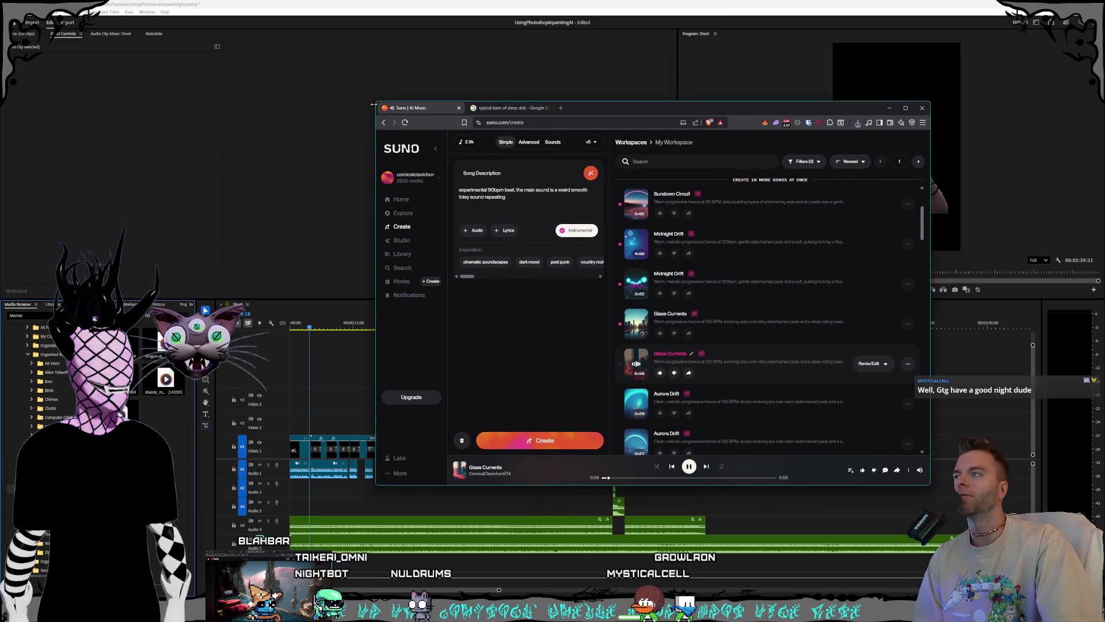
{"action": "mouse_move", "coordinate": [377, 105]}
{"action": "left_mouse_down"}
{"action": "mouse_move", "coordinate": [239, 29]}
{"action": "mouse_move", "coordinate": [300, 31]}
{"action": "left_mouse_up"}
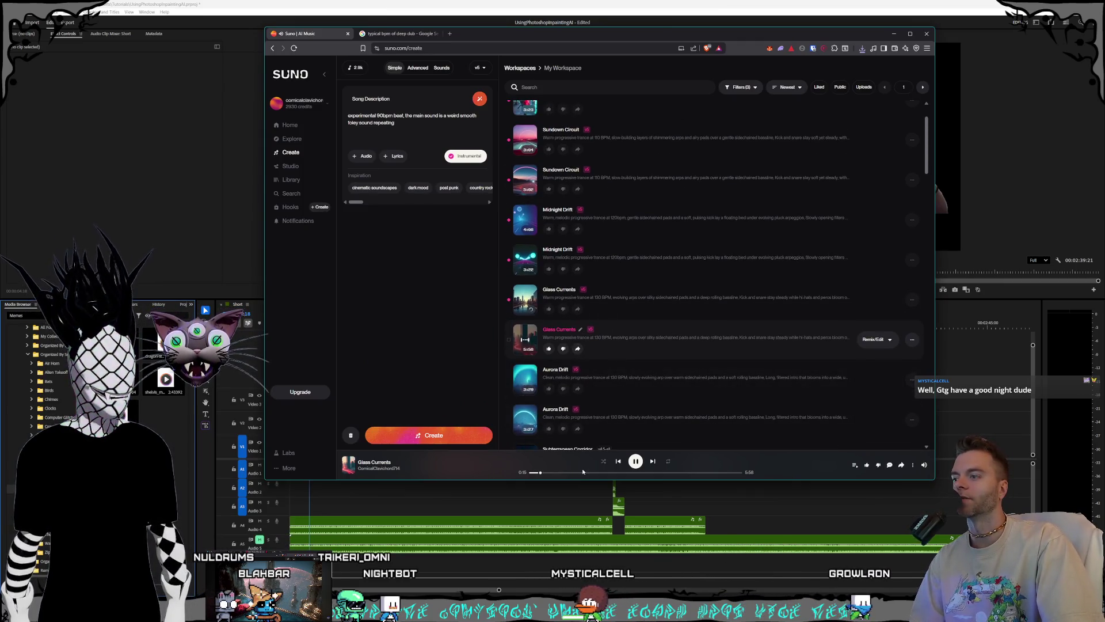
{"action": "left_click_drag", "start_coordinate": [553, 474], "coordinate": [567, 474]}
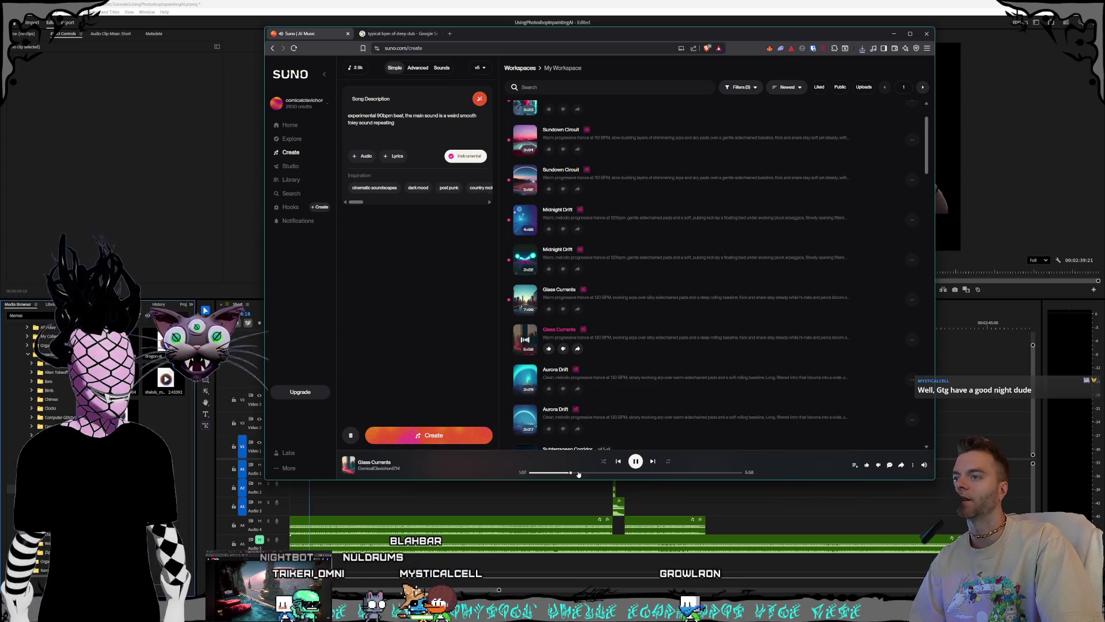
{"action": "left_click", "coordinate": [582, 472]}
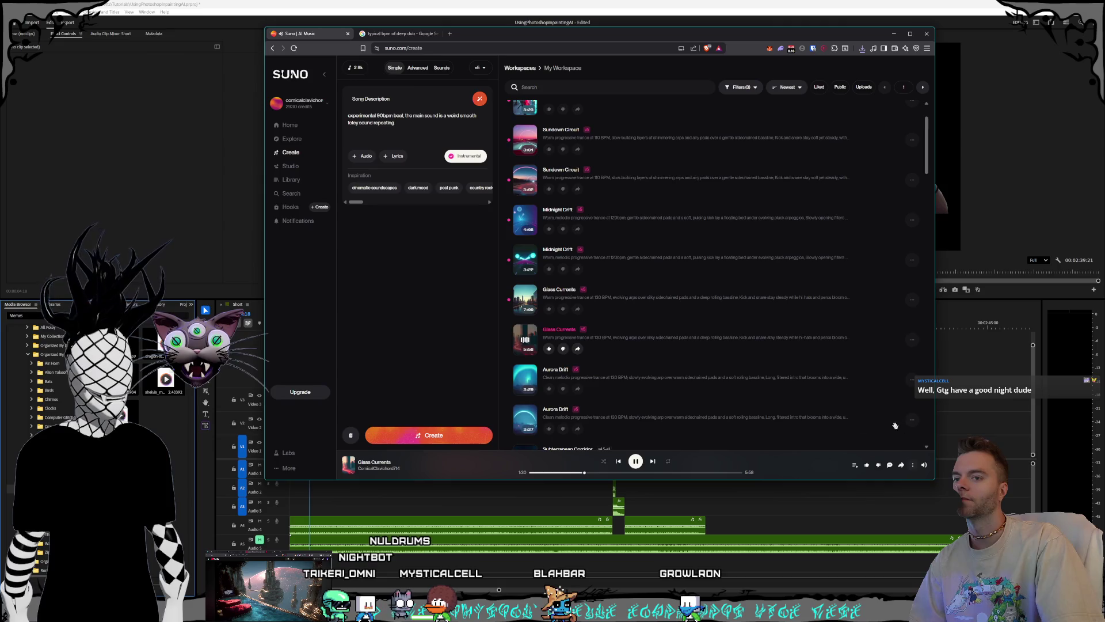
{"action": "left_click", "coordinate": [912, 341]}
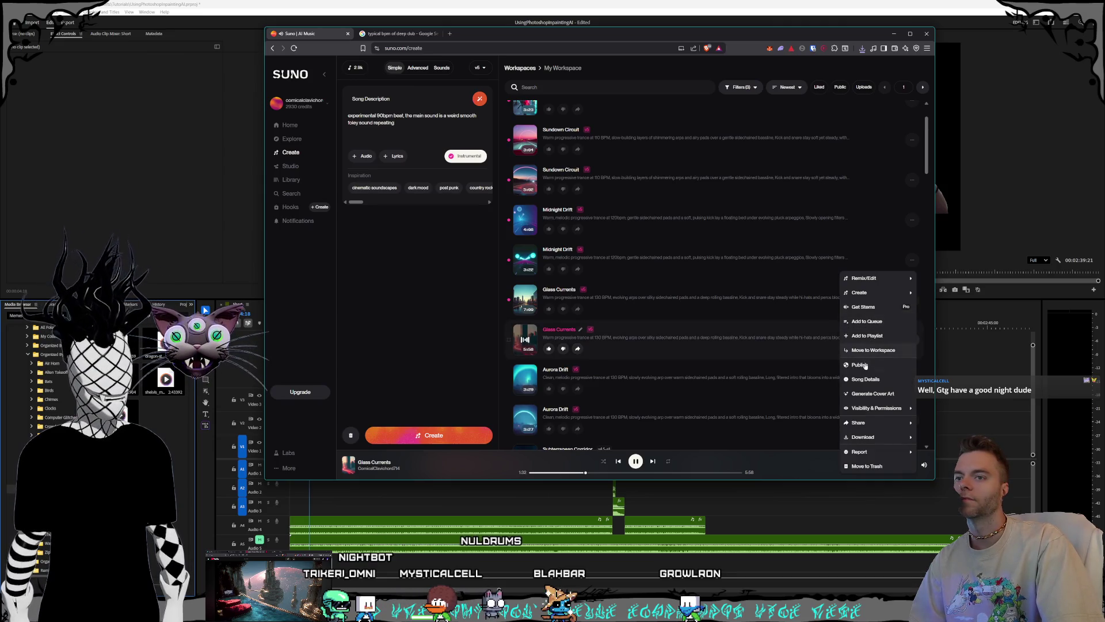
Step: Download Glass Currents as an MP3 and save it to Prog Trance
{"action": "mouse_move", "coordinate": [864, 440]}
{"action": "left_click", "coordinate": [826, 440]}
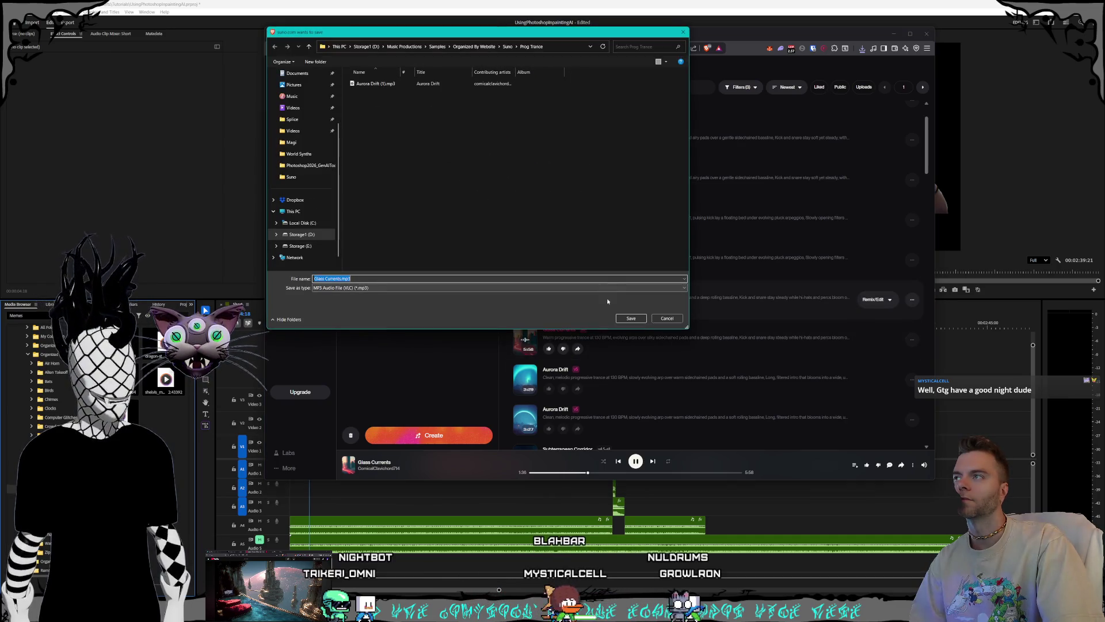
{"action": "left_click", "coordinate": [630, 318]}
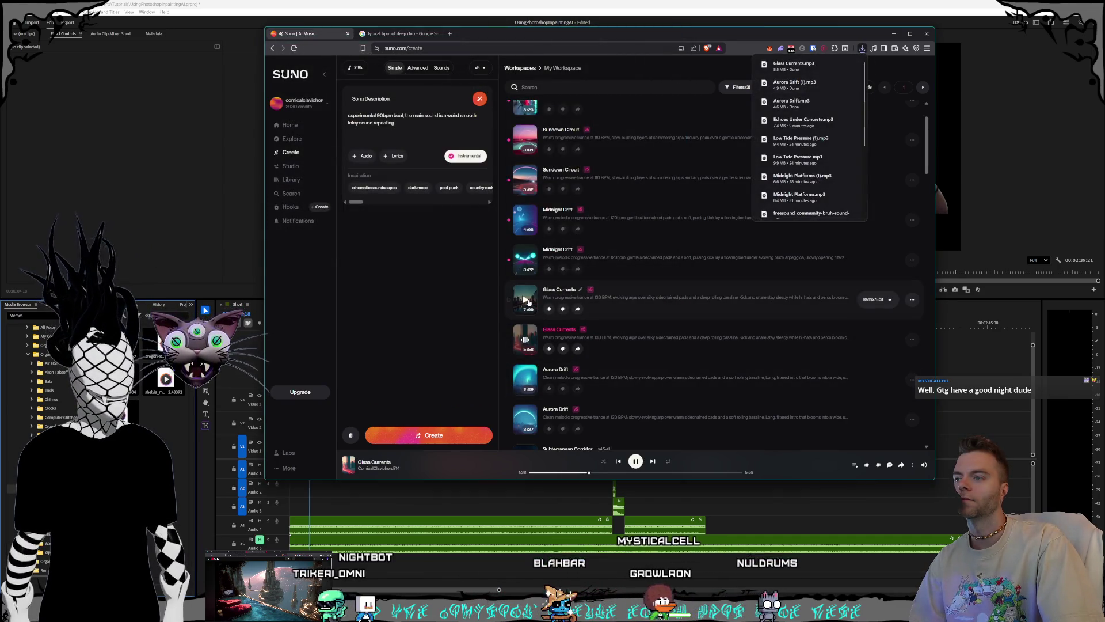
Step: Skim Glass Currents through 2:08, 2:33, 3:28 and 4:47 to near the end
{"action": "left_click", "coordinate": [605, 472]}
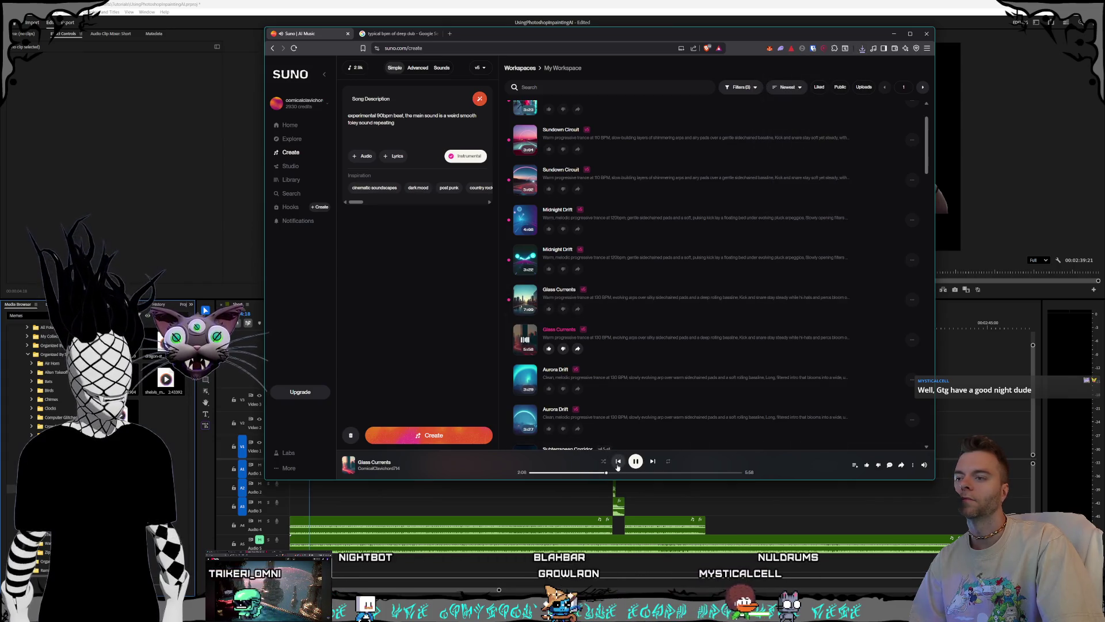
{"action": "left_click", "coordinate": [620, 472]}
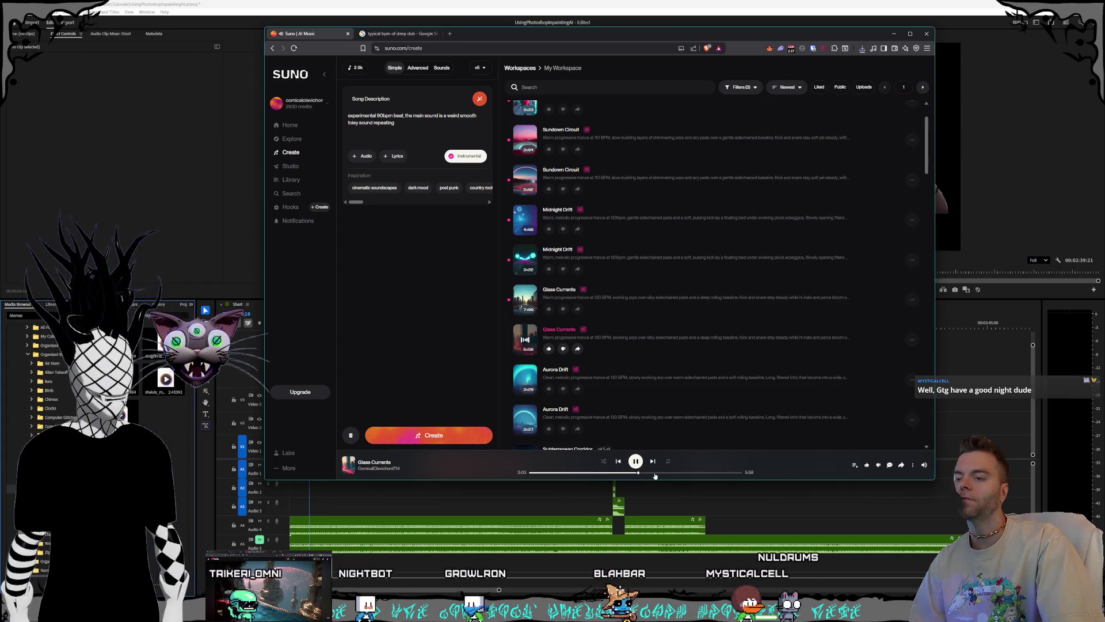
{"action": "left_click", "coordinate": [652, 472]}
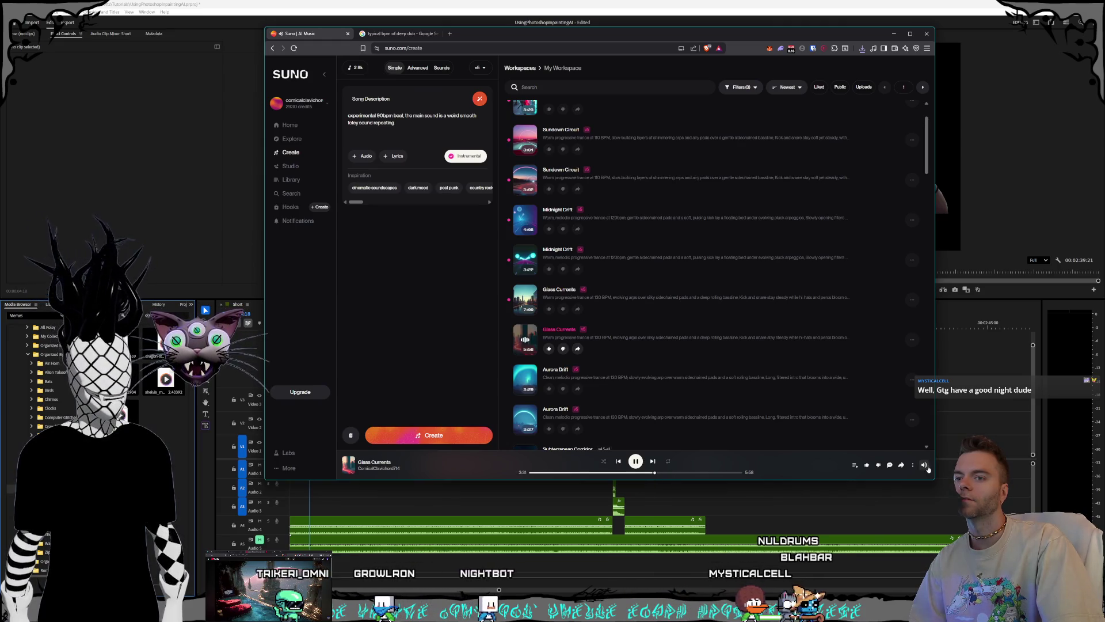
{"action": "mouse_move", "coordinate": [924, 464]}
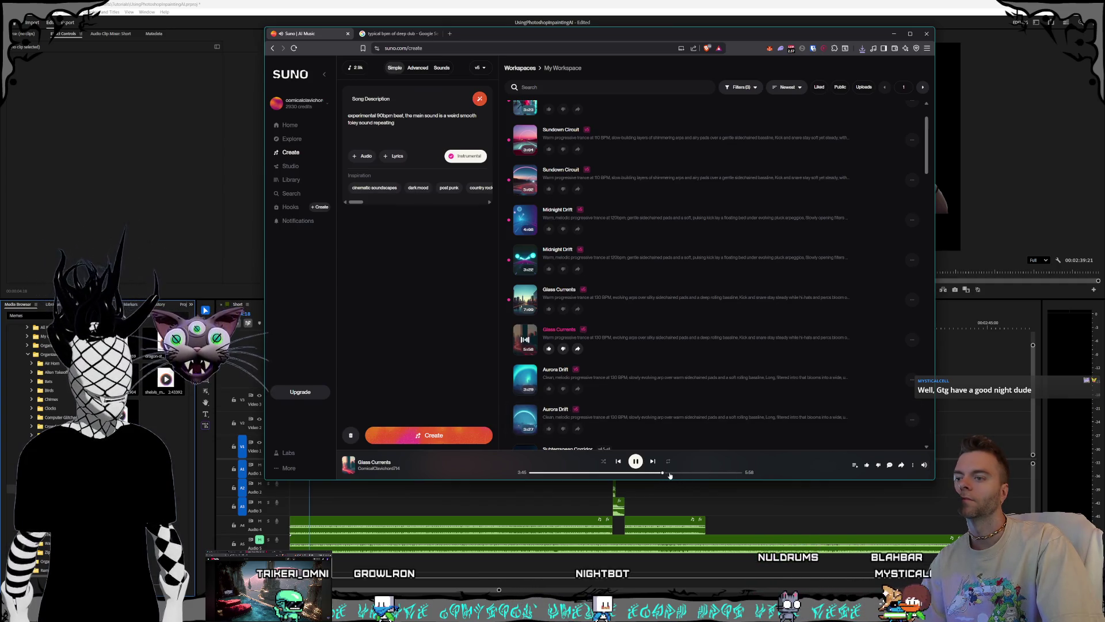
{"action": "left_click", "coordinate": [700, 473]}
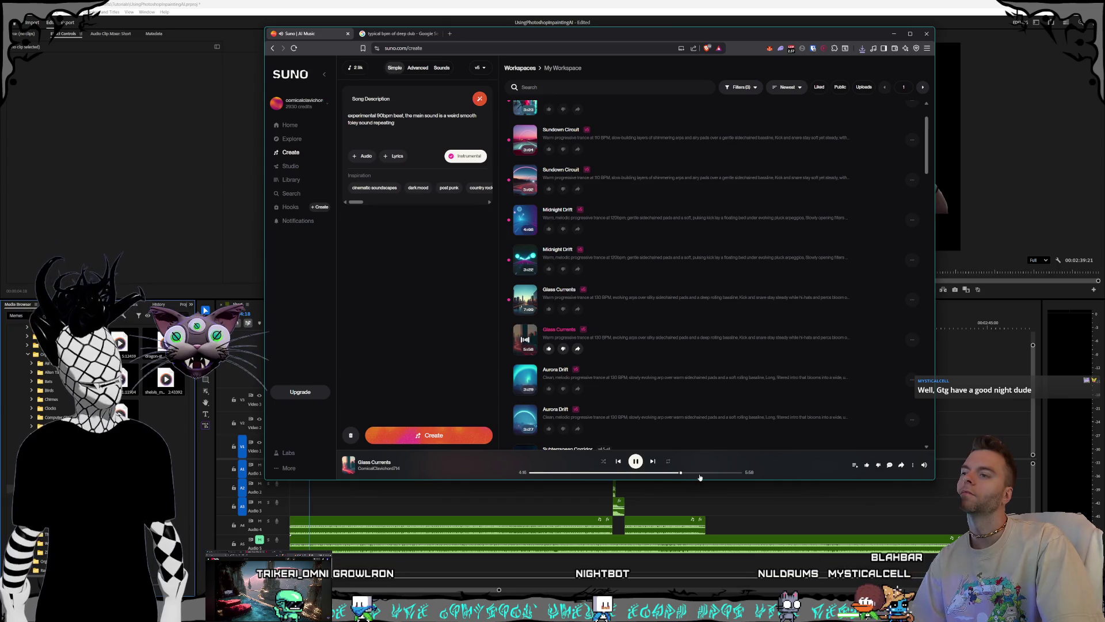
{"action": "left_click", "coordinate": [730, 473]}
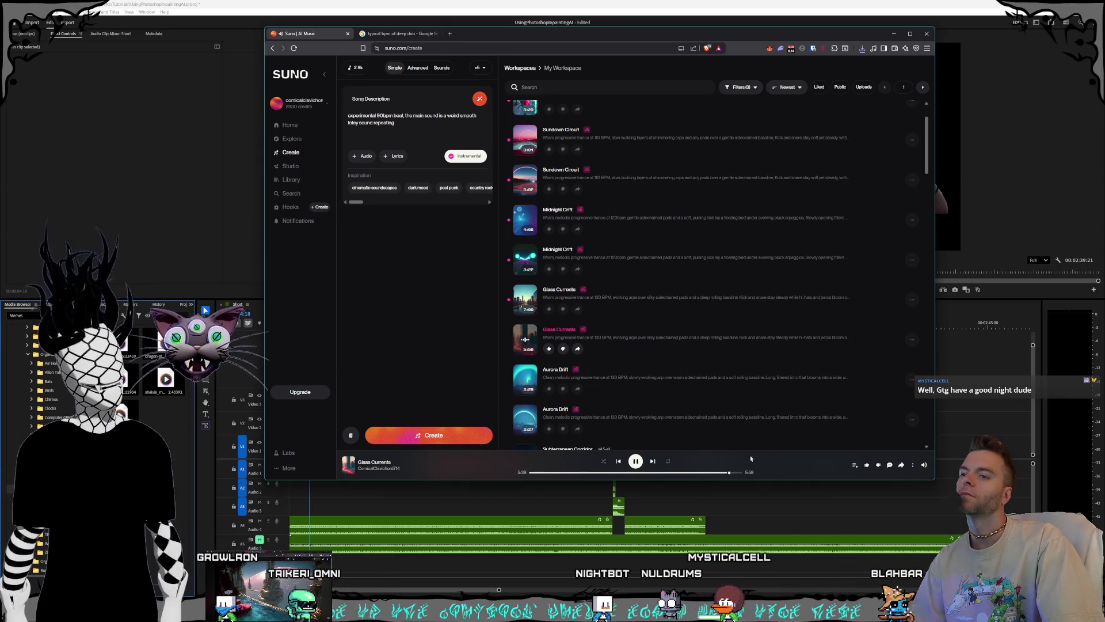
Step: Play the 7:09 Glass Currents version from about one minute and save its MP3
{"action": "left_click", "coordinate": [743, 472]}
{"action": "left_click", "coordinate": [564, 473]}
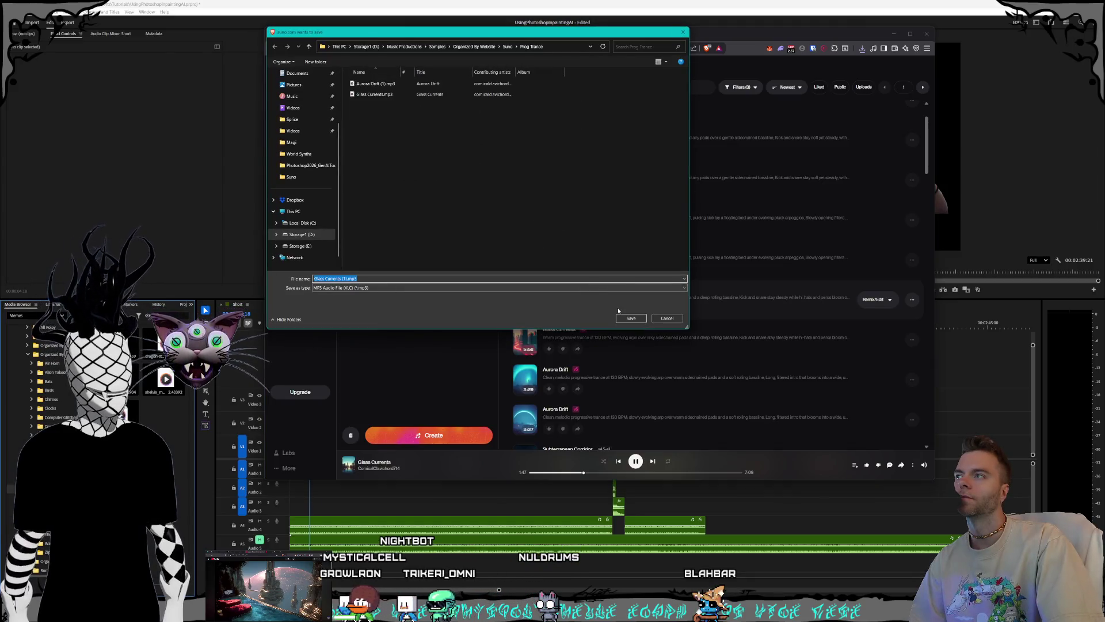
{"action": "left_click", "coordinate": [631, 319]}
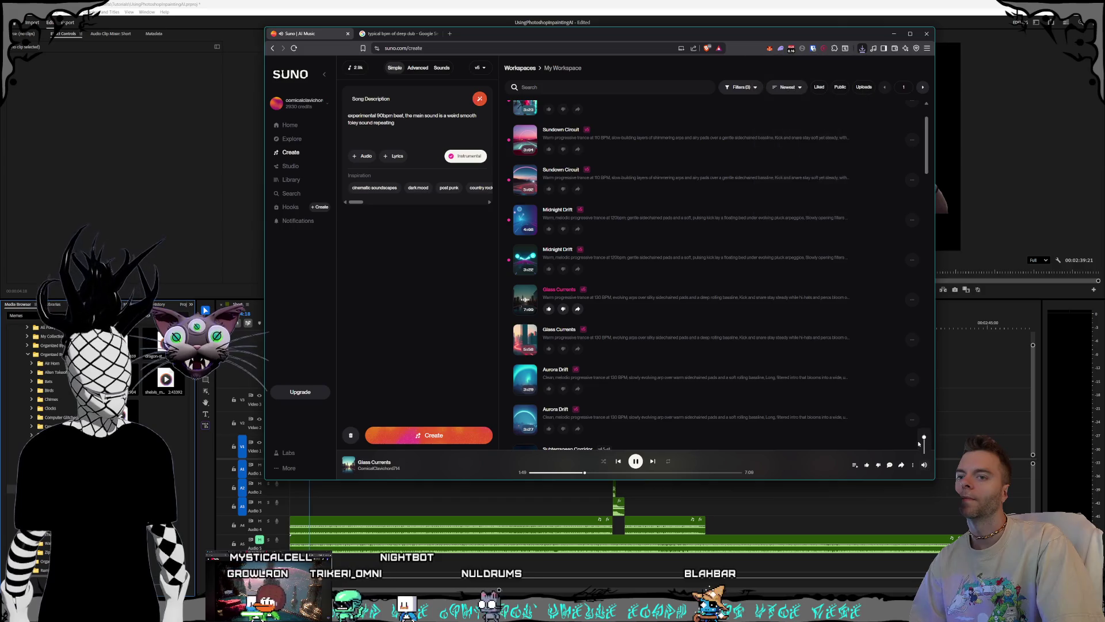
{"action": "mouse_move", "coordinate": [923, 463]}
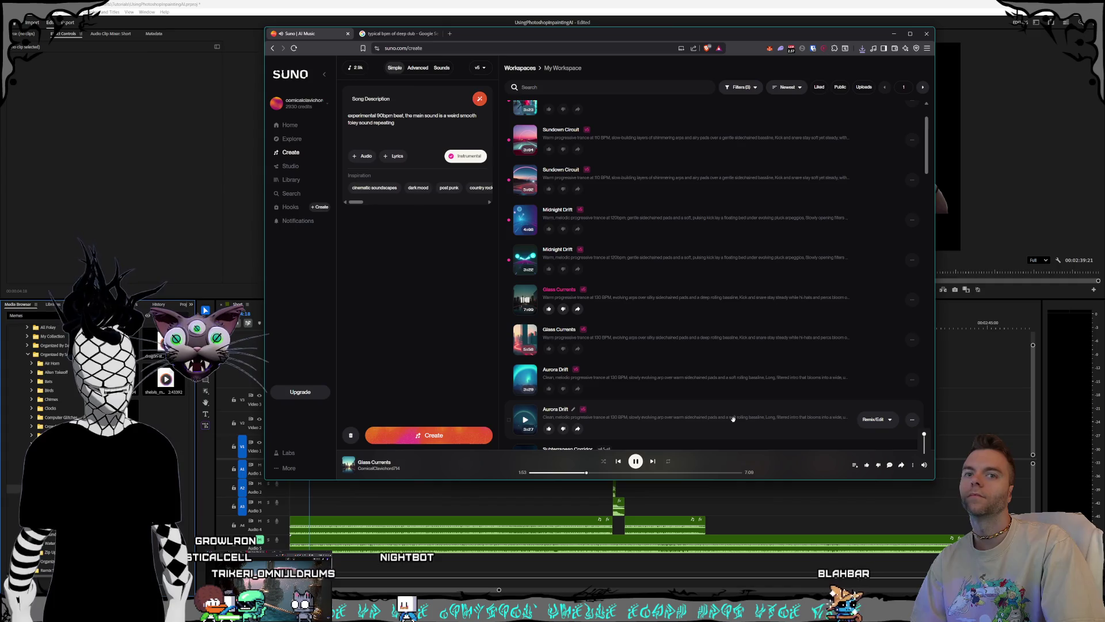
Step: Play the second Midnight Drift track and skip ahead to 0:46
{"action": "scroll", "coordinate": [657, 352], "scroll_direction": "up", "scroll_amount": 1}
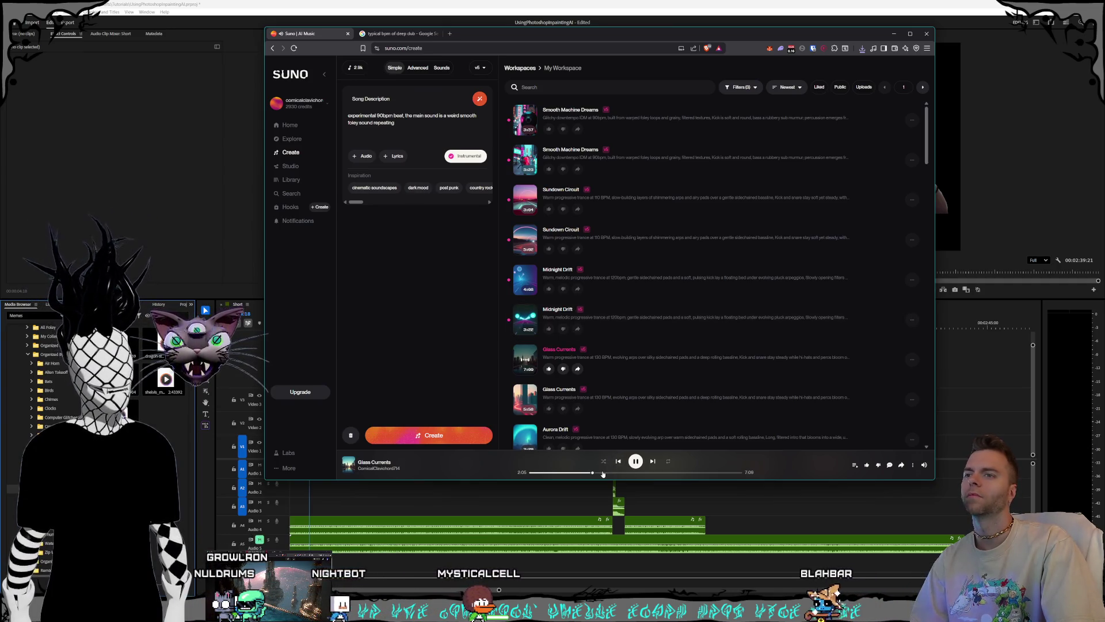
{"action": "left_click", "coordinate": [643, 475]}
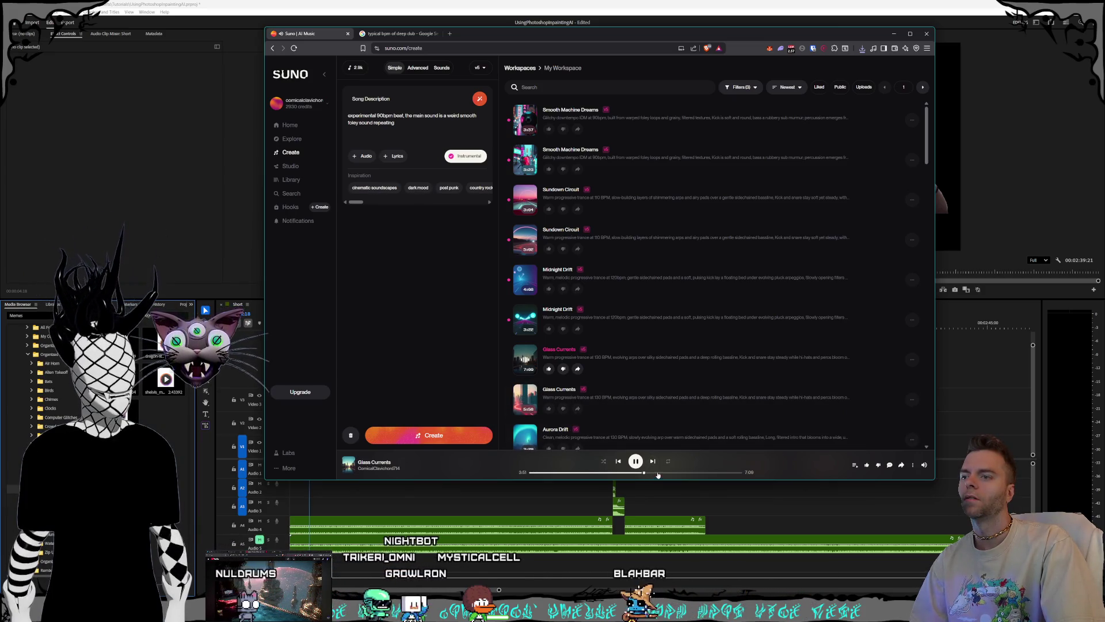
{"action": "left_click", "coordinate": [526, 321]}
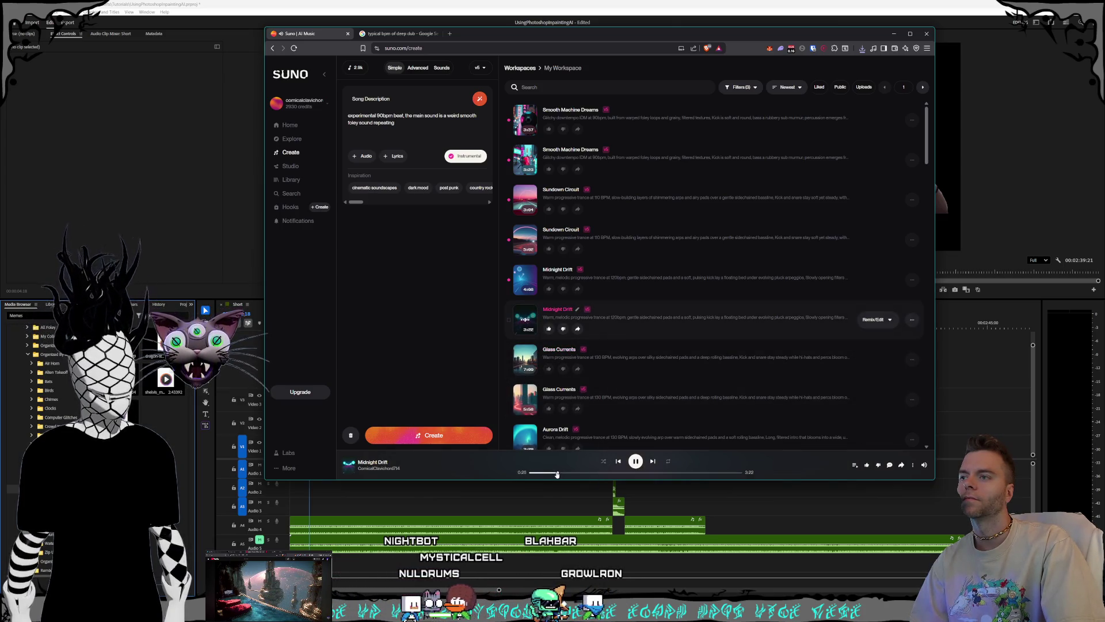
{"action": "left_click_drag", "start_coordinate": [557, 473], "coordinate": [579, 473]}
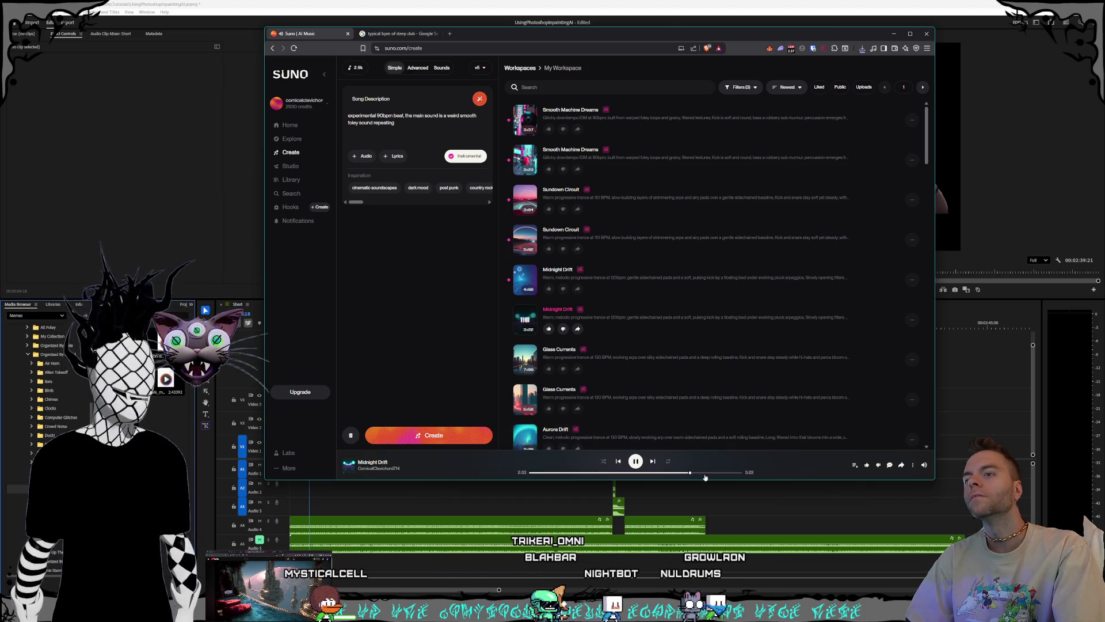
Step: Download Midnight Drift as an MP3, skip to 3:19, then play Sundown Circuit
{"action": "left_click", "coordinate": [912, 319]}
{"action": "mouse_move", "coordinate": [863, 410]}
{"action": "key", "text": "Escape"}
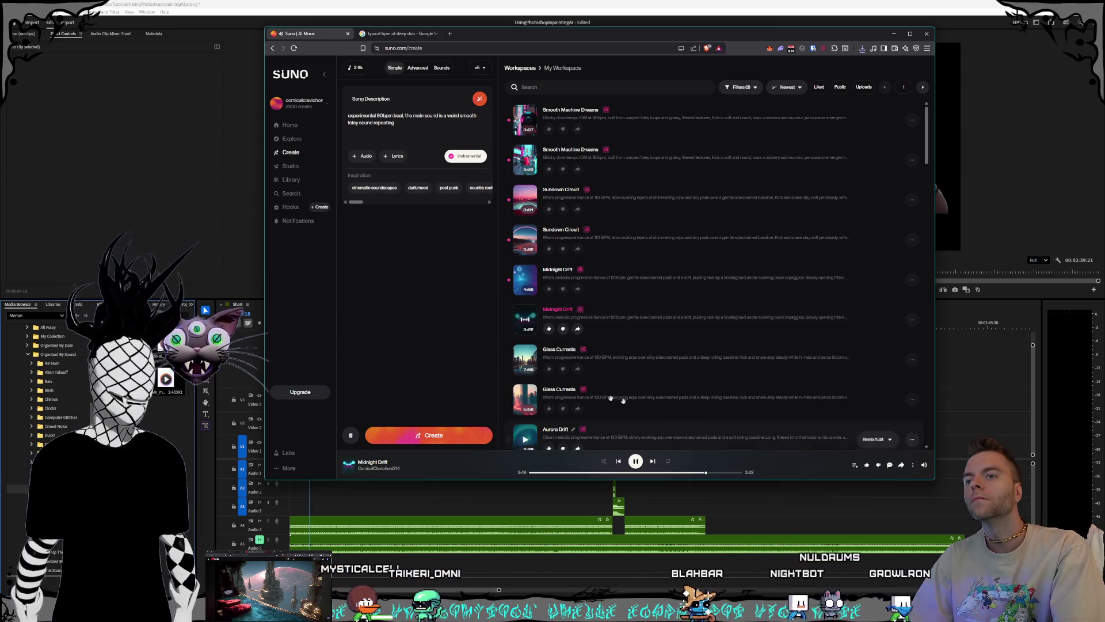
{"action": "key", "text": "Return"}
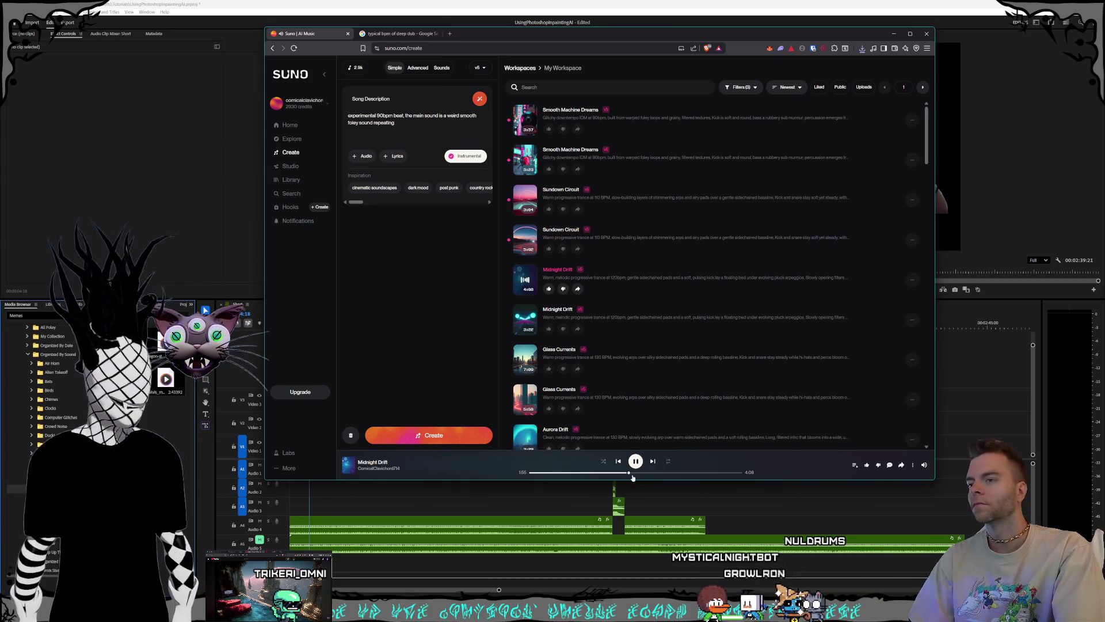
{"action": "left_click", "coordinate": [700, 475]}
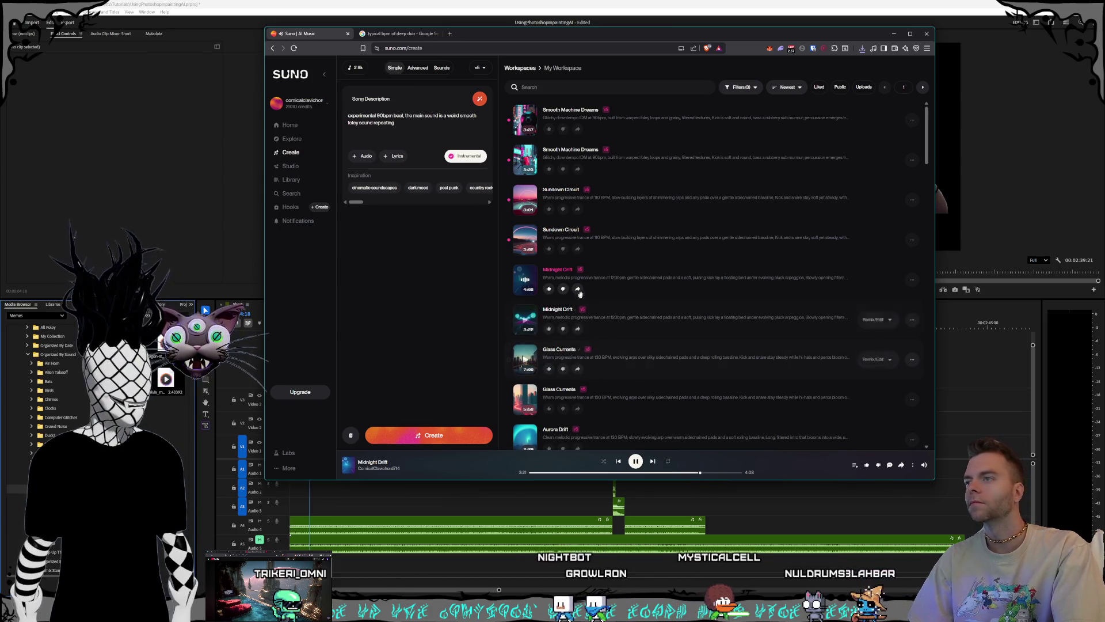
{"action": "left_click", "coordinate": [525, 240]}
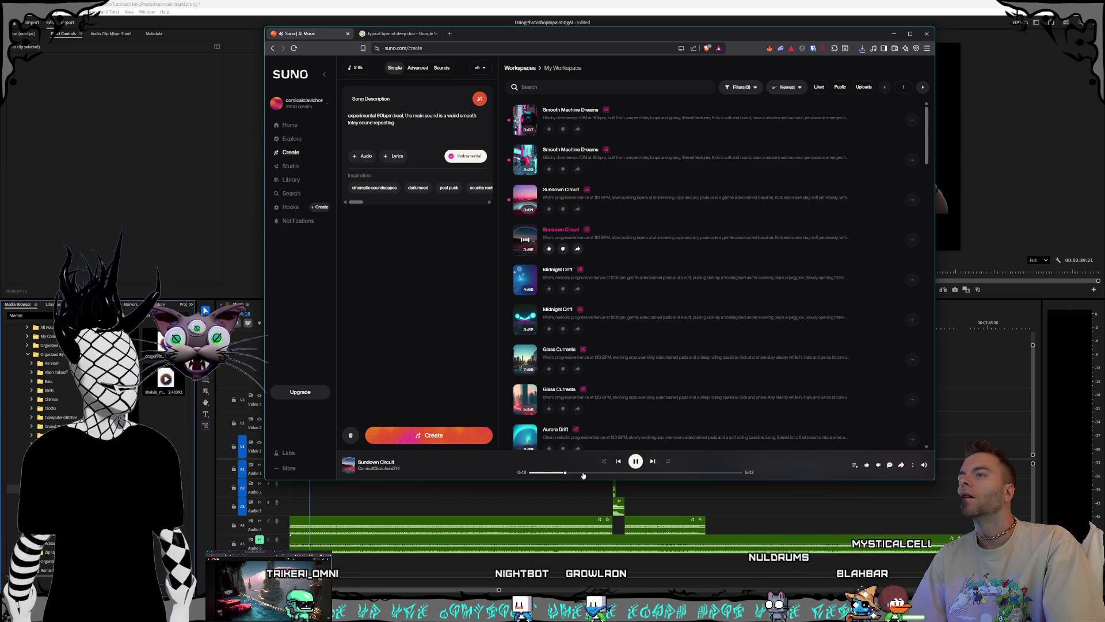
Step: Save the Sundown Circuit MP3 into the Prog Trance folder
{"action": "left_click", "coordinate": [912, 240]}
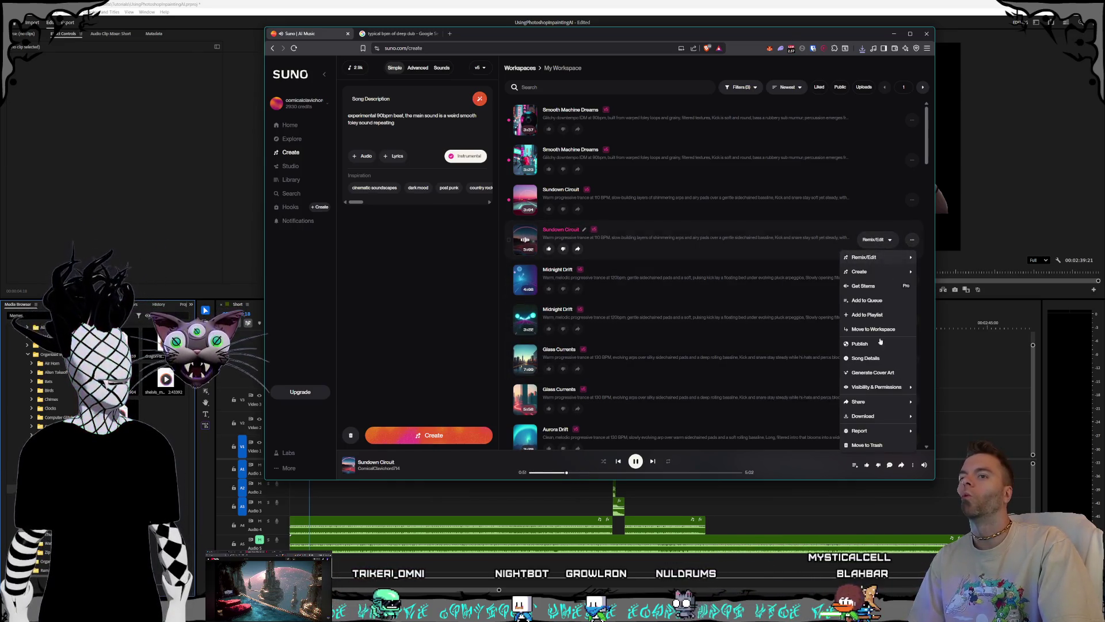
{"action": "left_click", "coordinate": [707, 380]}
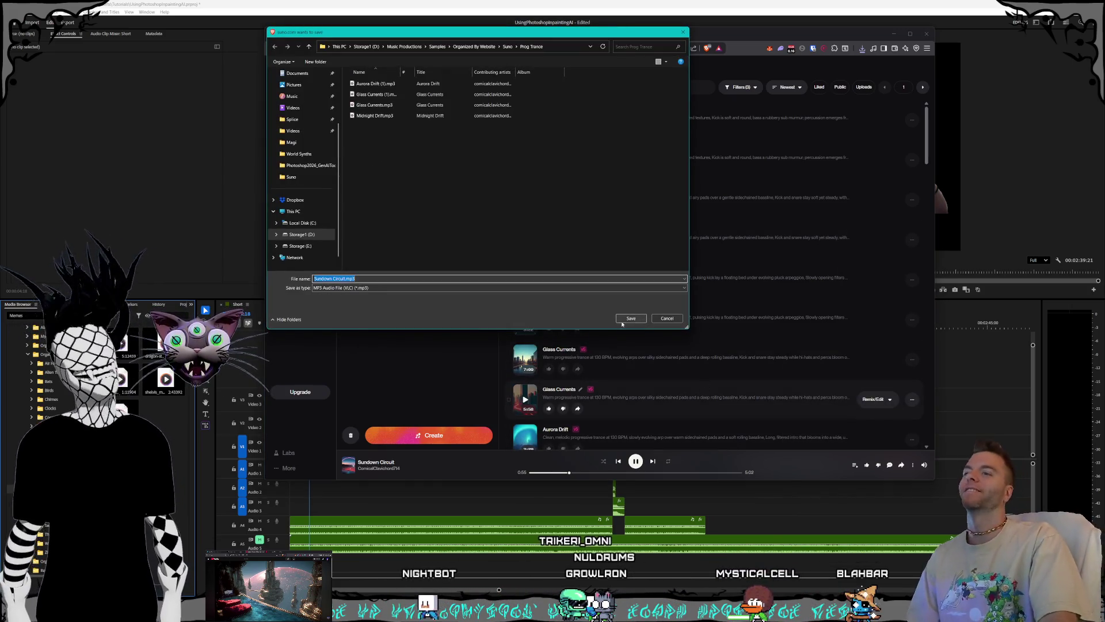
{"action": "left_click", "coordinate": [623, 320]}
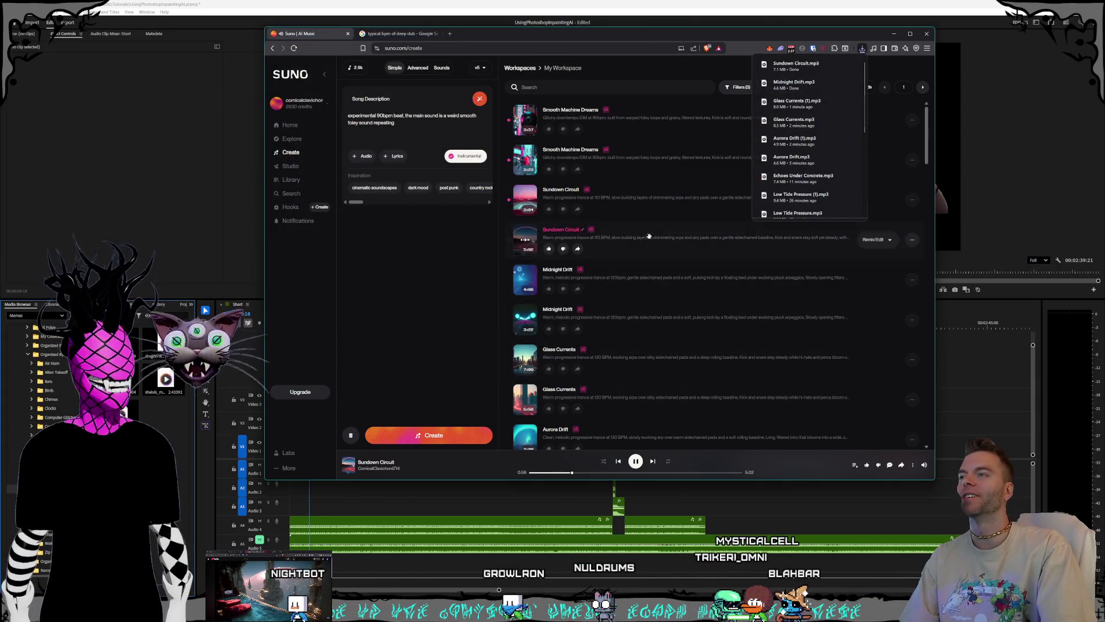
Step: Download the other Sundown Circuit track as MP3 audio and pause playback
{"action": "left_click", "coordinate": [912, 199]}
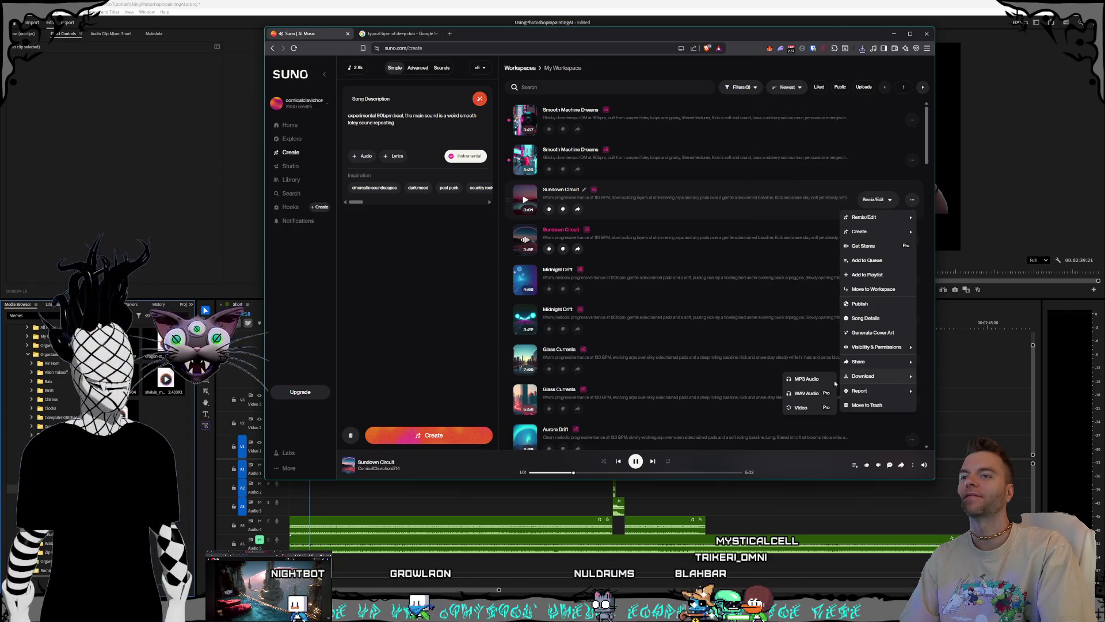
{"action": "left_click", "coordinate": [738, 370]}
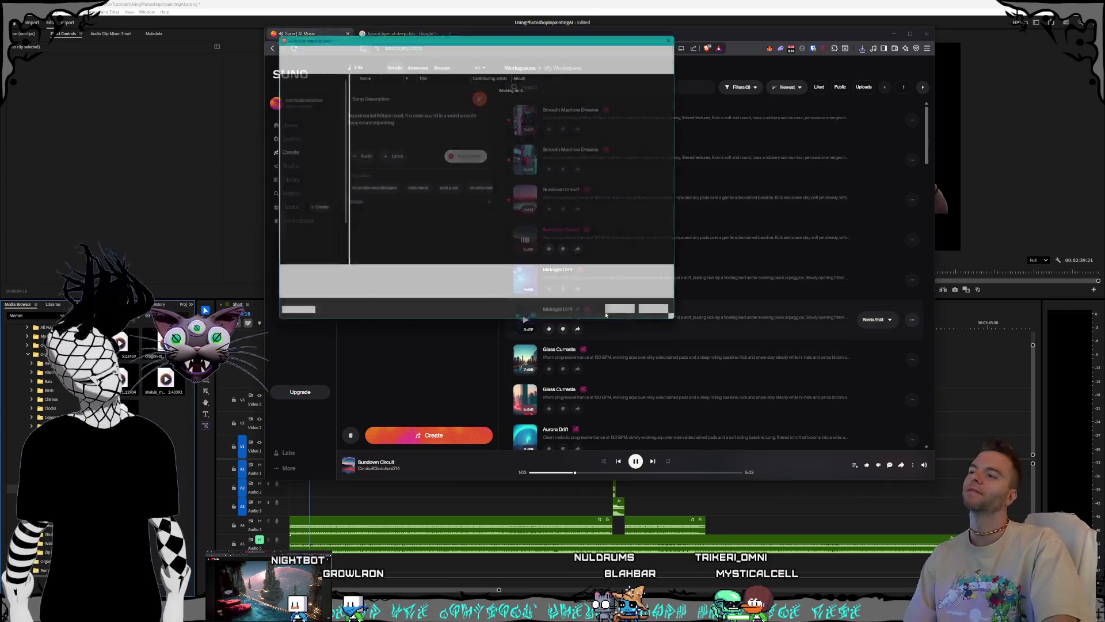
{"action": "key", "text": "Return"}
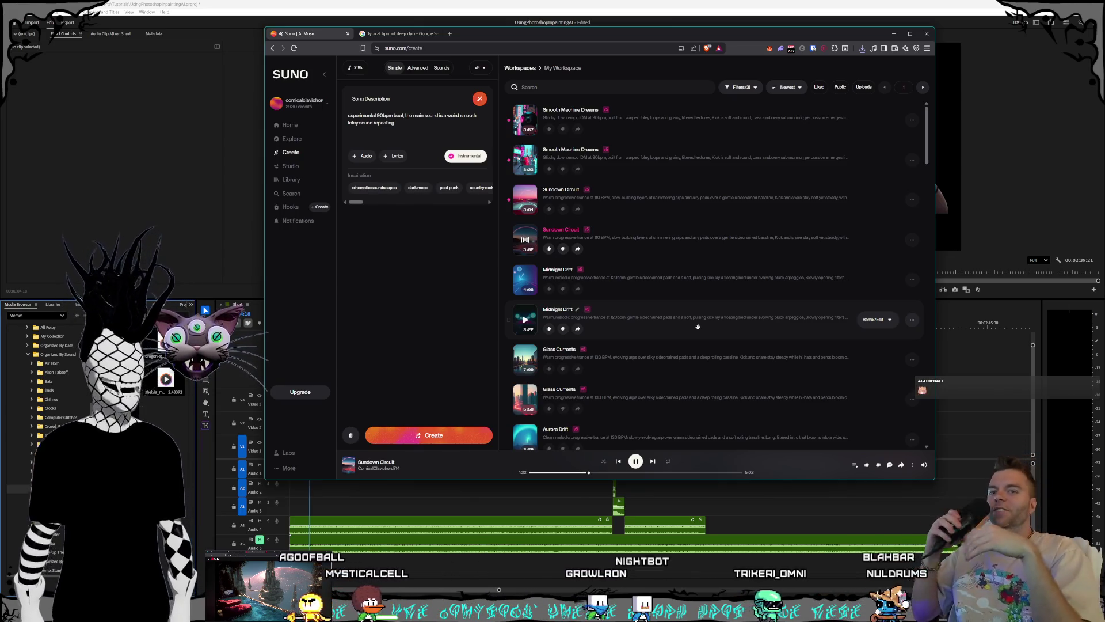
{"action": "left_click", "coordinate": [635, 461]}
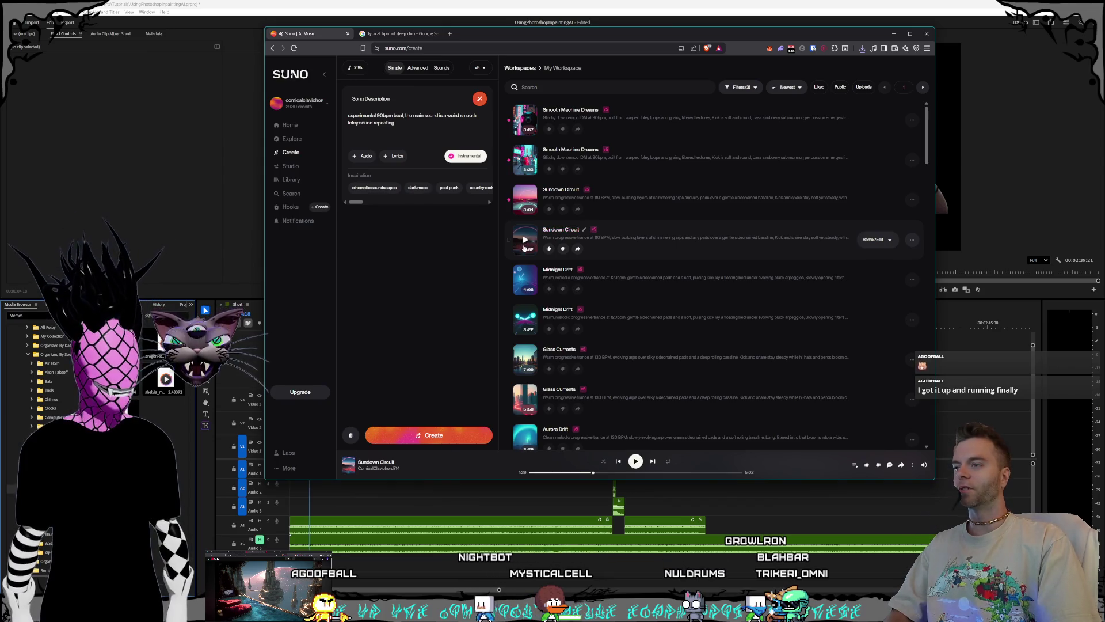
{"action": "scroll", "coordinate": [526, 322], "scroll_direction": "down", "scroll_amount": 1}
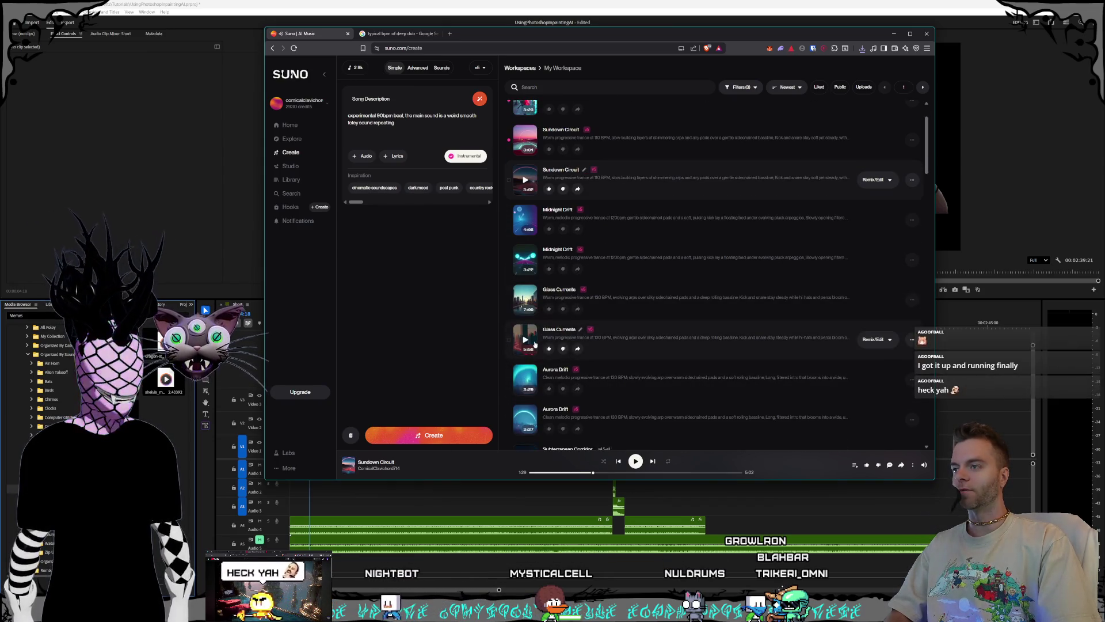
Step: Play the 5:58 Glass Currents track from the one-minute mark
{"action": "left_click", "coordinate": [525, 341]}
{"action": "left_click", "coordinate": [566, 473]}
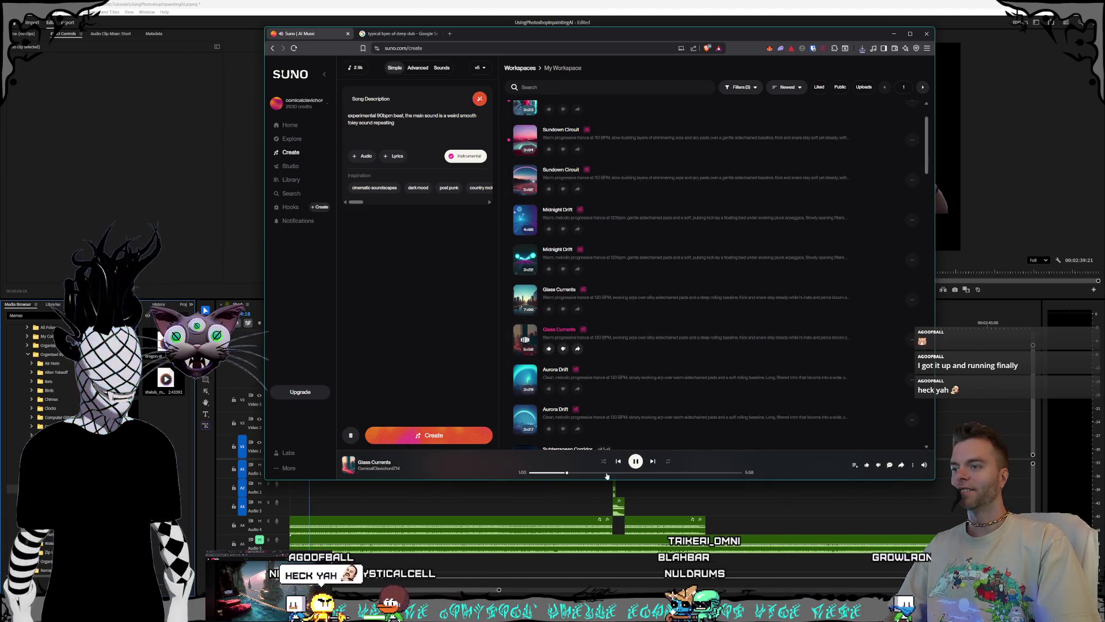
{"action": "scroll", "coordinate": [668, 346], "scroll_direction": "down", "scroll_amount": 3}
{"action": "scroll", "coordinate": [662, 317], "scroll_direction": "down", "scroll_amount": 4}
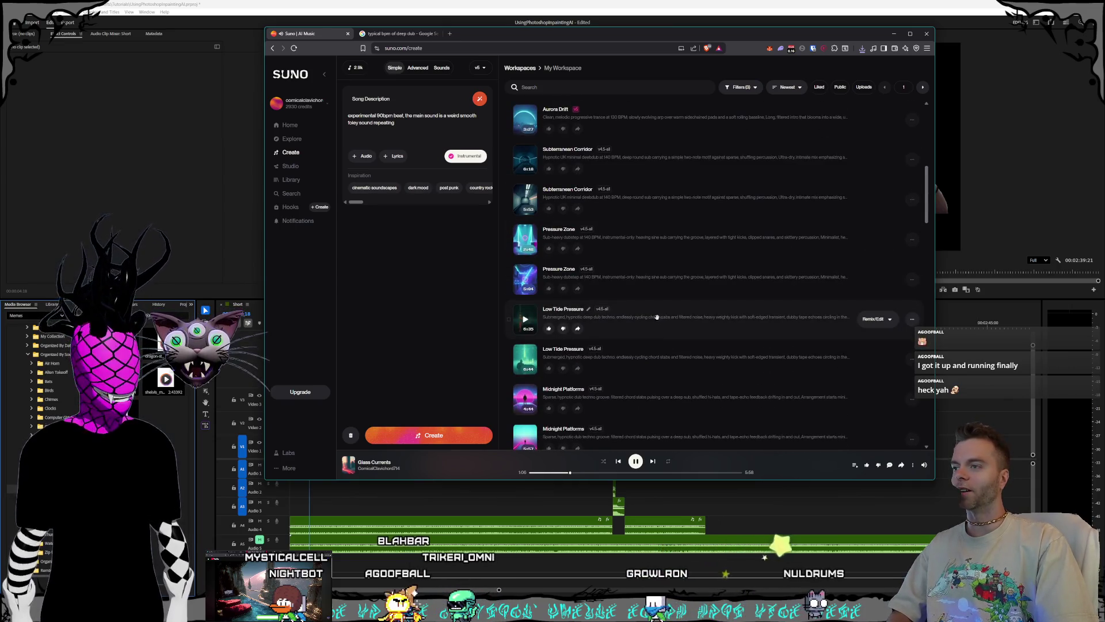
{"action": "scroll", "coordinate": [636, 335], "scroll_direction": "down", "scroll_amount": 3}
{"action": "scroll", "coordinate": [628, 338], "scroll_direction": "up", "scroll_amount": 3}
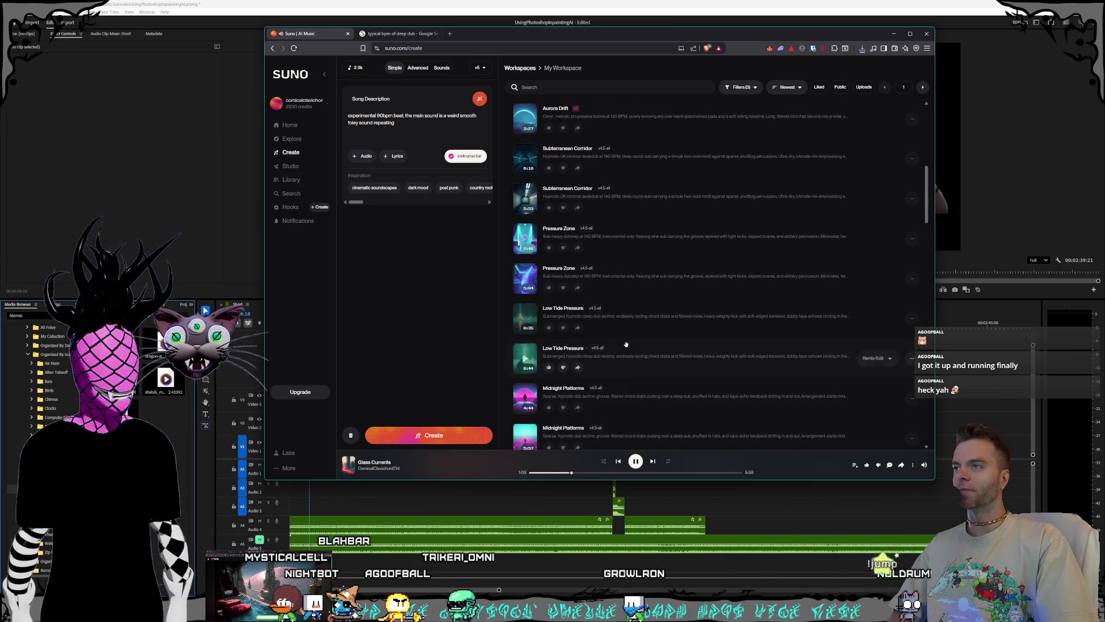
{"action": "scroll", "coordinate": [627, 338], "scroll_direction": "up", "scroll_amount": 8}
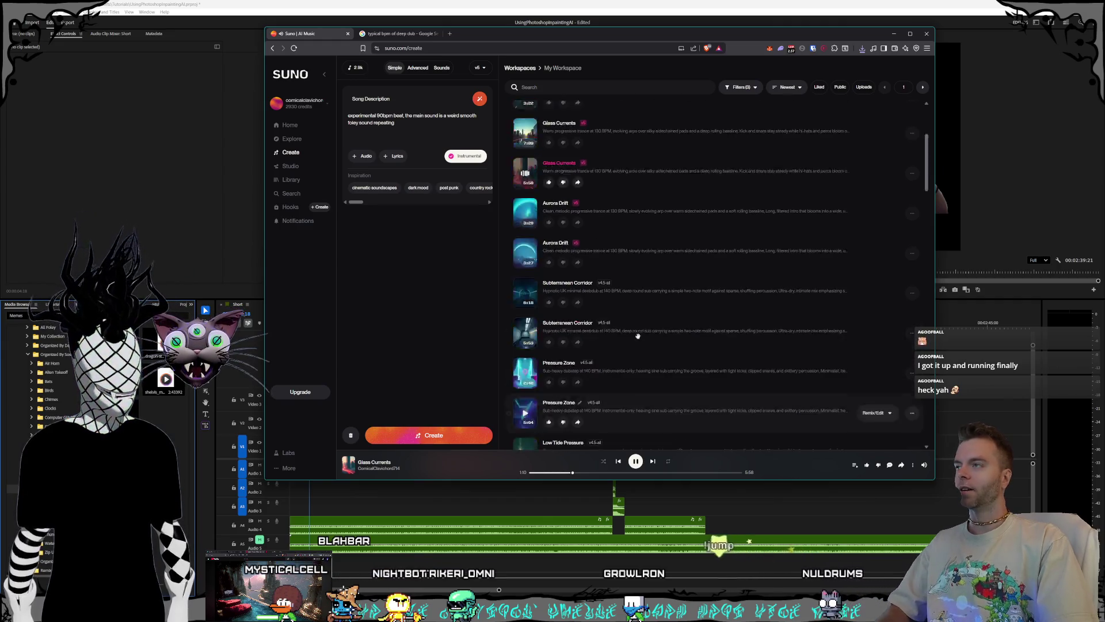
Step: Replace the song description with a minimal, subby dub techno prompt at 130BPM
{"action": "key", "text": "ctrl+a"}
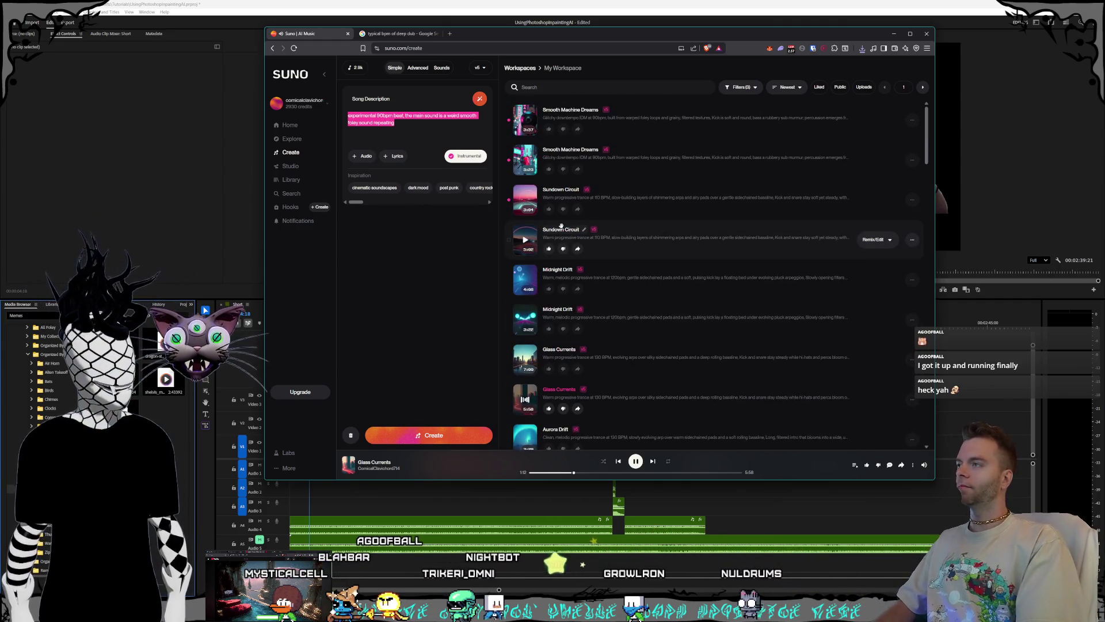
{"action": "key", "text": "BackSpace"}
{"action": "type", "text": "dd"}
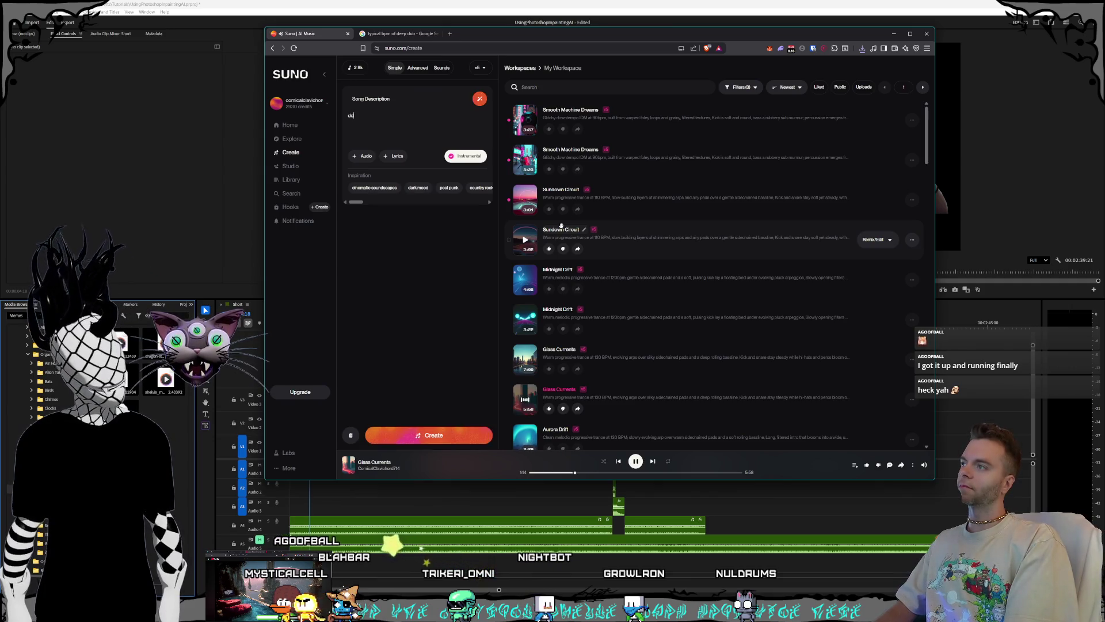
{"action": "type", "text": "eep"}
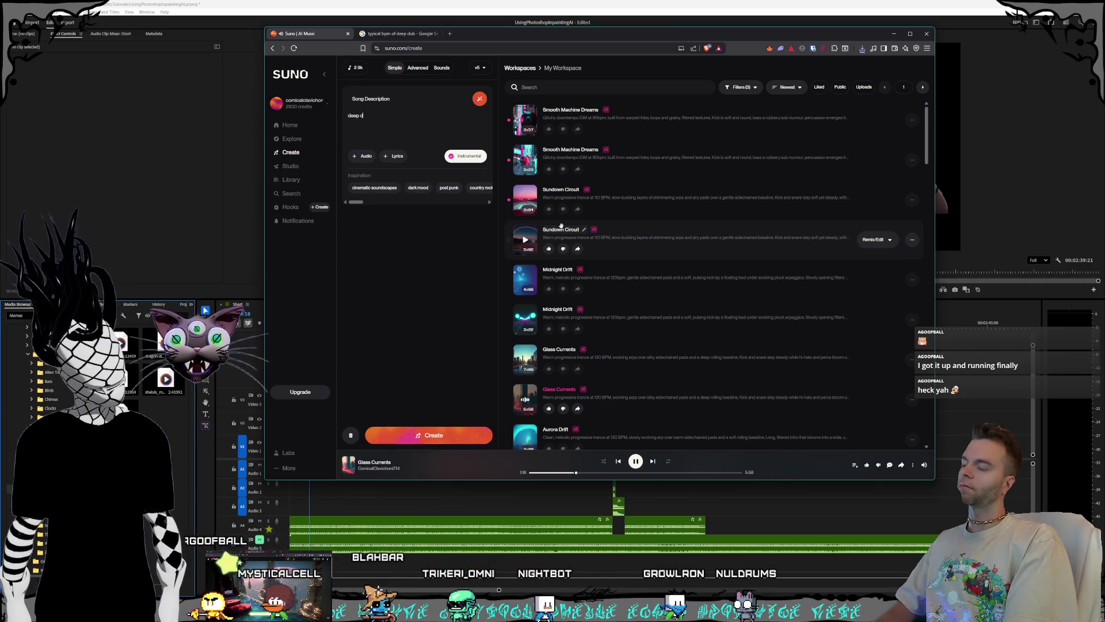
{"action": "key", "text": "BackSpace"}
{"action": "key", "text": "BackSpace"}
{"action": "key", "text": "BackSpace"}
{"action": "type", "text": "ub t"}
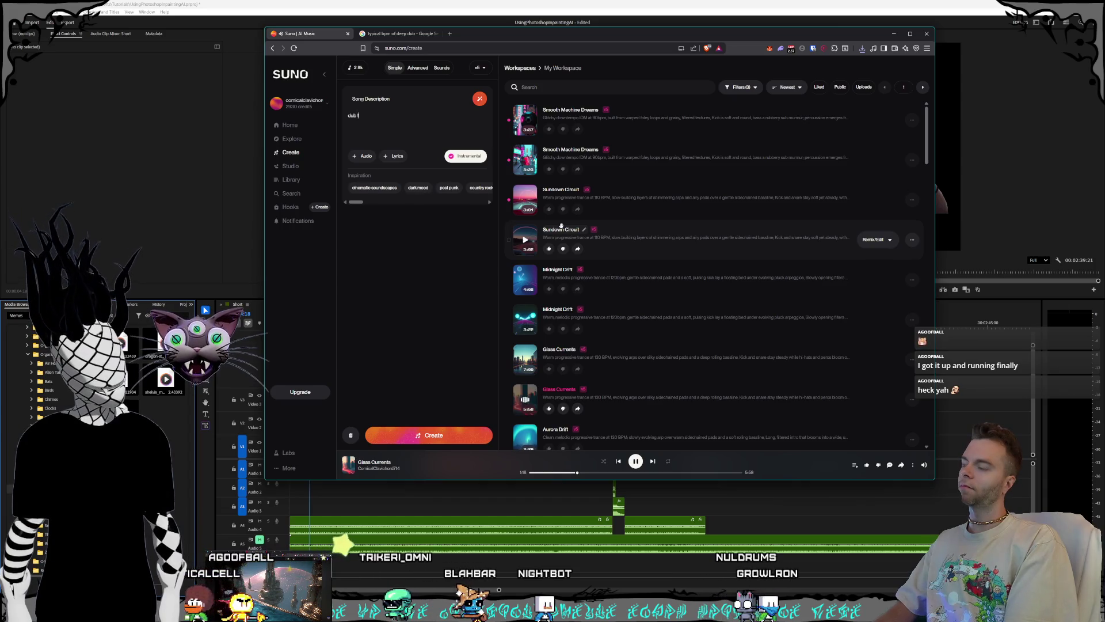
{"action": "type", "text": "echno, minimal and subby, no melodies, 130BPM"}
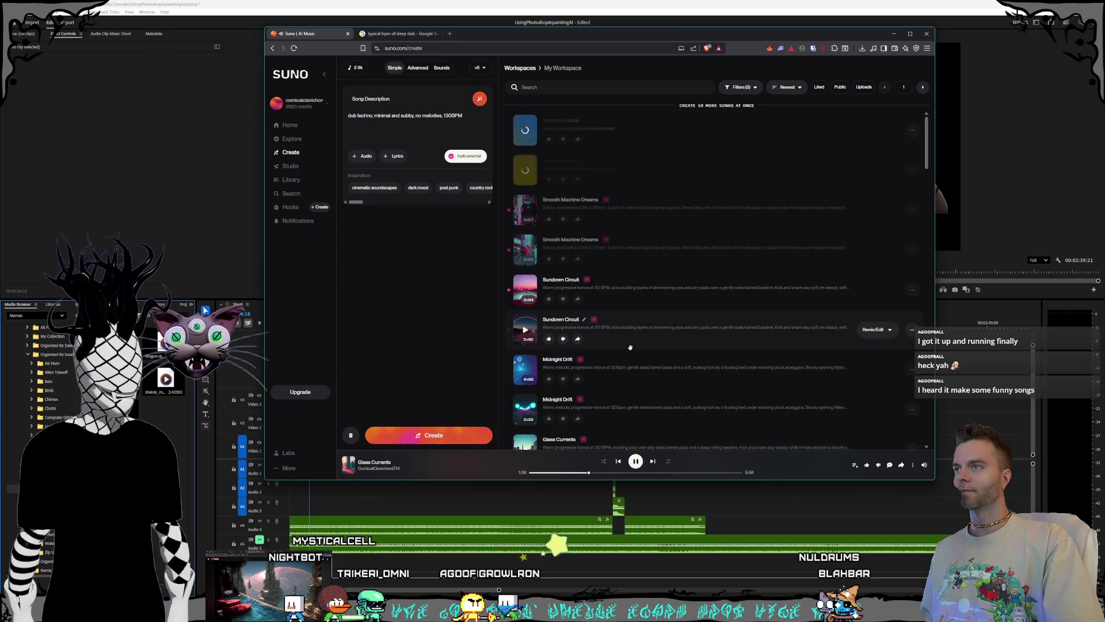
{"action": "scroll", "coordinate": [576, 369], "scroll_direction": "down", "scroll_amount": 1}
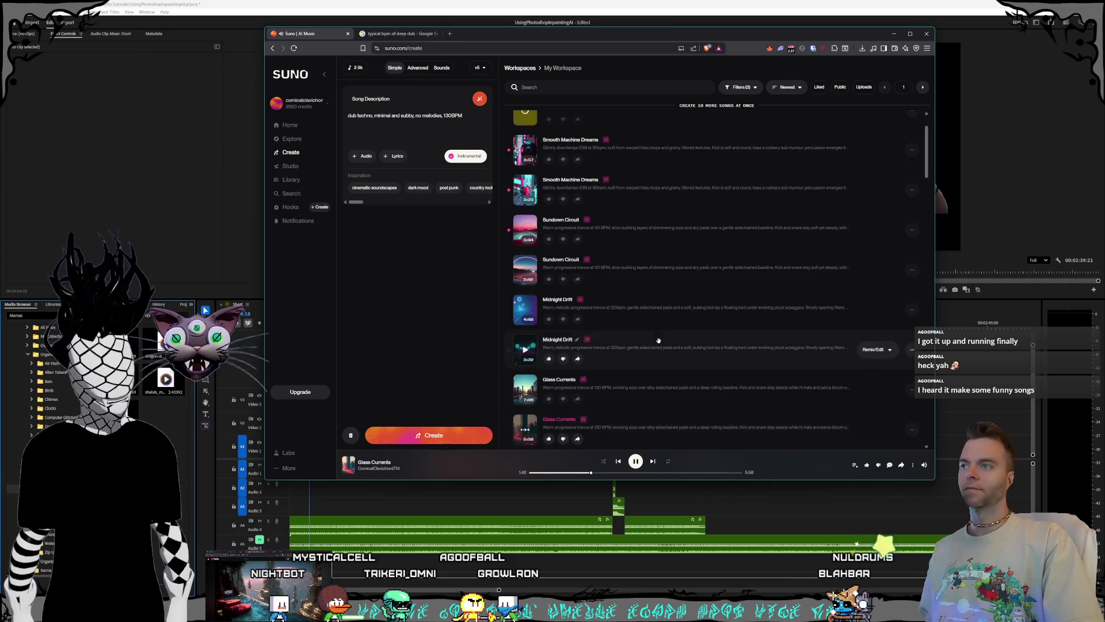
{"action": "scroll", "coordinate": [658, 340], "scroll_direction": "up", "scroll_amount": 2}
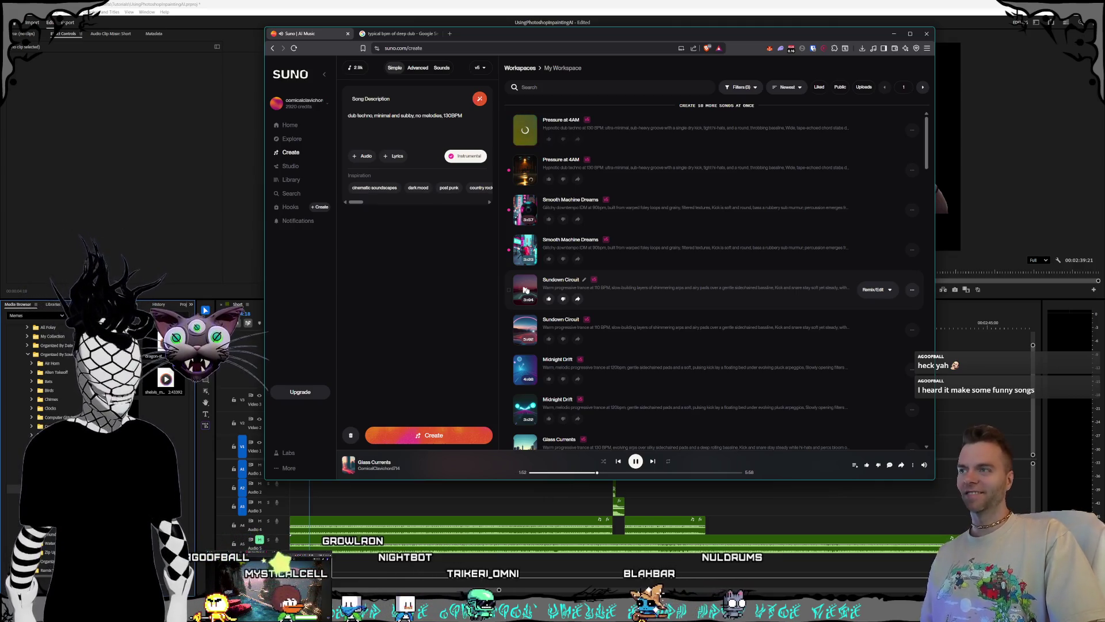
Step: Play Sundown Circuit, skip ahead slightly, and switch back to Premiere Pro
{"action": "left_click", "coordinate": [525, 290]}
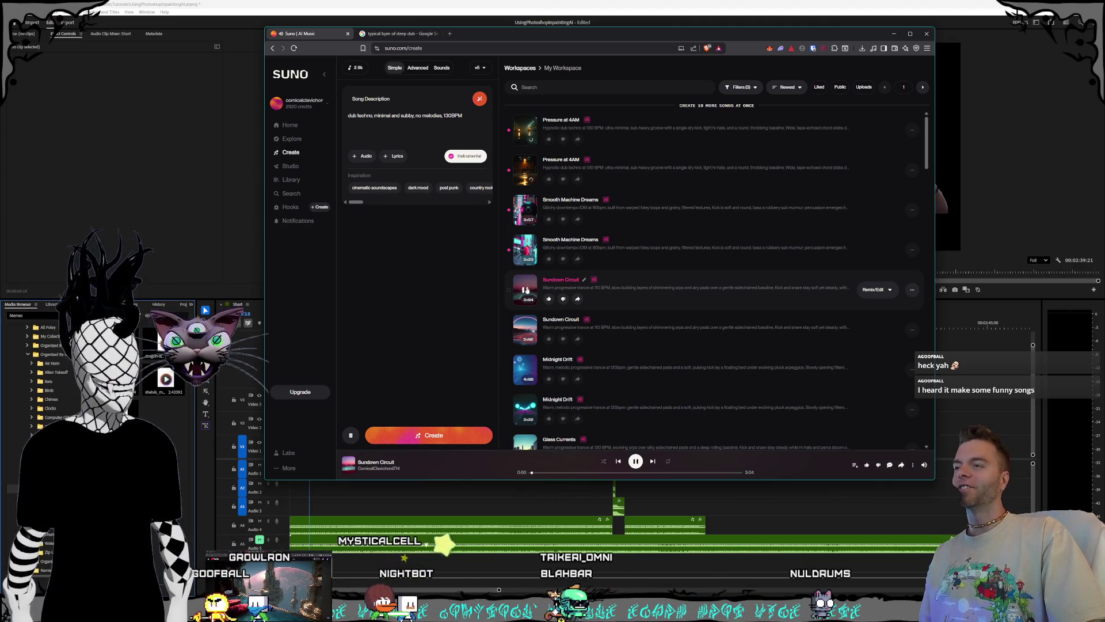
{"action": "left_click", "coordinate": [549, 472]}
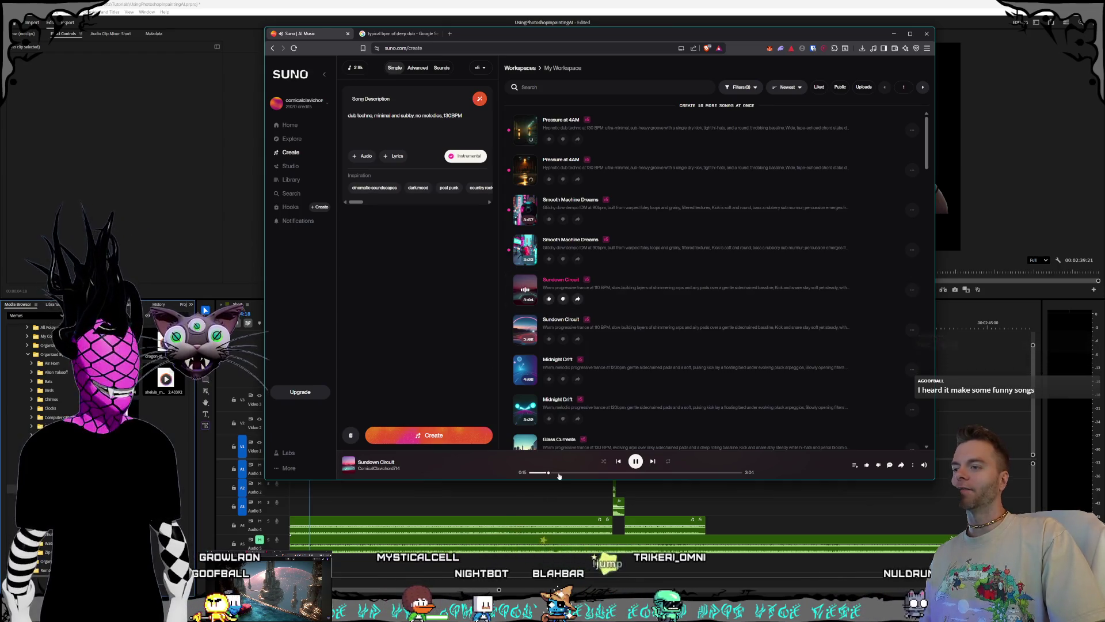
{"action": "key", "text": "alt+Tab"}
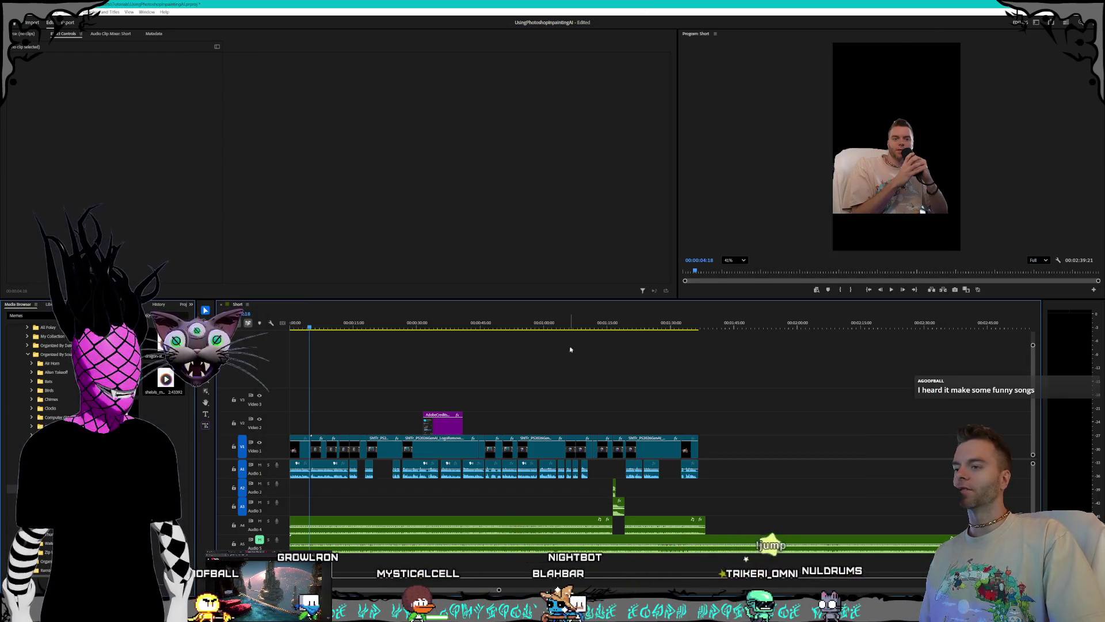
Step: Replay the Short sequence from its start and enlarge the Program monitor above a smaller timeline
{"action": "left_click_drag", "start_coordinate": [299, 326], "coordinate": [293, 333]}
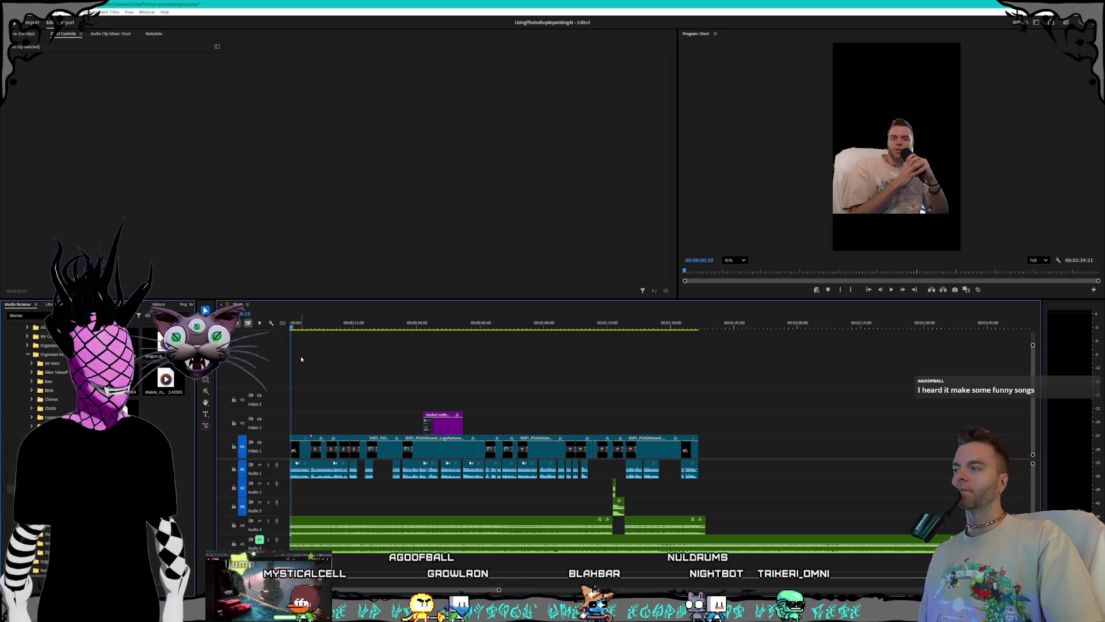
{"action": "key", "text": "space"}
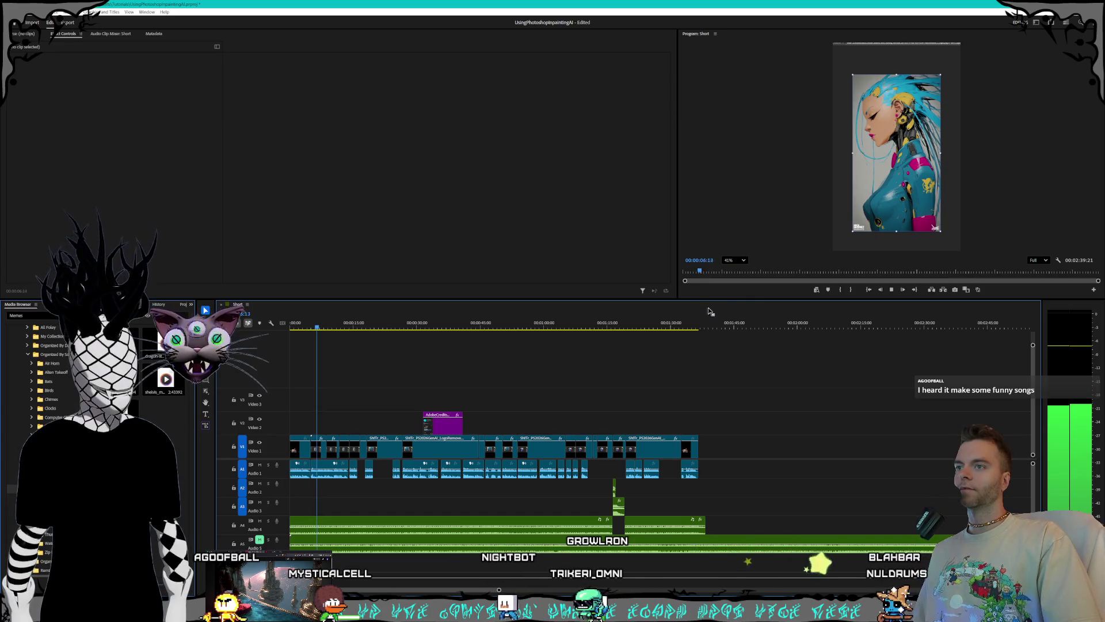
{"action": "left_click_drag", "start_coordinate": [707, 299], "coordinate": [702, 346]}
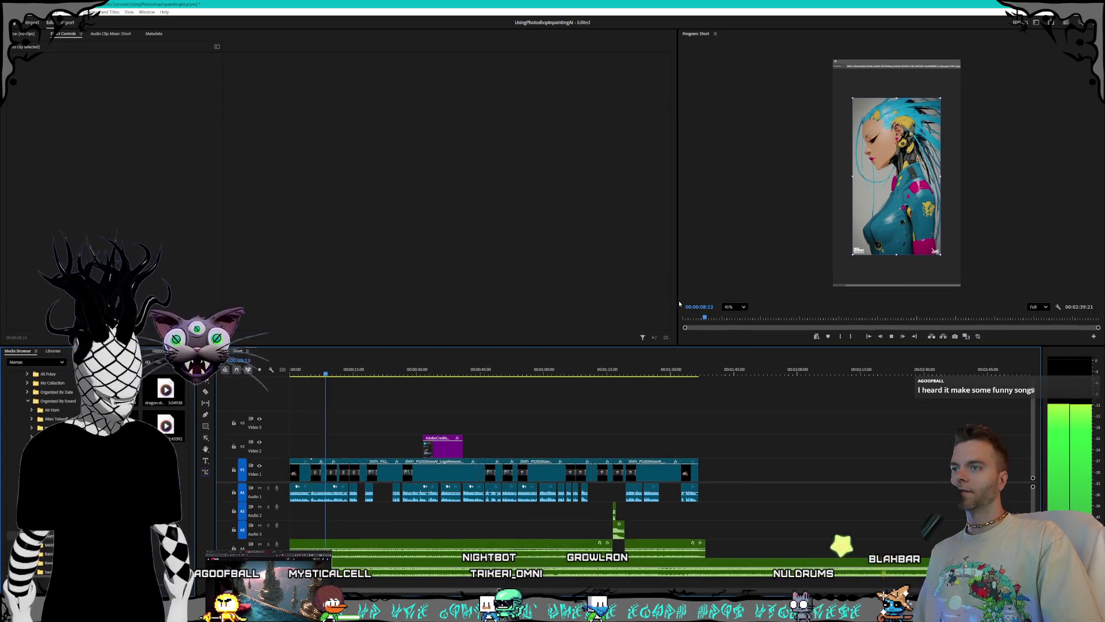
{"action": "left_click_drag", "start_coordinate": [678, 304], "coordinate": [614, 311]}
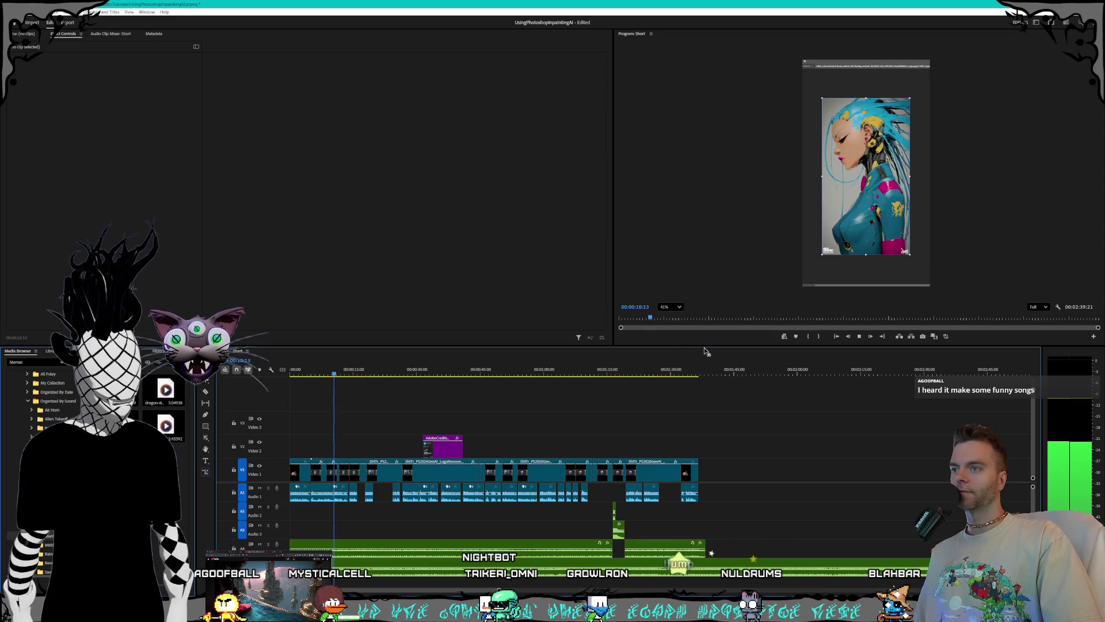
{"action": "left_click_drag", "start_coordinate": [710, 347], "coordinate": [708, 374]}
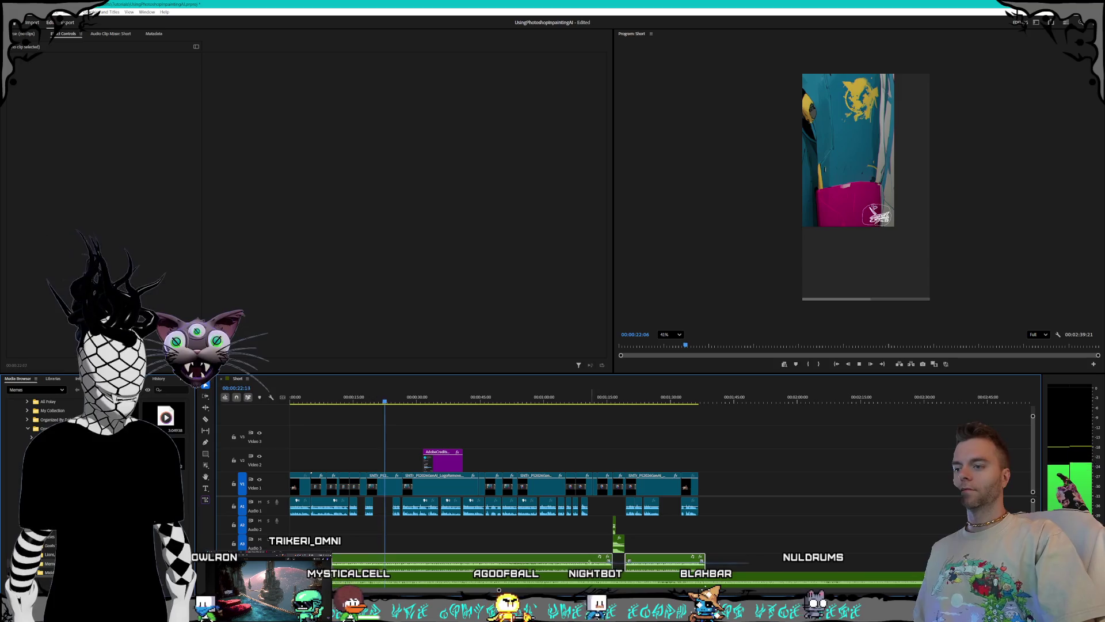
{"action": "right_click", "coordinate": [571, 563]}
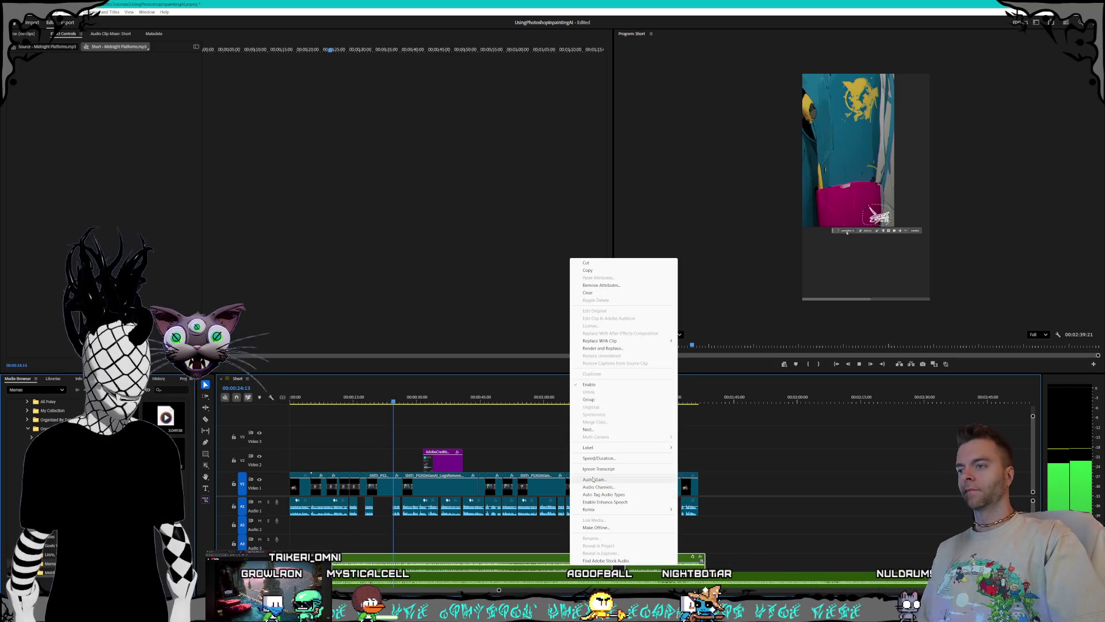
Step: Raise the Midnight Platforms.mp3 clip's audio gain by 2 dB and play the short again
{"action": "left_click", "coordinate": [594, 479]}
{"action": "key", "text": "Return"}
{"action": "key", "text": "space"}
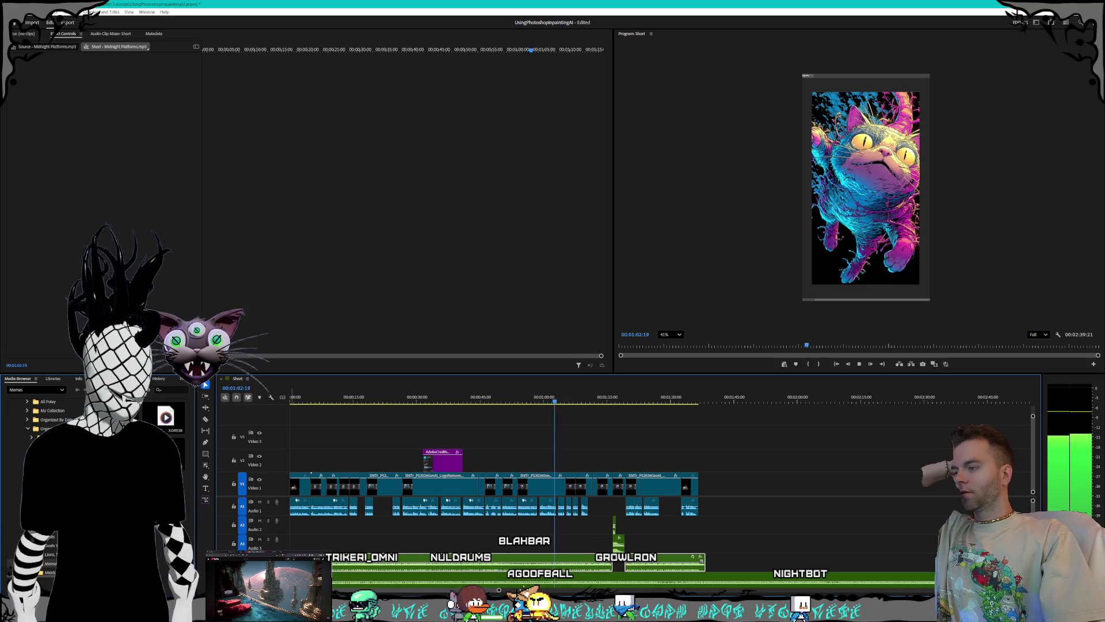
Step: Expand Audio Effects in the Effects panel, stop playback near 1:26, and switch to the desktop
{"action": "right_click", "coordinate": [270, 457]}
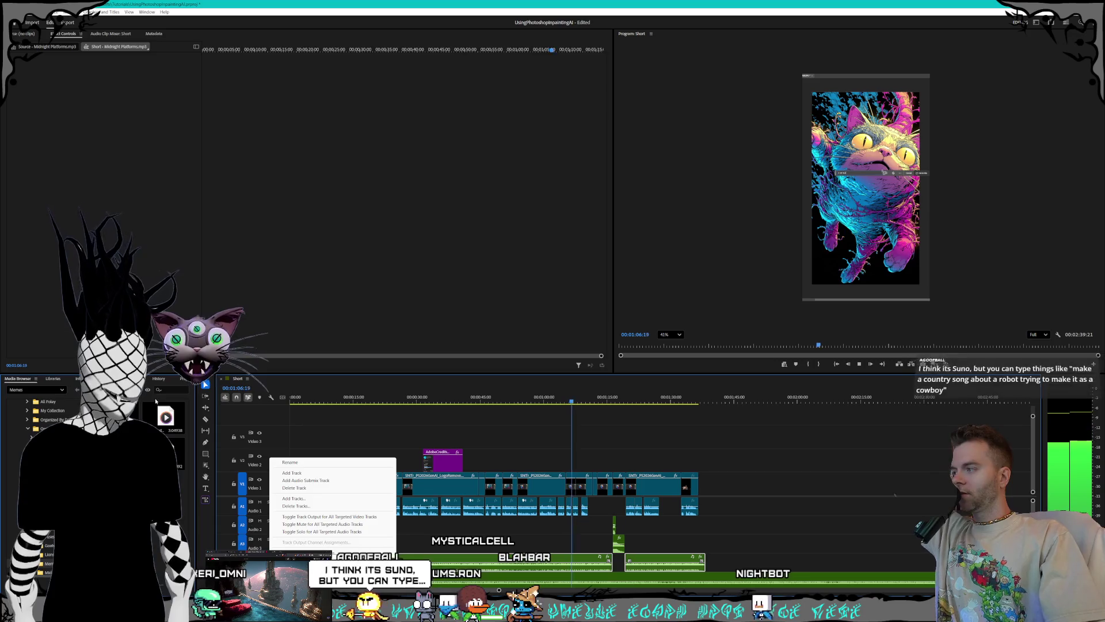
{"action": "key", "text": "Escape"}
{"action": "key", "text": "shift+7"}
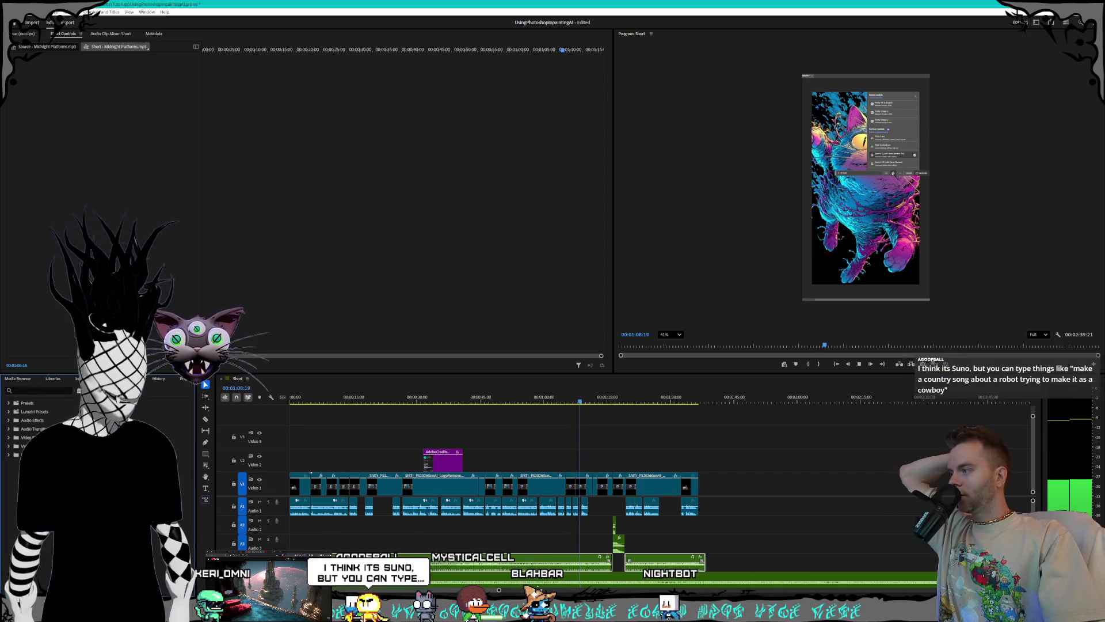
{"action": "left_click", "coordinate": [8, 429]}
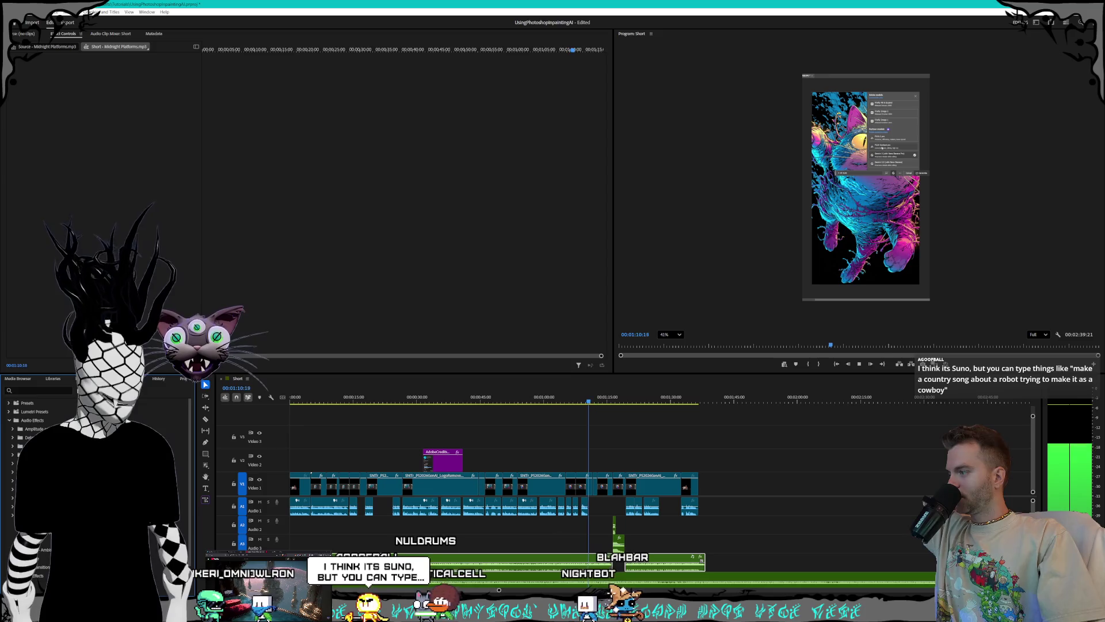
{"action": "scroll", "coordinate": [40, 426], "scroll_direction": "down", "scroll_amount": 1}
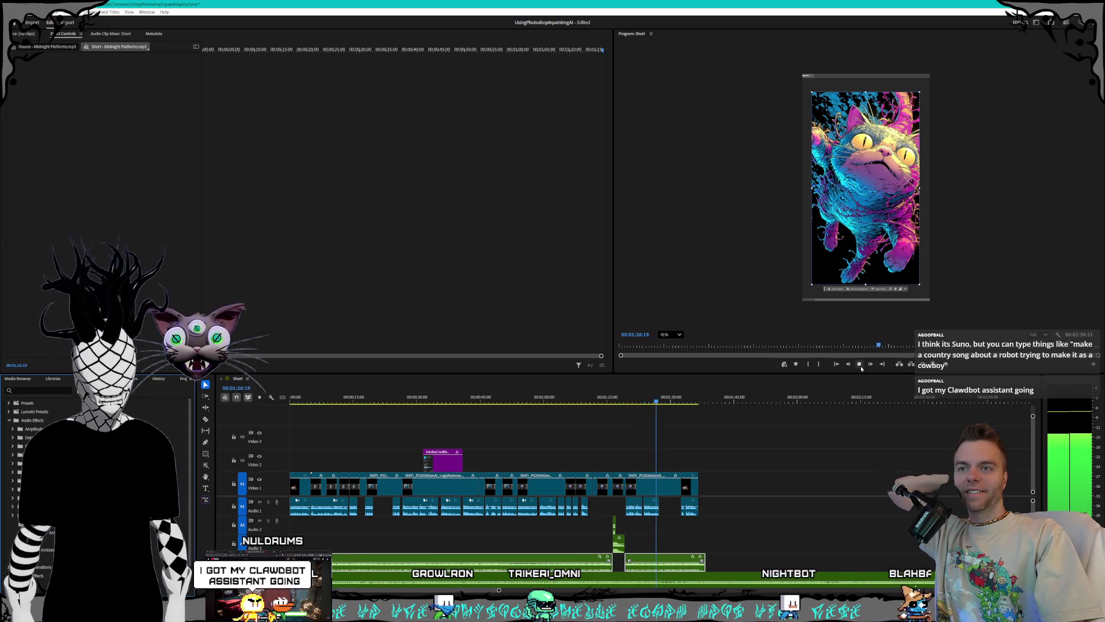
{"action": "left_click", "coordinate": [859, 365]}
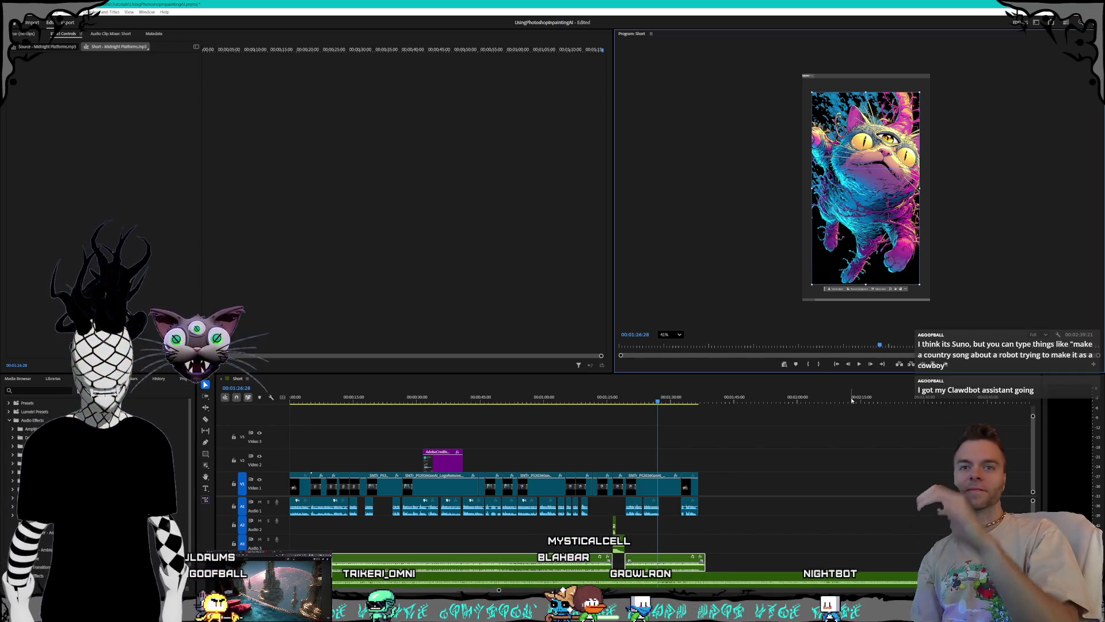
{"action": "key", "text": "super+d"}
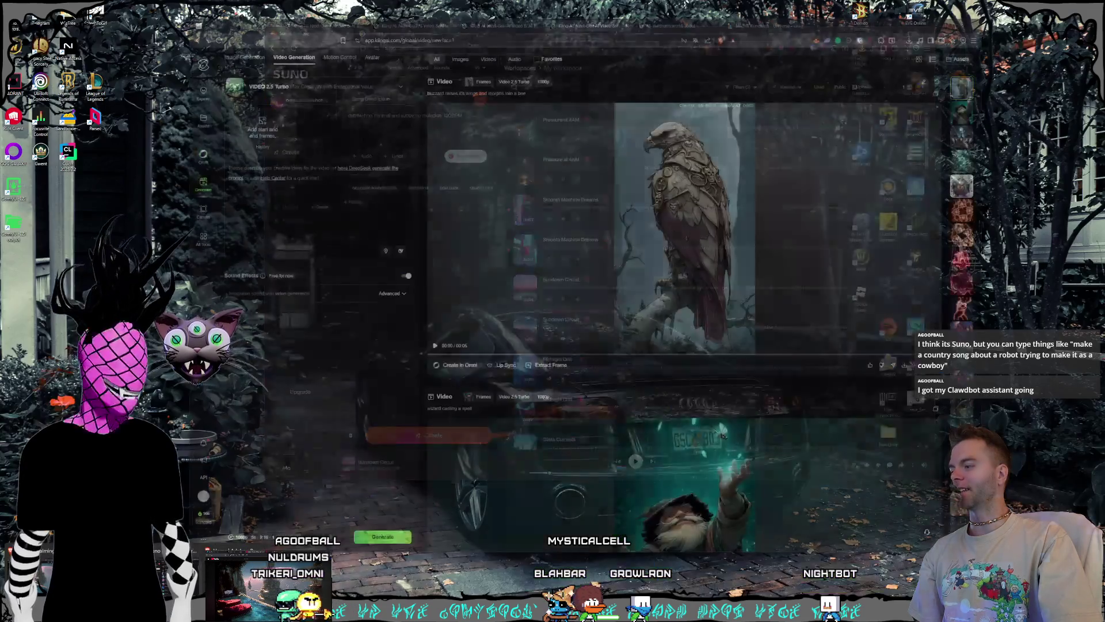
Step: Back in Suno, play Smooth Machine Dreams from about 0:19 and open its download choices
{"action": "key", "text": "alt+Tab"}
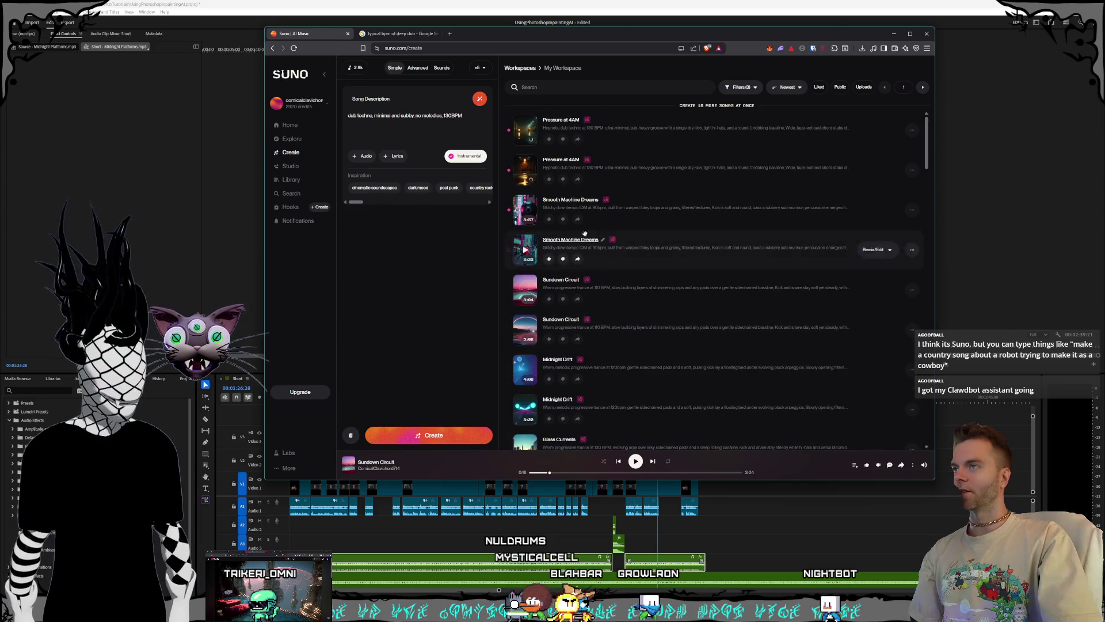
{"action": "left_click", "coordinate": [523, 209]}
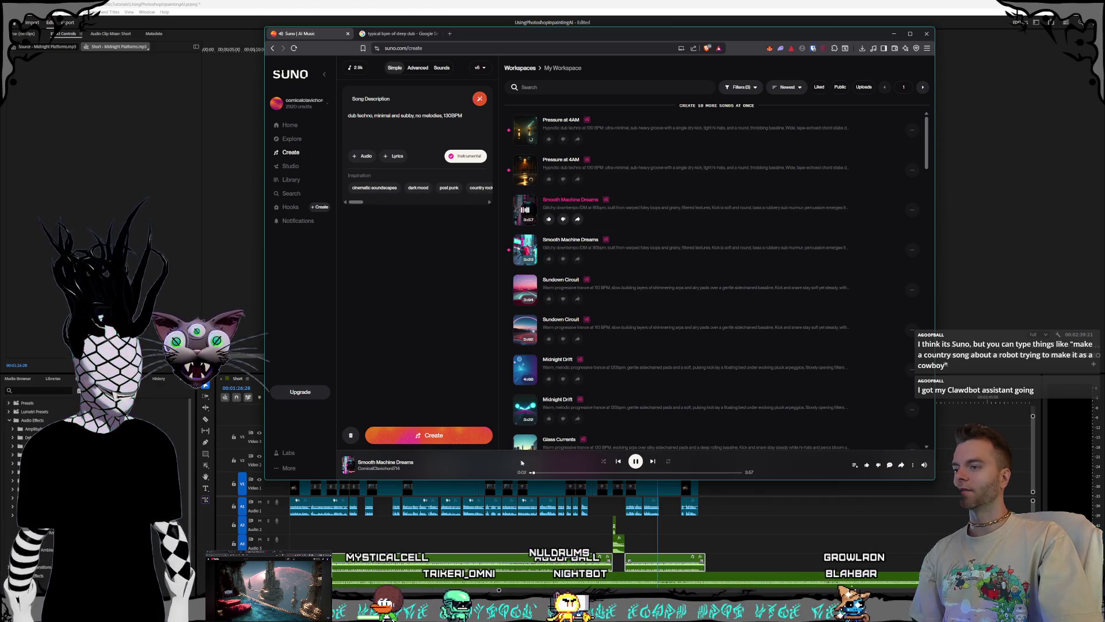
{"action": "left_click", "coordinate": [548, 473]}
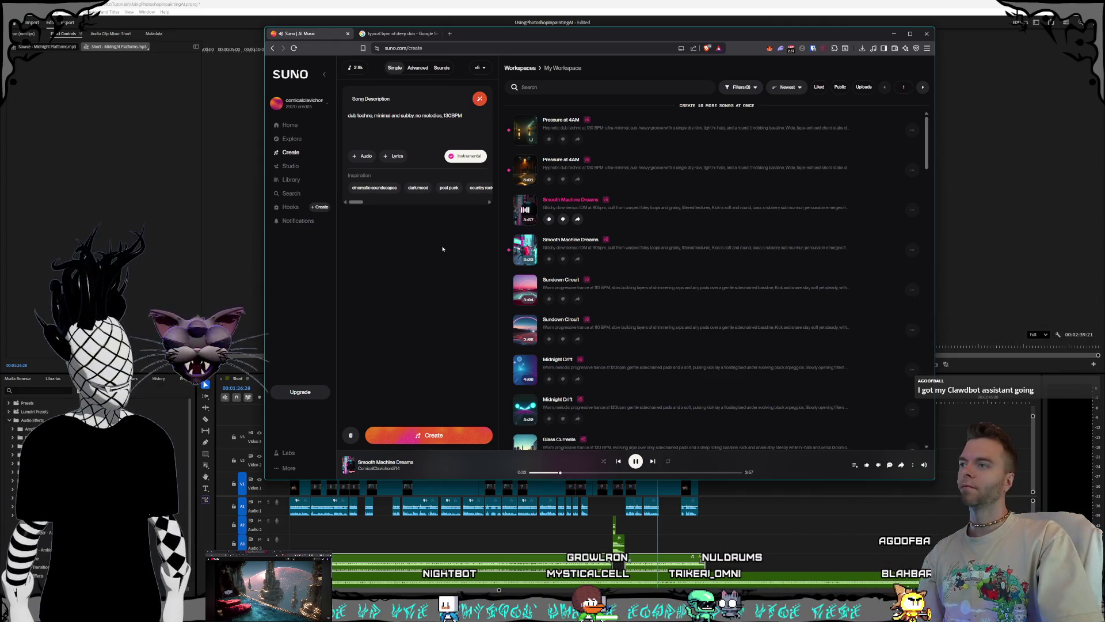
{"action": "left_click", "coordinate": [913, 209]}
Step: Save Smooth Machine Dreams as an MP3 in a newly created Suno\IDM folder
{"action": "mouse_move", "coordinate": [861, 386]}
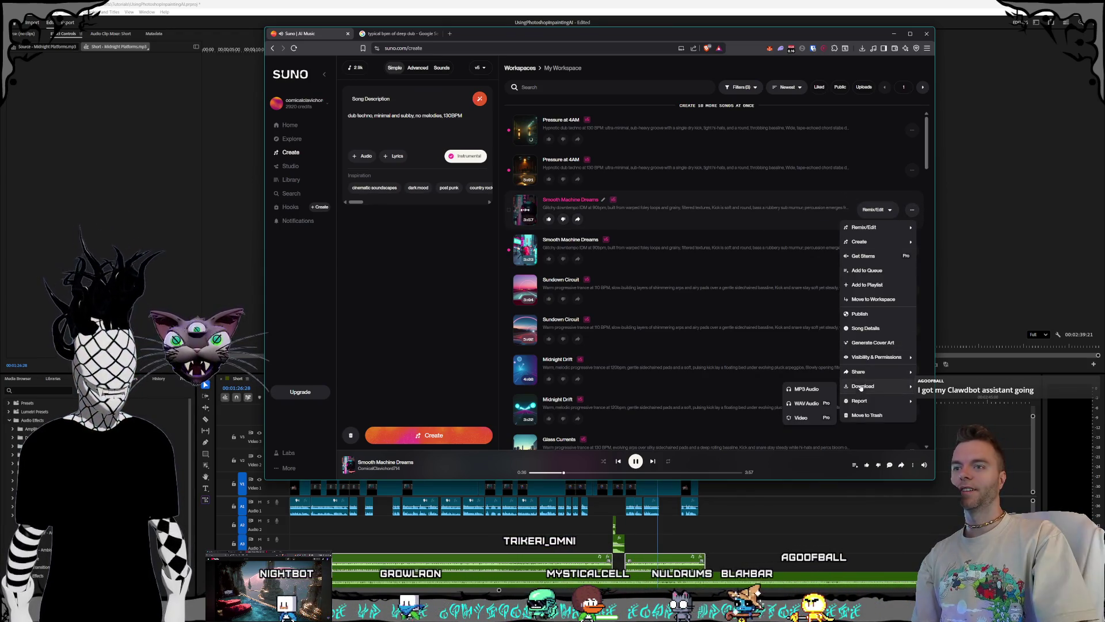
{"action": "left_click", "coordinate": [806, 388]}
{"action": "scroll", "coordinate": [610, 306], "scroll_direction": "down", "scroll_amount": 1}
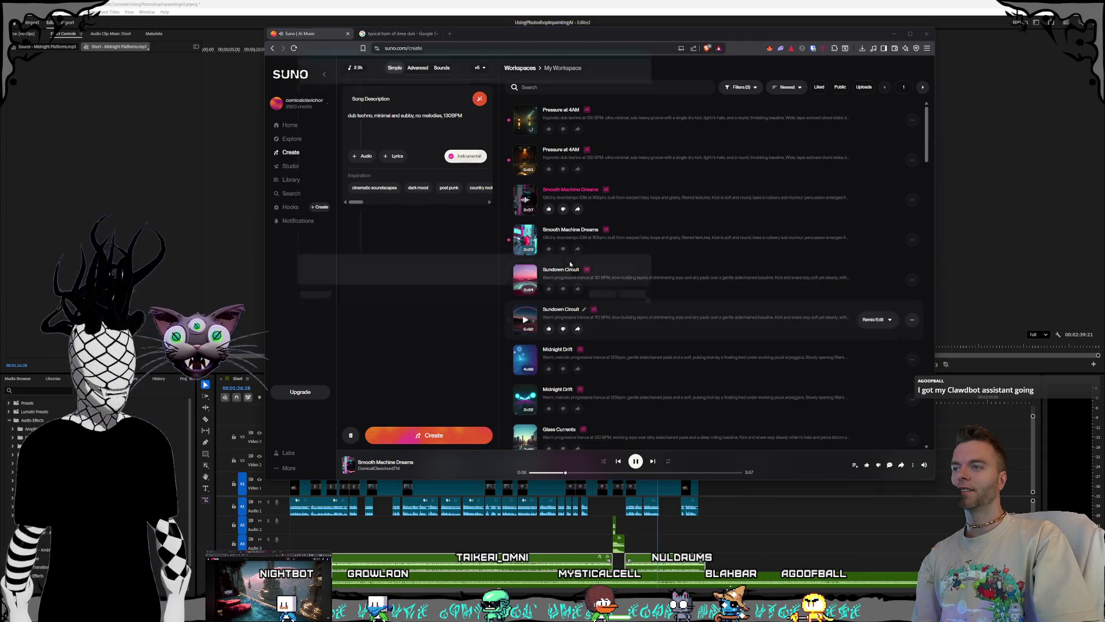
{"action": "left_click", "coordinate": [509, 47]}
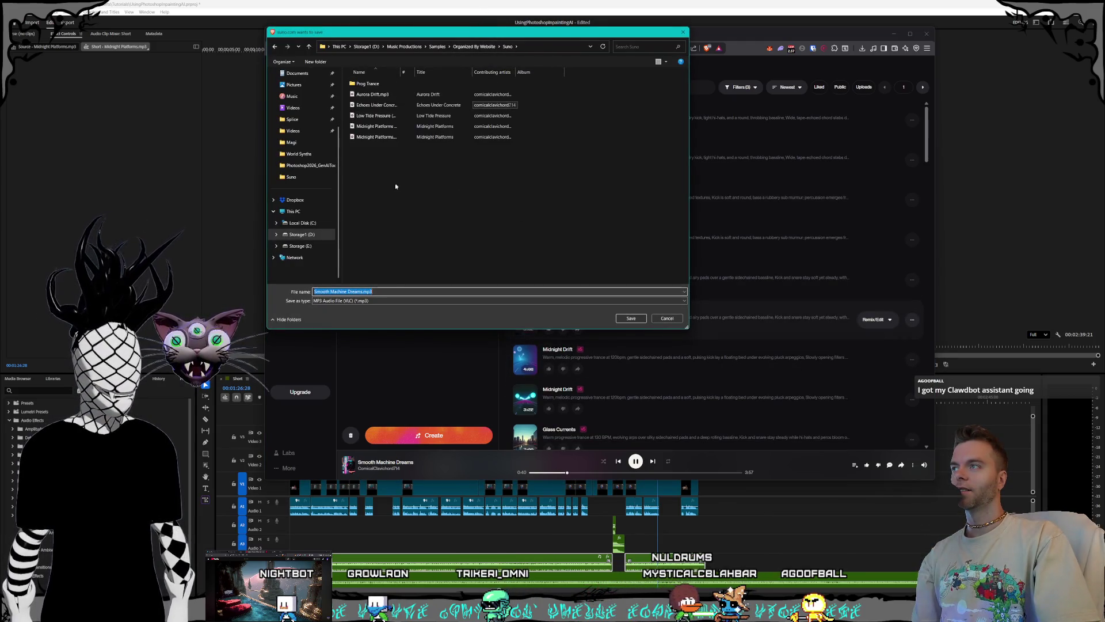
{"action": "right_click", "coordinate": [373, 208]}
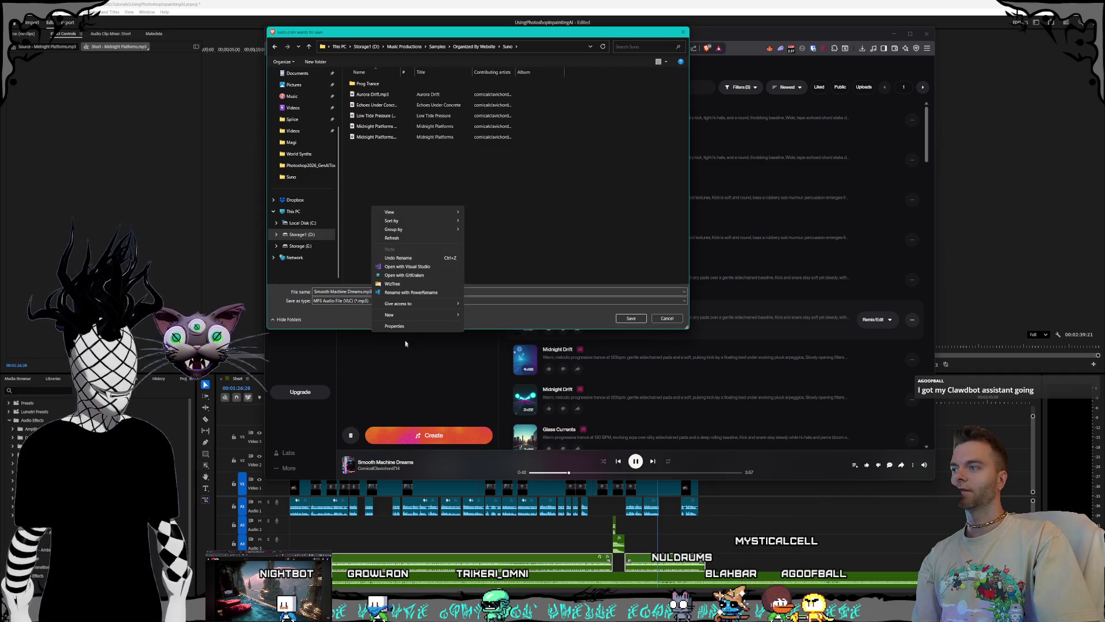
{"action": "mouse_move", "coordinate": [421, 315]}
{"action": "left_click", "coordinate": [480, 318]}
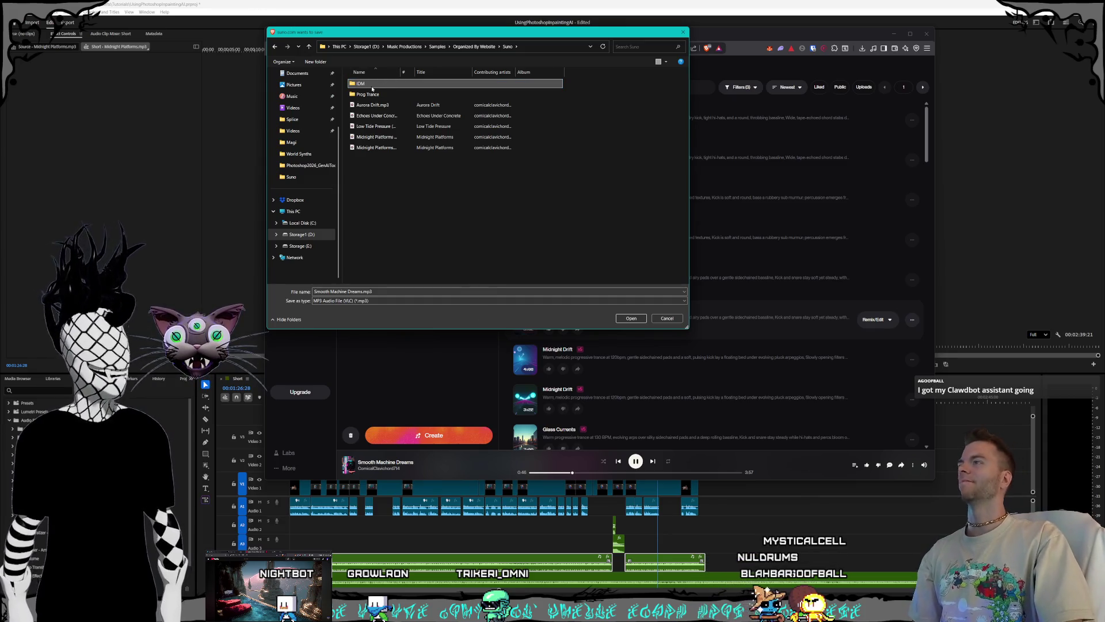
{"action": "double_click", "coordinate": [373, 86]}
{"action": "left_click", "coordinate": [631, 318]}
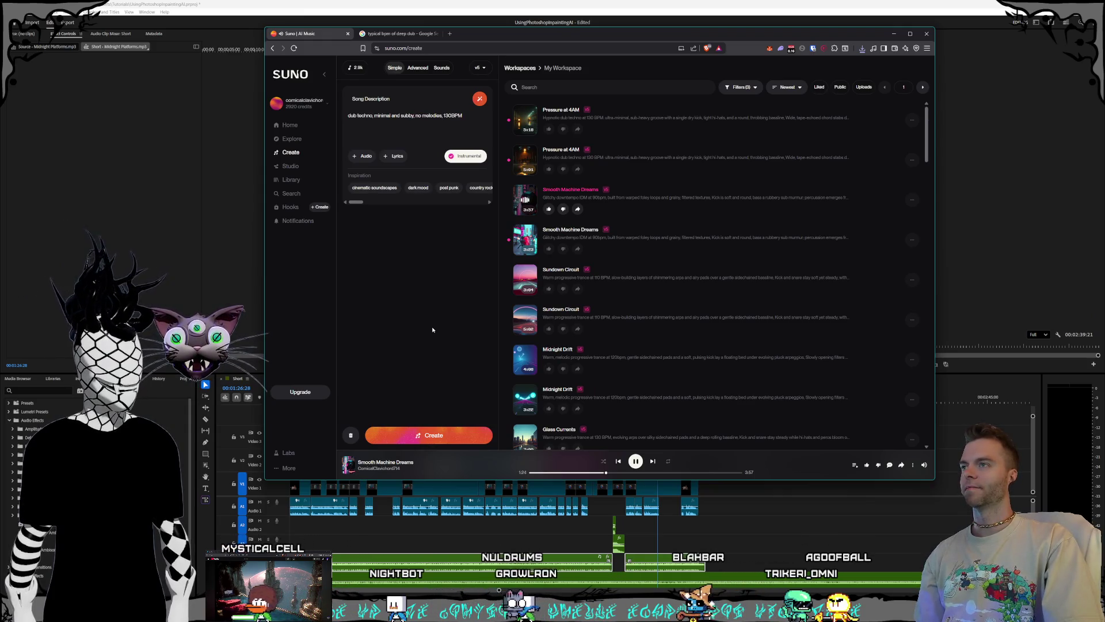
Step: Leave the Song Description text as is and play the 3:22 second version of Smooth Machine Dreams
{"action": "key", "text": "ctrl+a"}
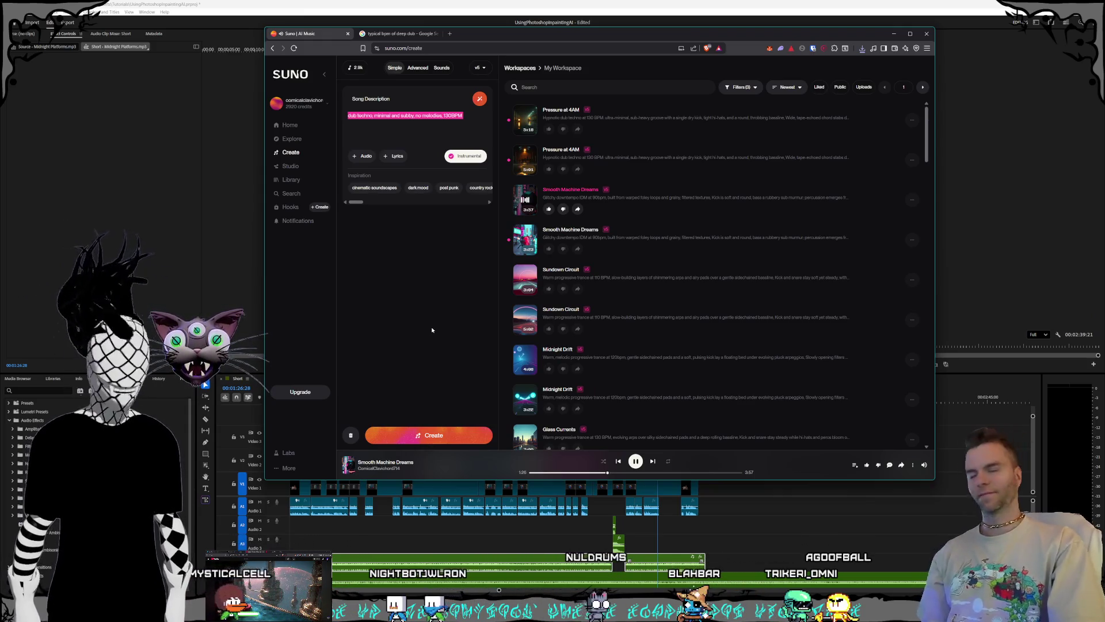
{"action": "left_click", "coordinate": [434, 329]}
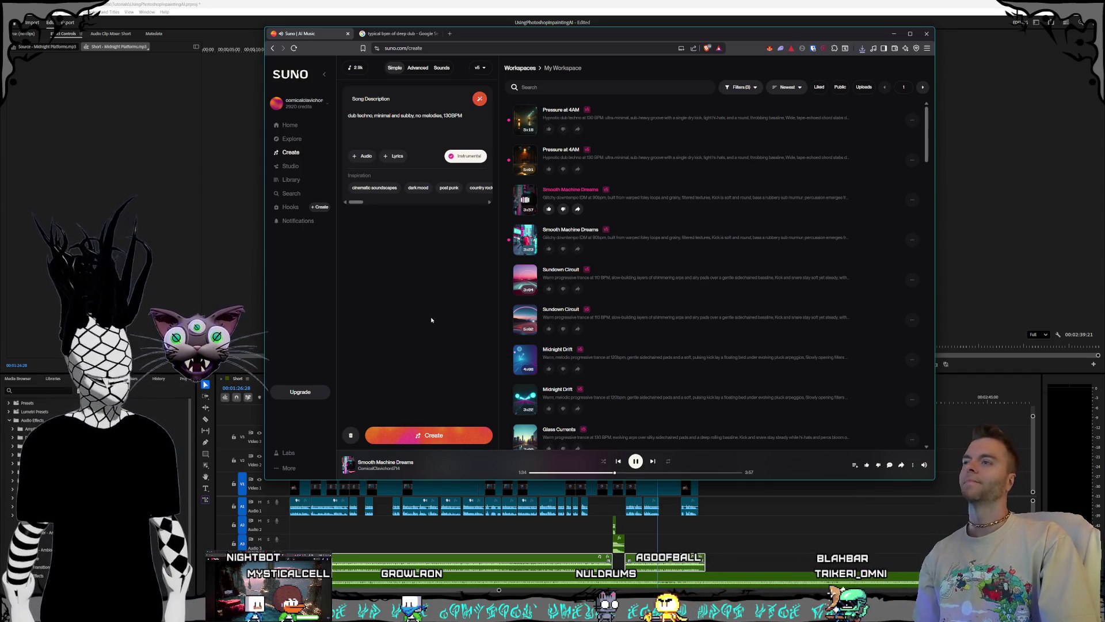
{"action": "key", "text": "ctrl+a"}
{"action": "left_click", "coordinate": [432, 316]}
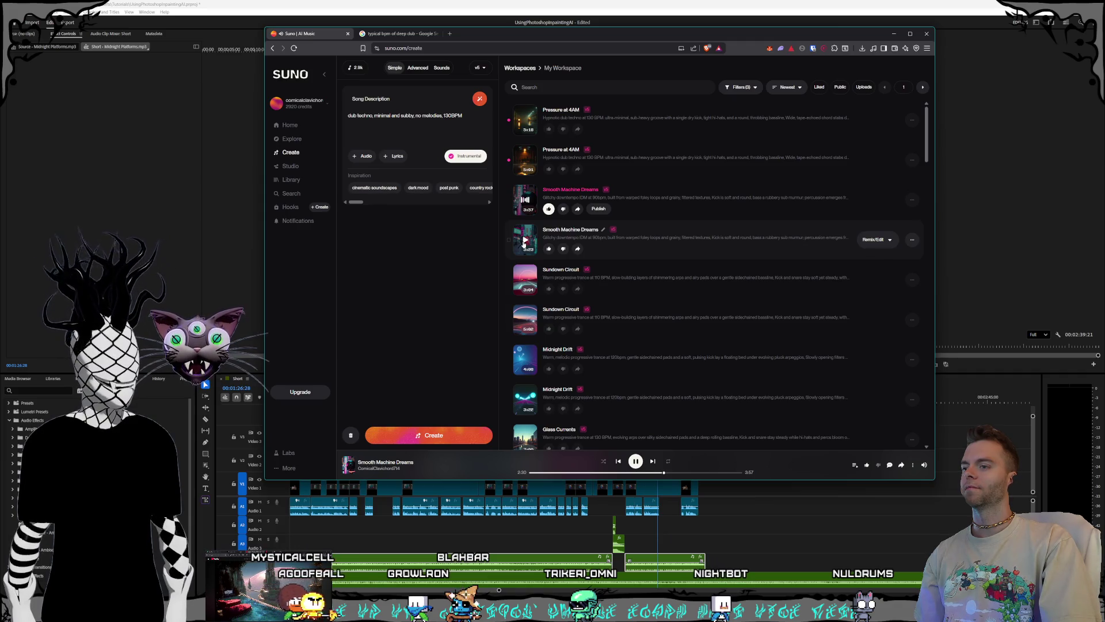
{"action": "left_click", "coordinate": [525, 240]}
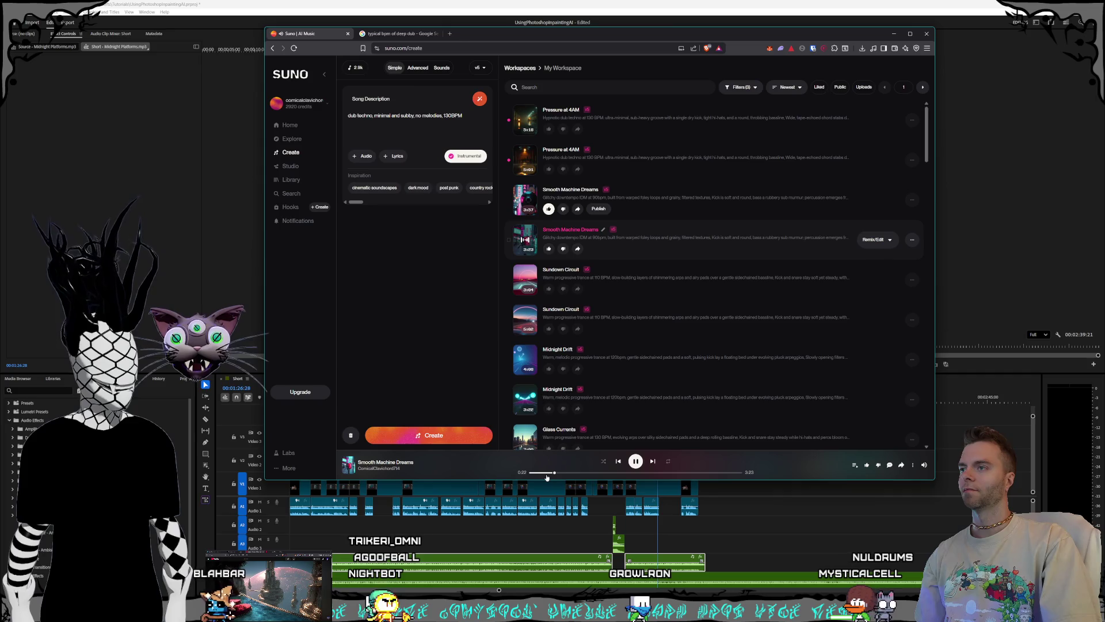
Step: Save the second version as Smooth Machine Dreams (1).mp3 and close the downloads list
{"action": "left_click", "coordinate": [913, 239]}
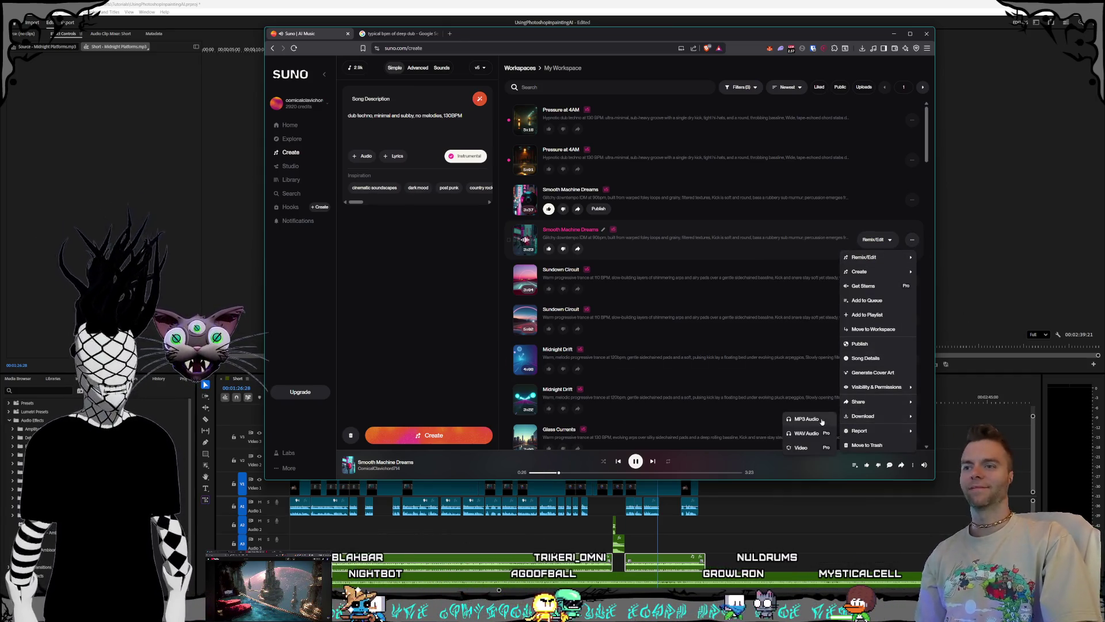
{"action": "left_click", "coordinate": [718, 349]}
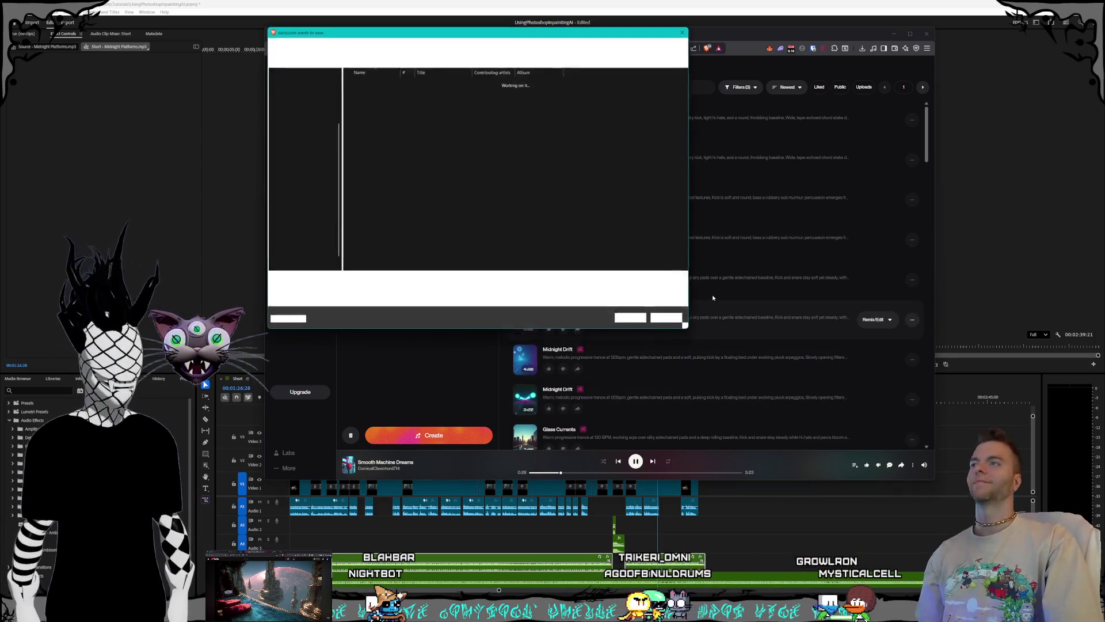
{"action": "left_click", "coordinate": [620, 320]}
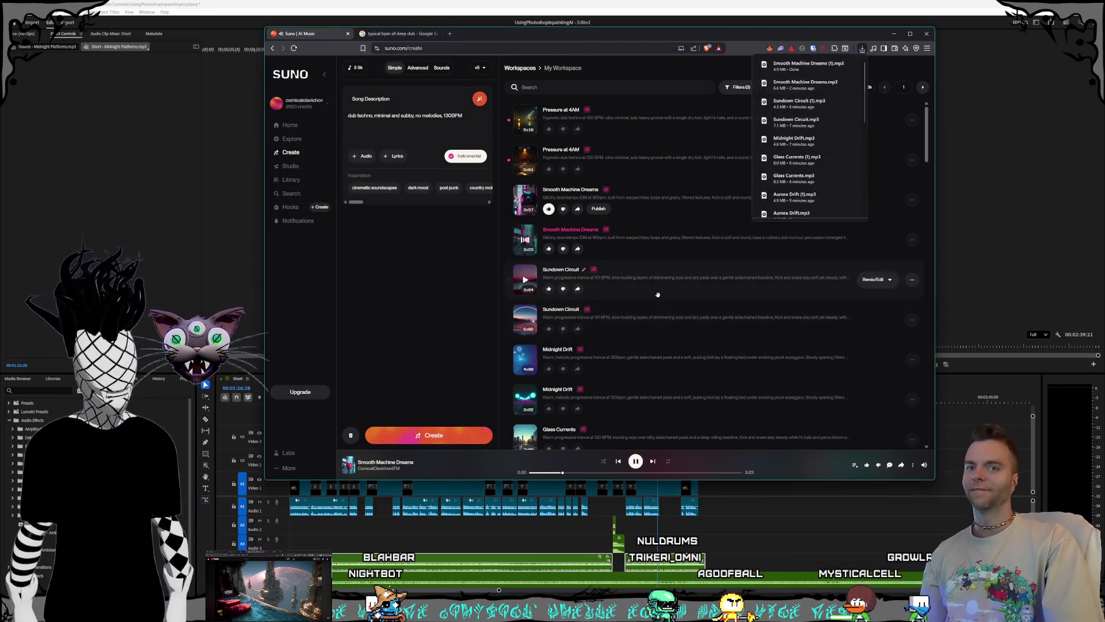
{"action": "left_click", "coordinate": [439, 270]}
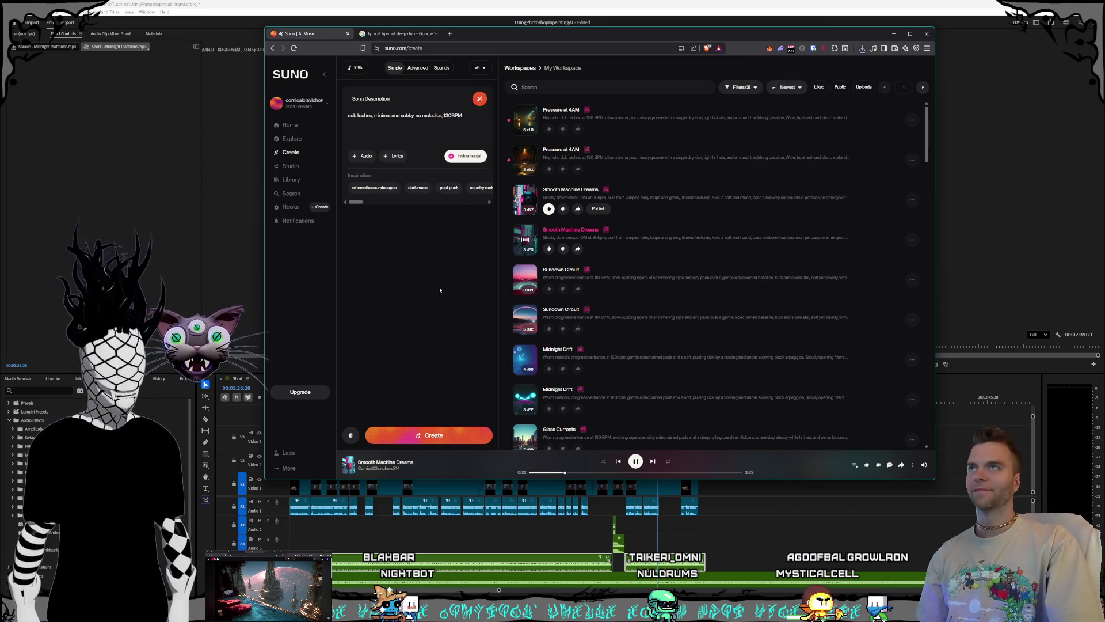
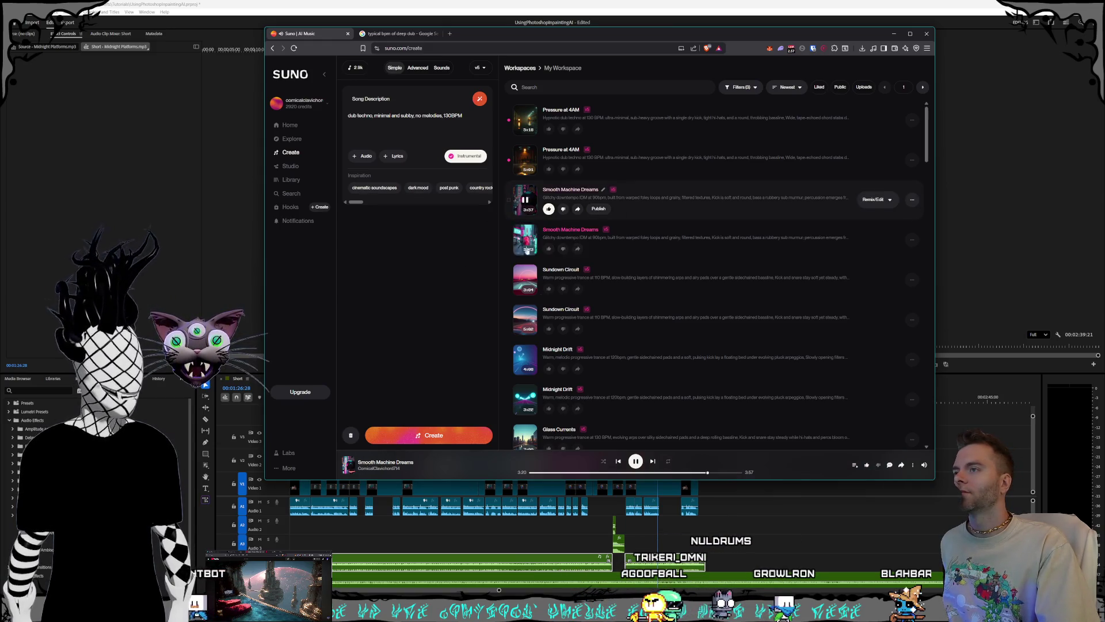
Step: Skim Smooth Machine Dreams at about 0:29, 0:51 and 1:17, then return to Premiere
{"action": "right_click", "coordinate": [617, 474]}
{"action": "left_click", "coordinate": [490, 462]}
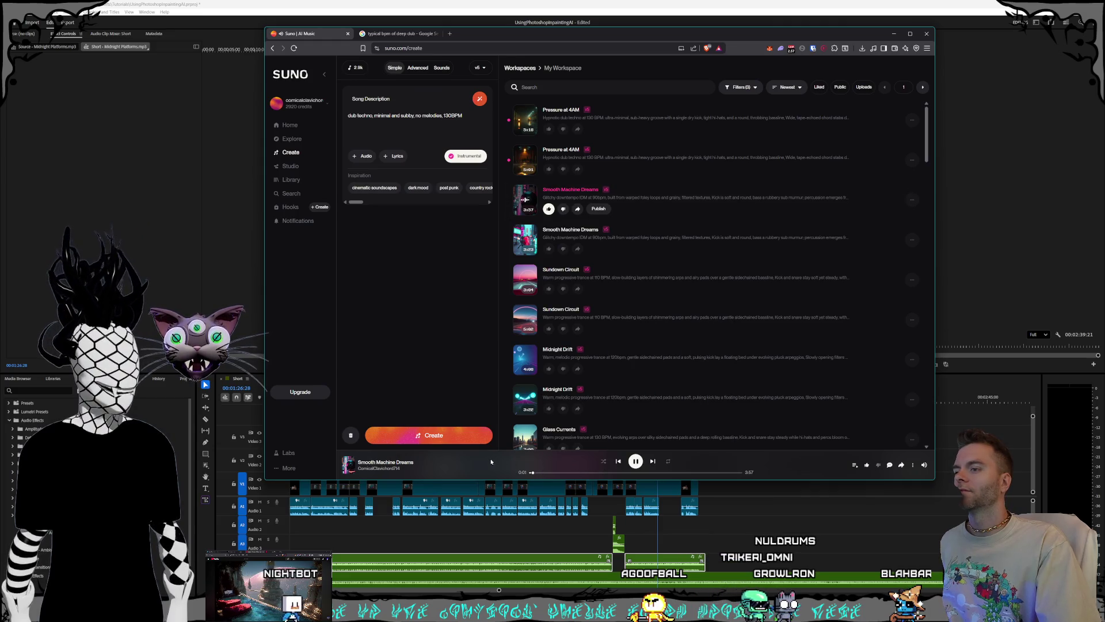
{"action": "left_click", "coordinate": [556, 474]}
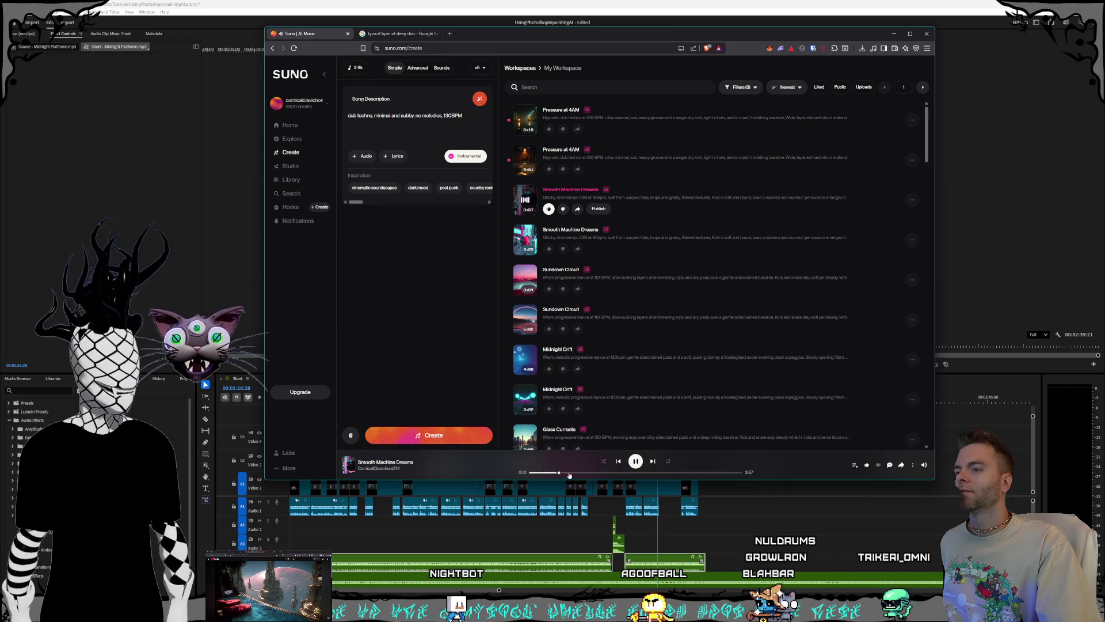
{"action": "left_click", "coordinate": [577, 474]}
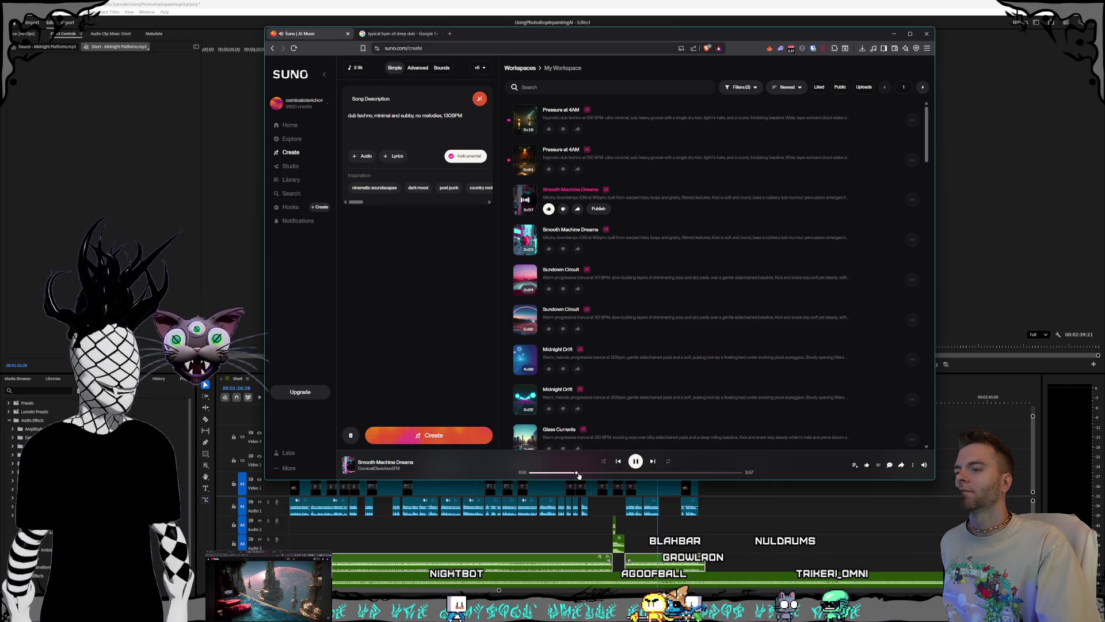
{"action": "left_click", "coordinate": [599, 473]}
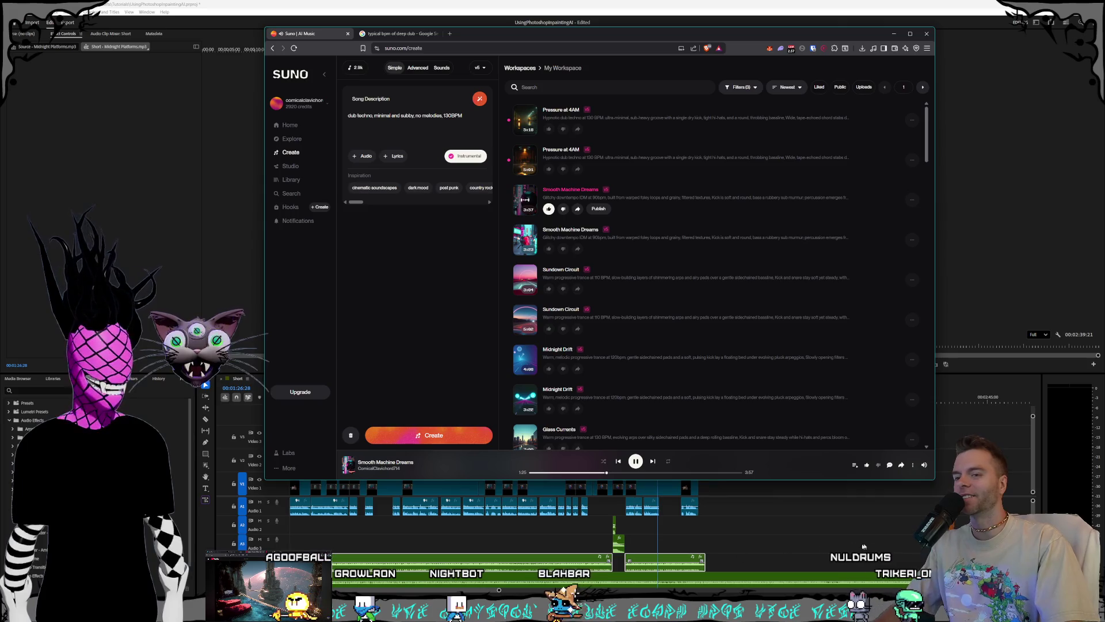
{"action": "key", "text": "alt+Tab"}
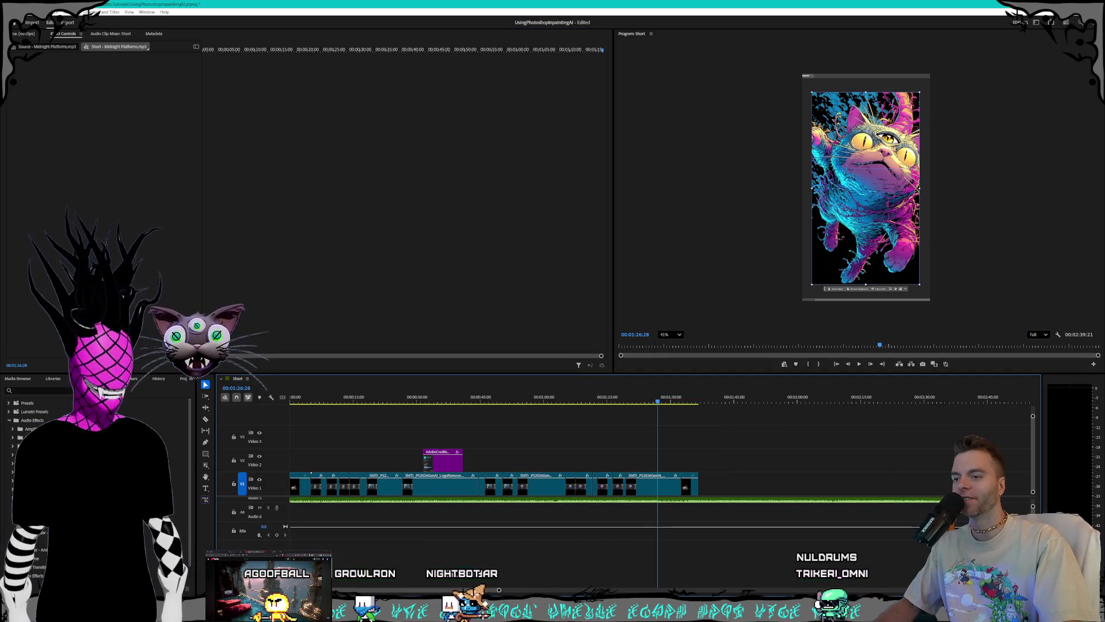
Step: Delete the old long music clip from Audio 5
{"action": "scroll", "coordinate": [576, 518], "scroll_direction": "up", "scroll_amount": 3}
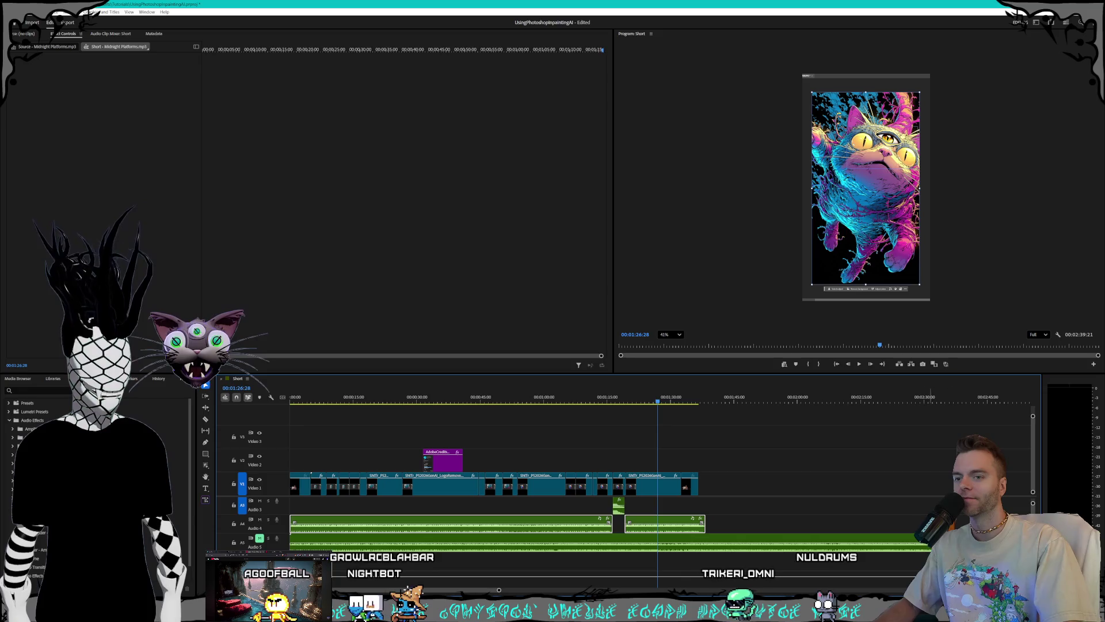
{"action": "left_click", "coordinate": [749, 544]}
{"action": "key", "text": "Delete"}
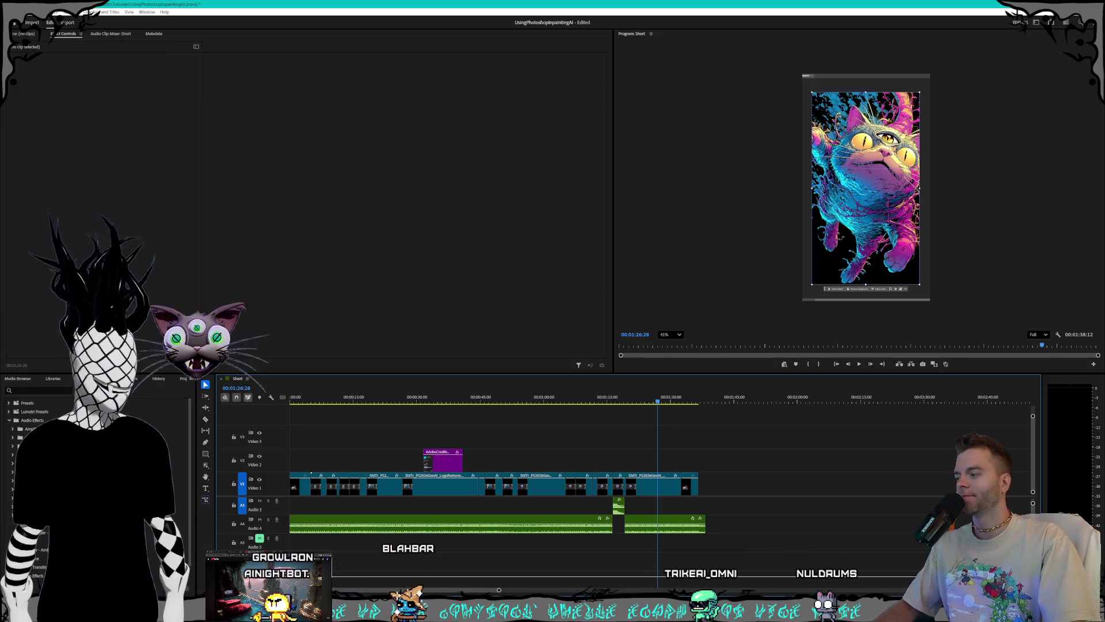
Step: Drag the second Smooth Machine Dreams file from the Suno IDM folder onto Audio 5
{"action": "key", "text": "alt+Tab"}
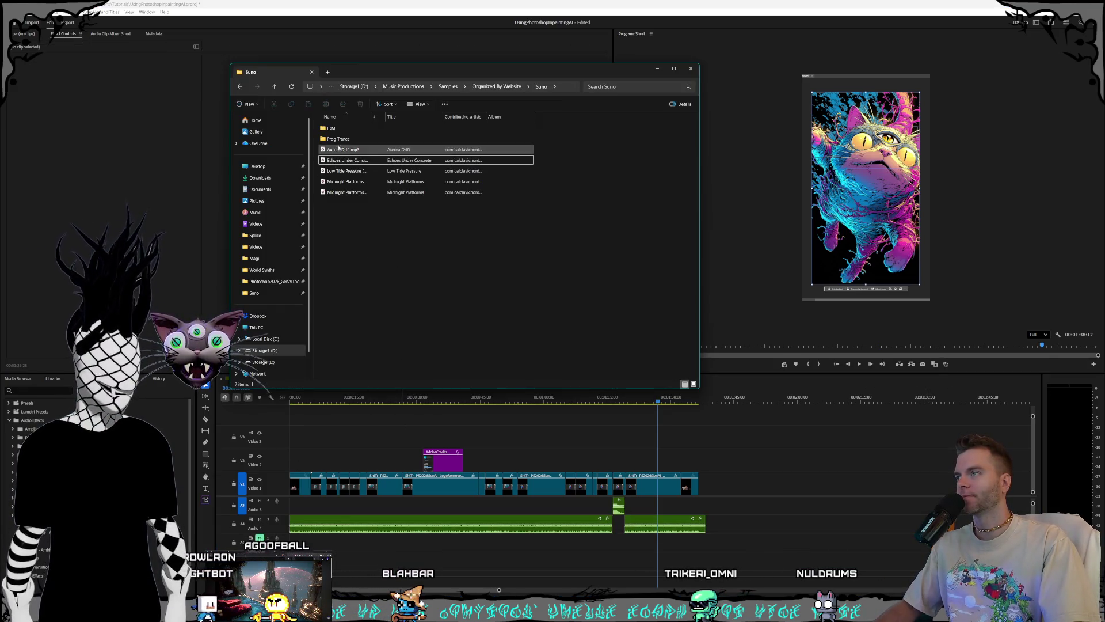
{"action": "left_click", "coordinate": [340, 138]}
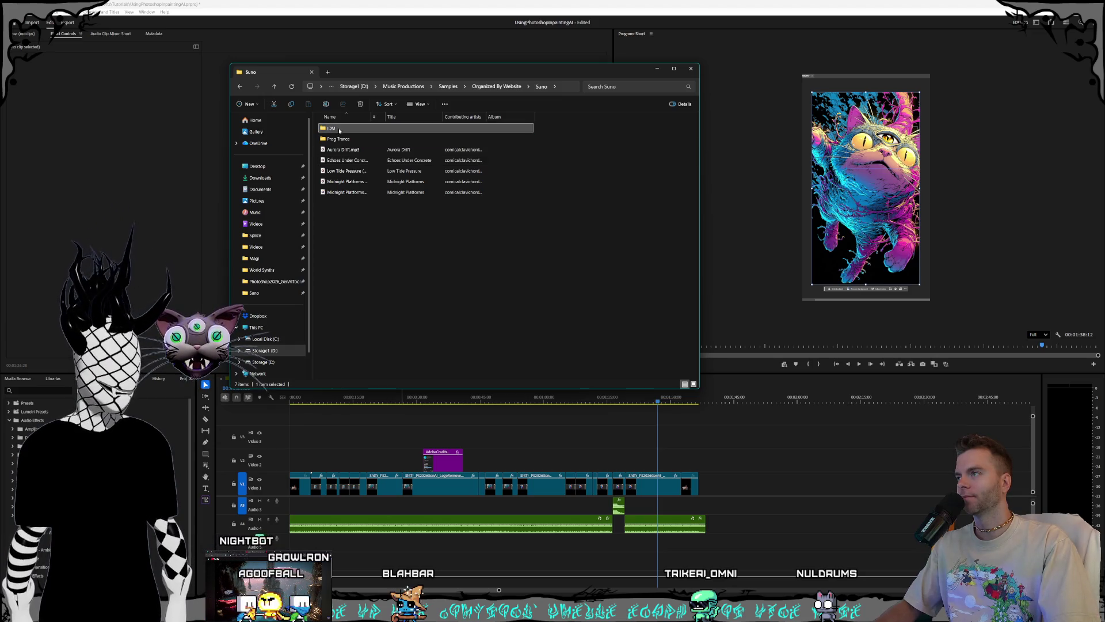
{"action": "double_click", "coordinate": [339, 129]}
{"action": "left_click", "coordinate": [351, 128]}
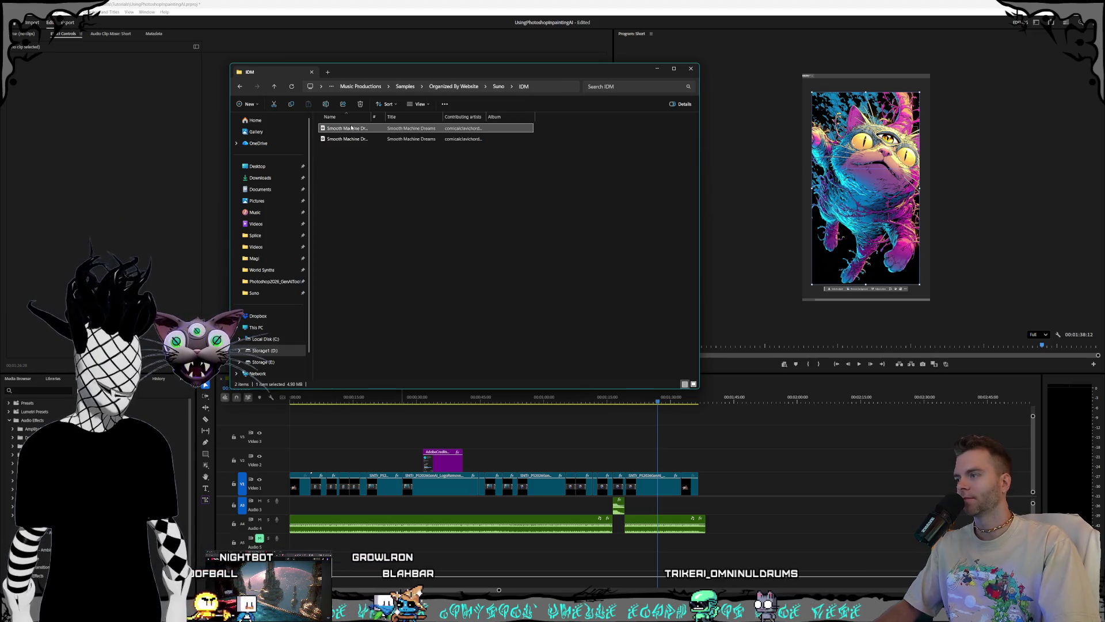
{"action": "left_click", "coordinate": [349, 139]}
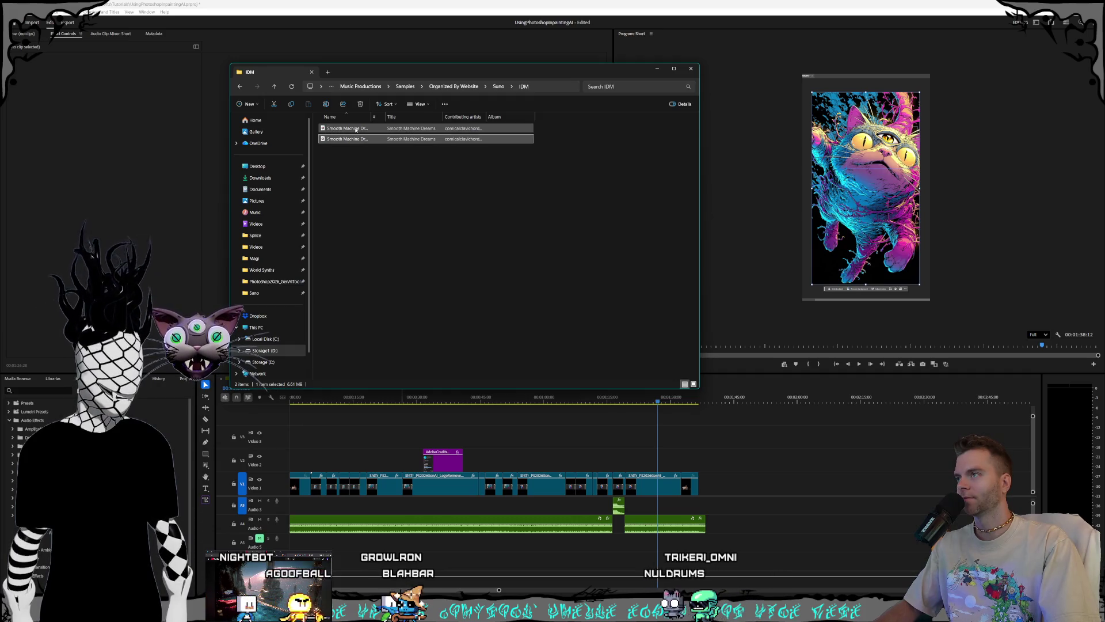
{"action": "mouse_move", "coordinate": [347, 141]}
{"action": "left_mouse_down"}
{"action": "mouse_move", "coordinate": [323, 526]}
{"action": "mouse_move", "coordinate": [297, 541]}
{"action": "mouse_move", "coordinate": [357, 548]}
{"action": "left_mouse_up"}
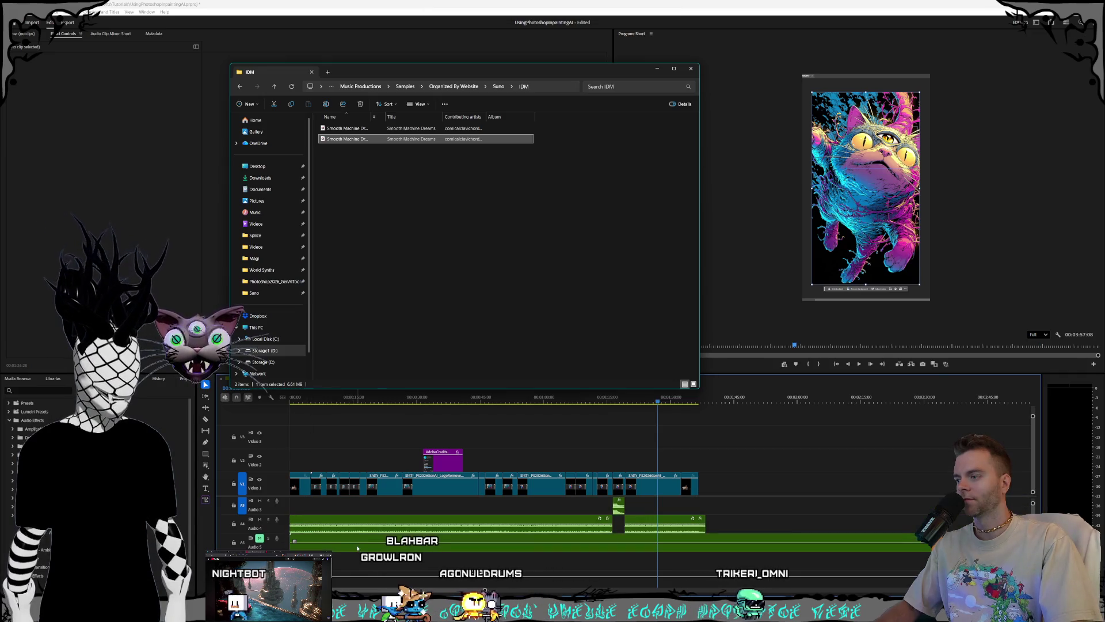
{"action": "left_click", "coordinate": [292, 544]}
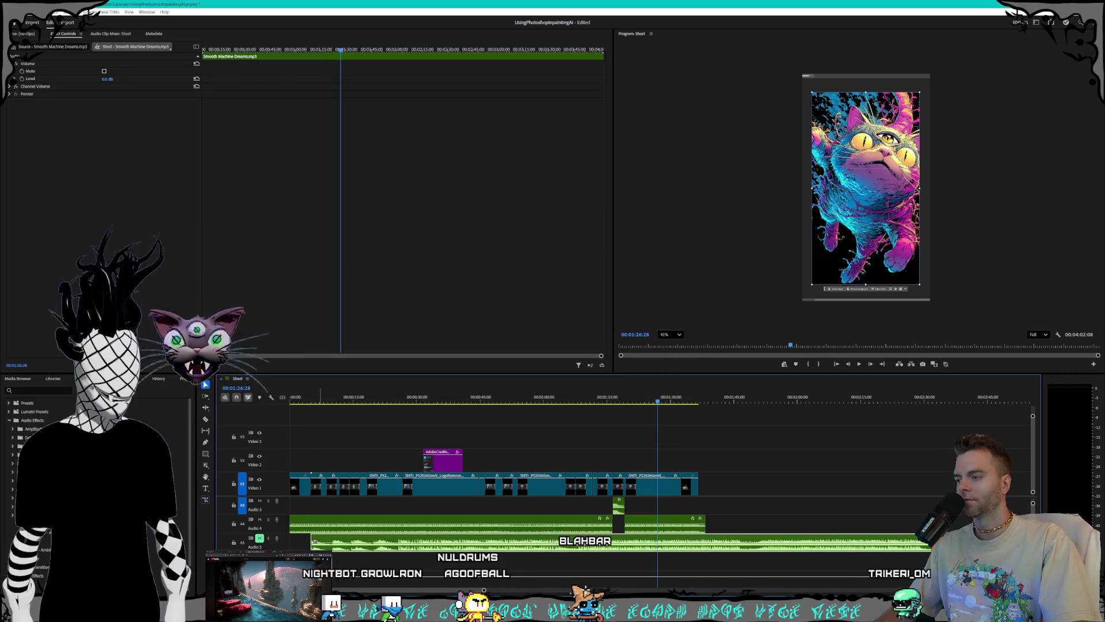
Step: Slide the Smooth Machine Dreams clip along Audio 5 and rewind the playhead to 00:00:00:00
{"action": "mouse_move", "coordinate": [314, 542]}
{"action": "left_mouse_down"}
{"action": "mouse_move", "coordinate": [710, 546]}
{"action": "mouse_move", "coordinate": [302, 545]}
{"action": "left_mouse_up"}
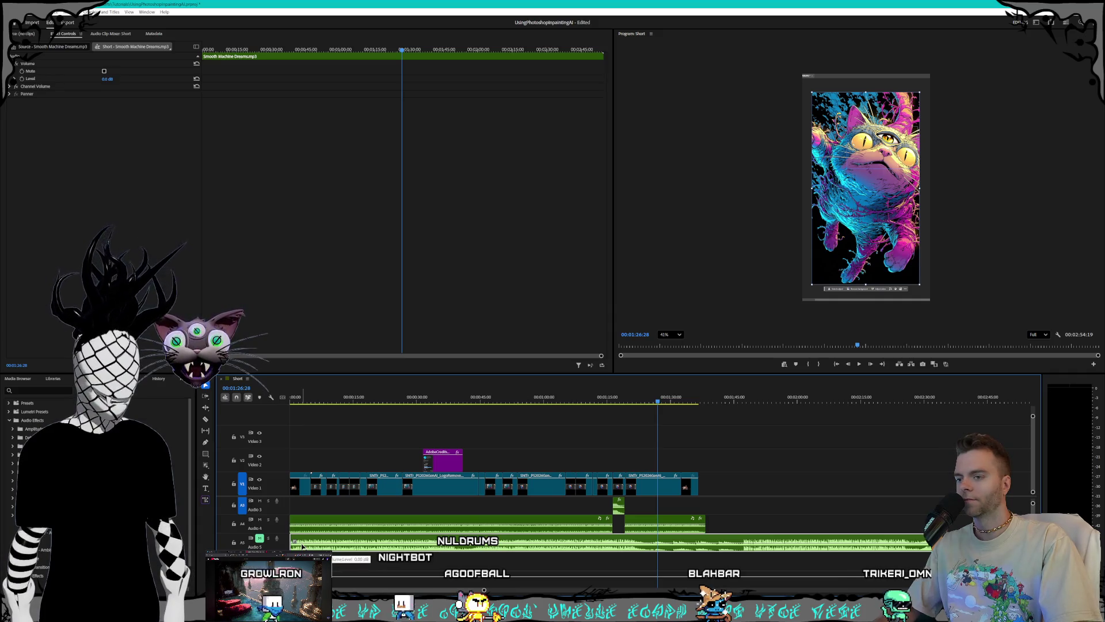
{"action": "mouse_move", "coordinate": [293, 545]}
{"action": "left_mouse_down"}
{"action": "mouse_move", "coordinate": [344, 548]}
{"action": "mouse_move", "coordinate": [294, 544]}
{"action": "left_mouse_up"}
{"action": "left_click_drag", "start_coordinate": [343, 397], "coordinate": [291, 398]}
{"action": "key", "text": "alt+Tab"}
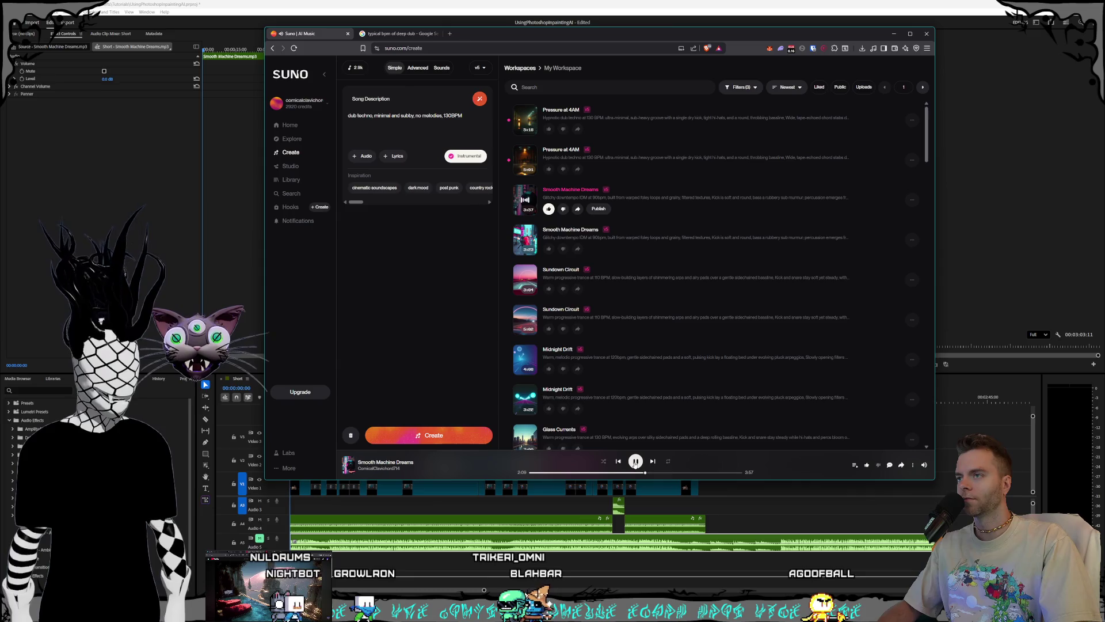
Step: Lower the Audio 5 music clip's gain by -14 dB
{"action": "left_click", "coordinate": [631, 3]}
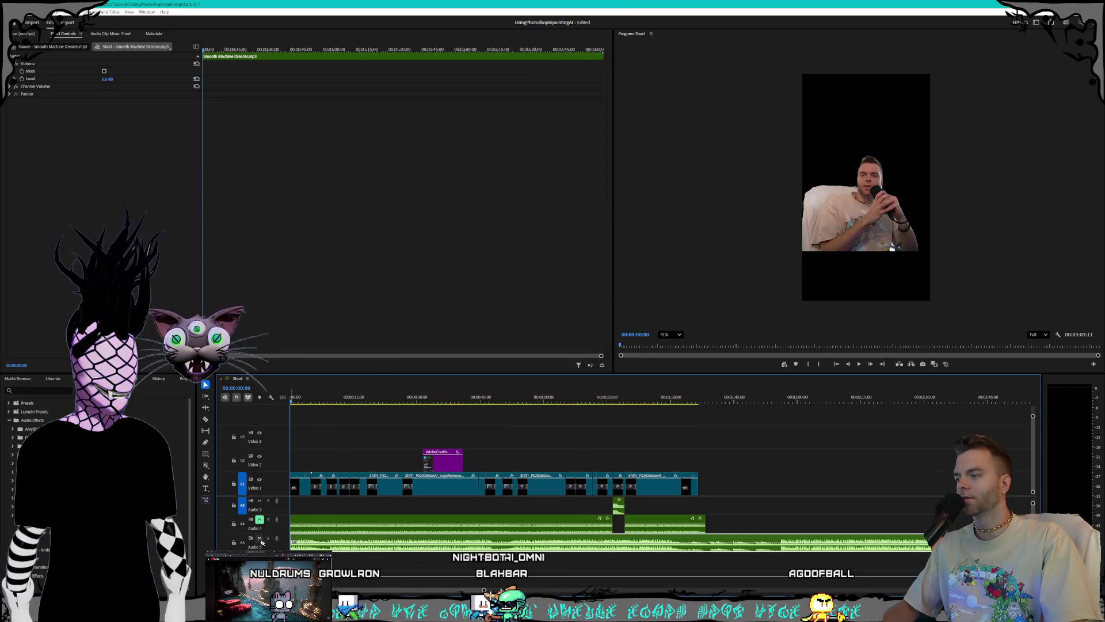
{"action": "right_click", "coordinate": [315, 543]}
{"action": "left_click", "coordinate": [356, 449]}
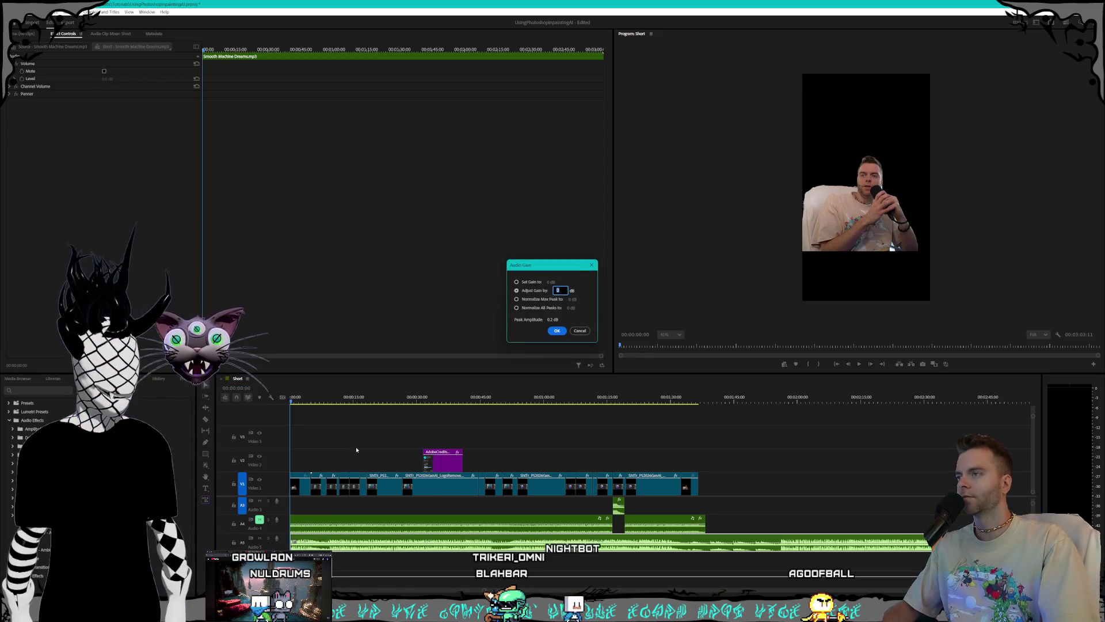
{"action": "key", "text": "Return"}
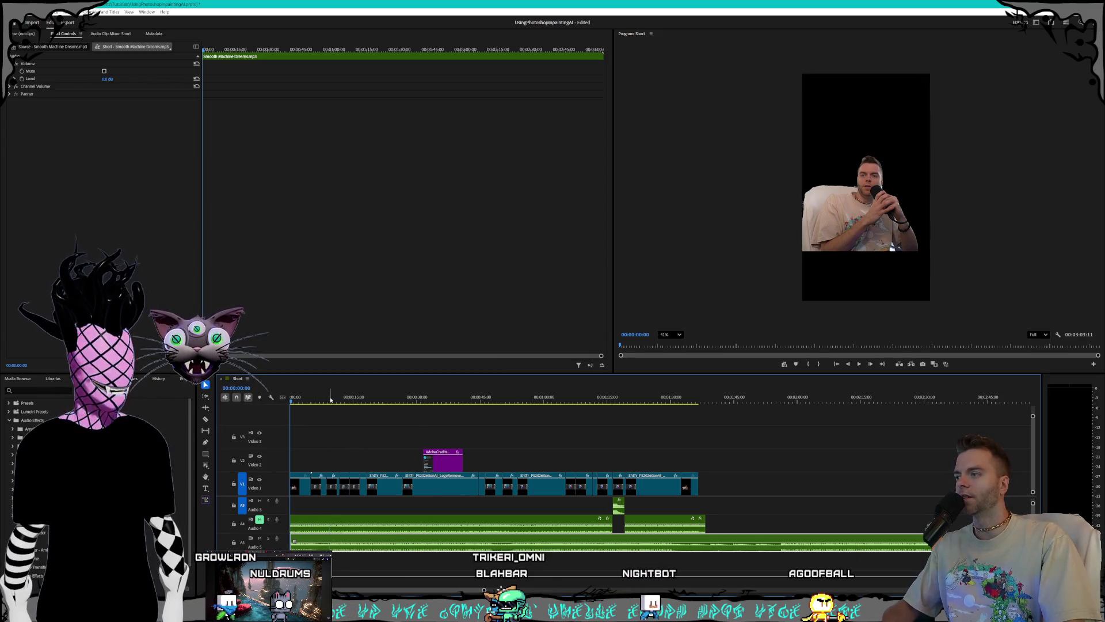
Step: Play the sequence from the start to review the music mix, then stop playback
{"action": "key", "text": "space"}
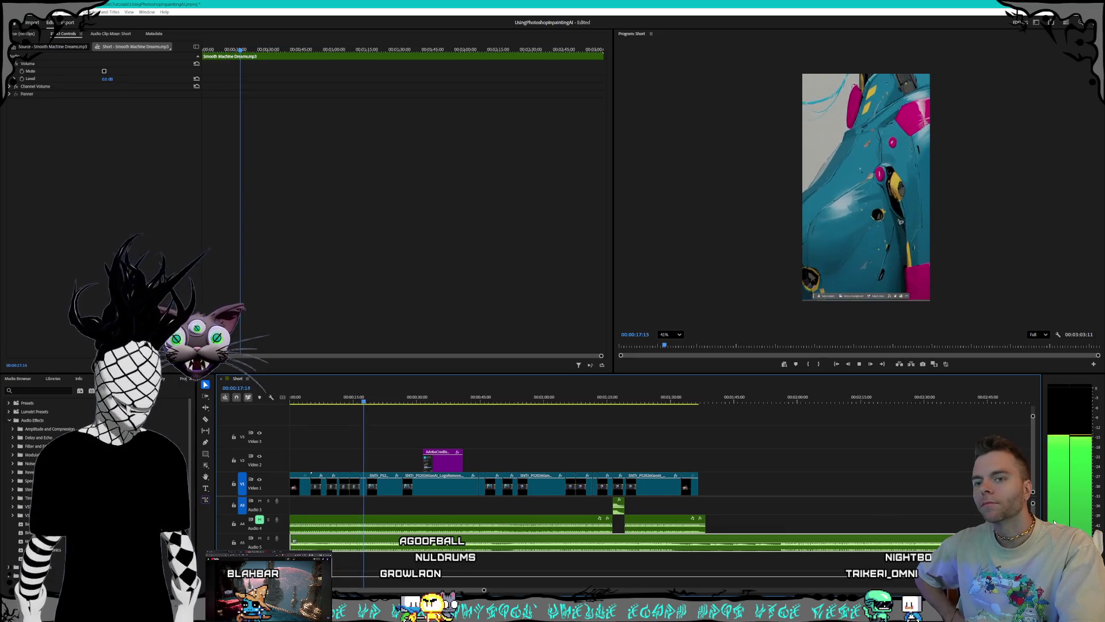
{"action": "scroll", "coordinate": [633, 512], "scroll_direction": "up", "scroll_amount": 2}
{"action": "scroll", "coordinate": [514, 591], "scroll_direction": "down", "scroll_amount": 2}
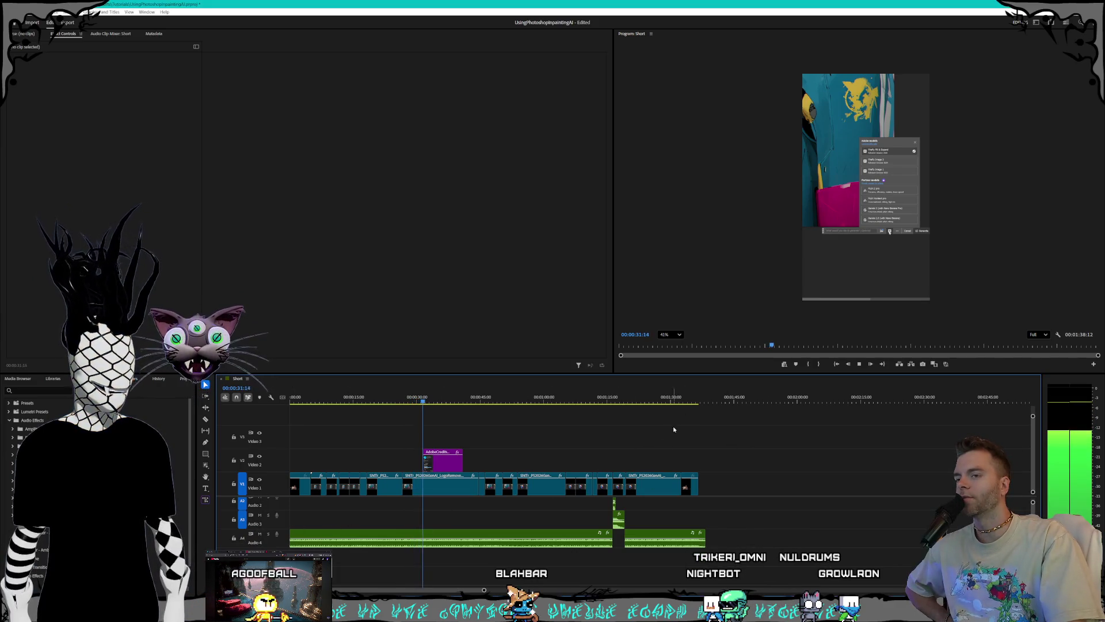
{"action": "left_click", "coordinate": [859, 365]}
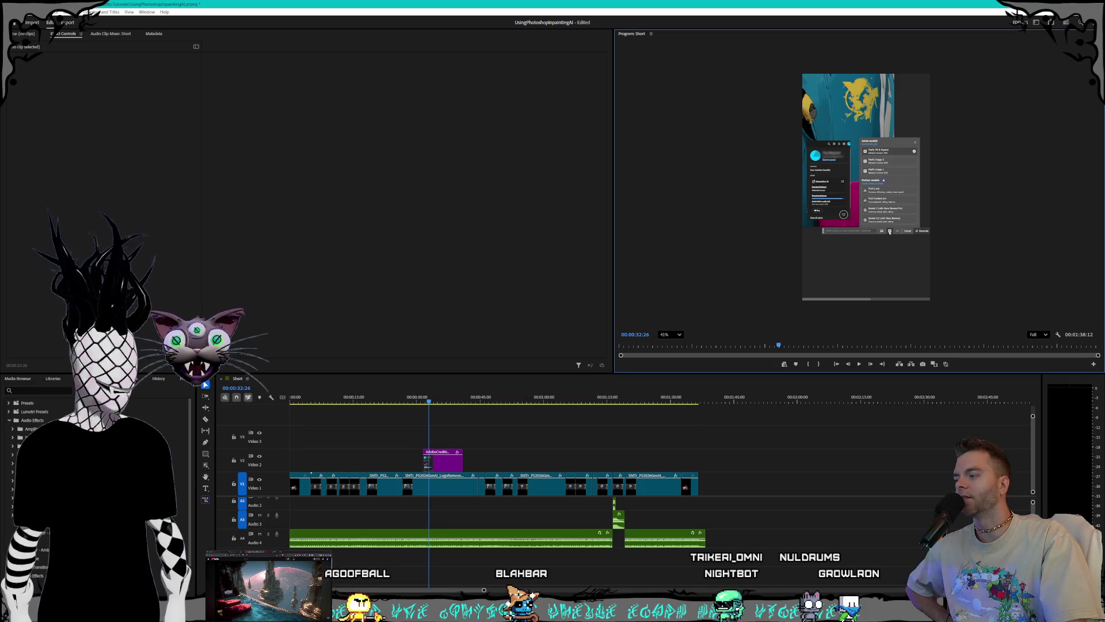
{"action": "key", "text": "alt+Tab"}
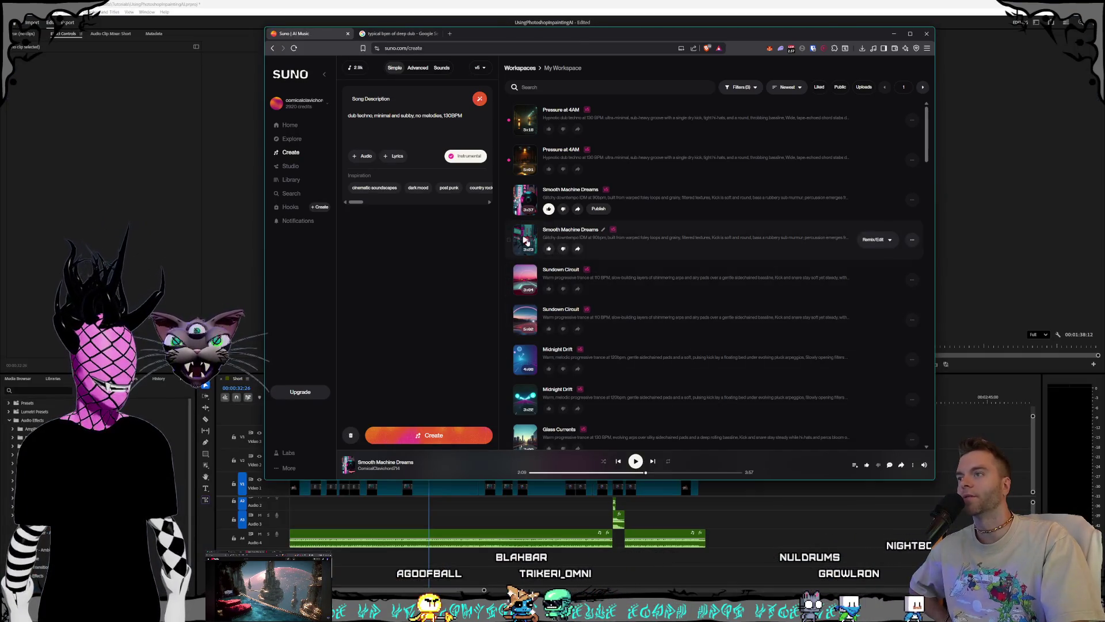
Step: Preview the second Smooth Machine Dreams and Pressure at 4AM tracks at later points
{"action": "left_click", "coordinate": [525, 239]}
{"action": "left_click", "coordinate": [590, 472]}
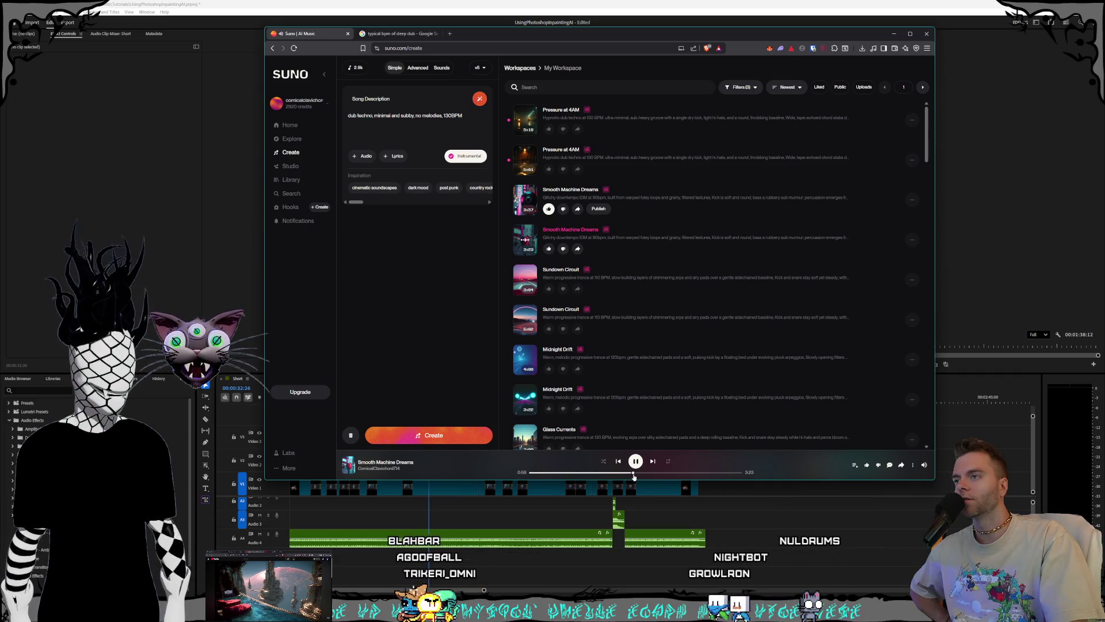
{"action": "left_click", "coordinate": [525, 159]}
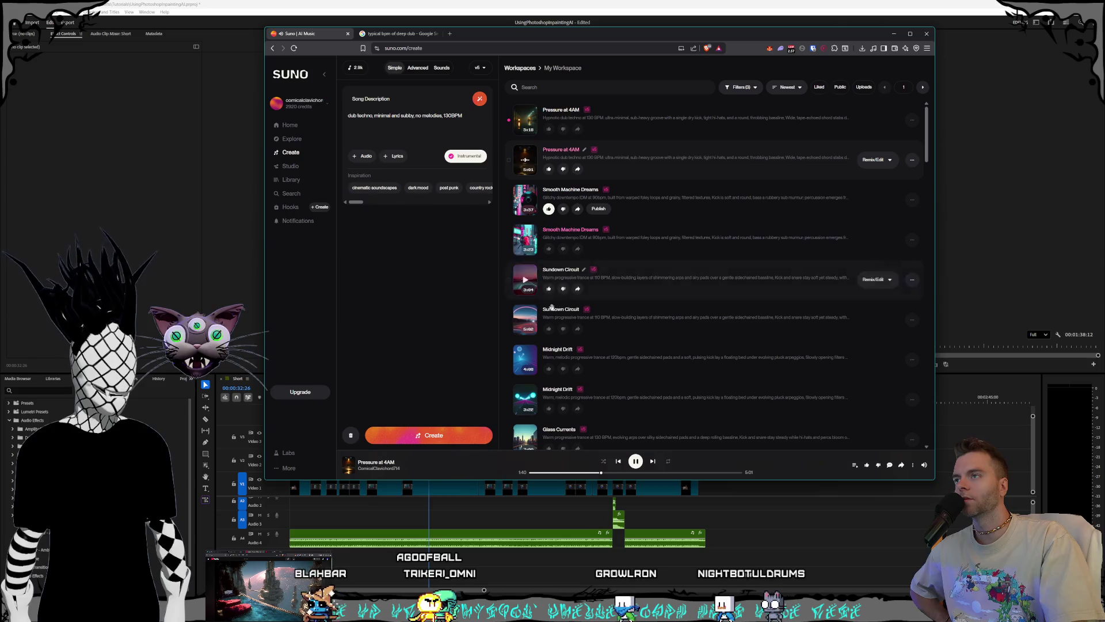
{"action": "left_click", "coordinate": [541, 472]}
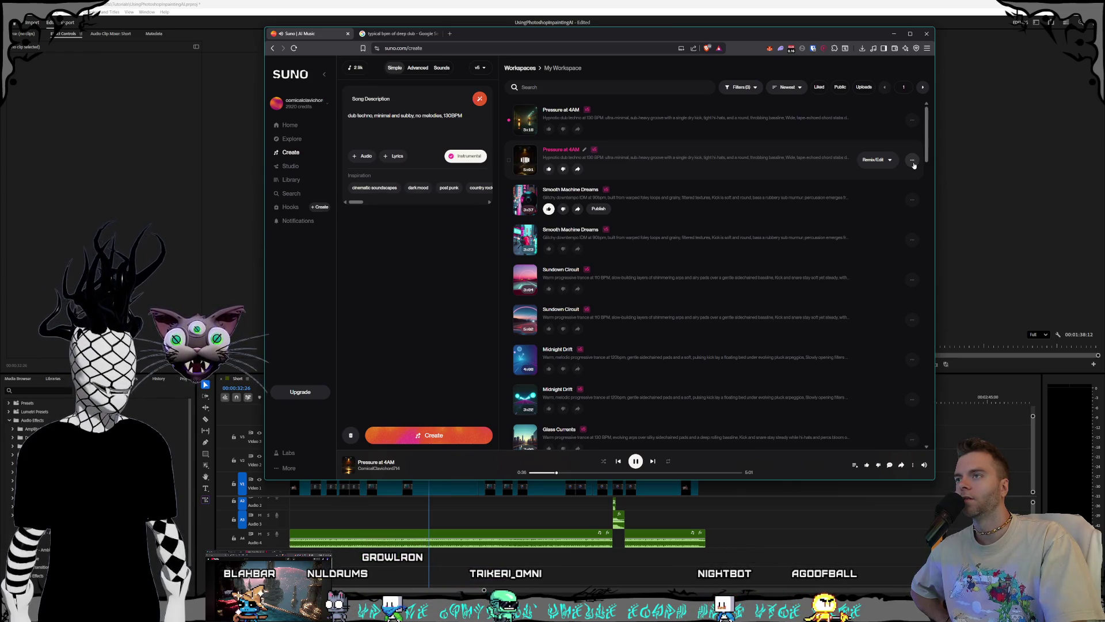
Step: Change the song description's tempo from 130BPM to 115BPM and generate new songs
{"action": "key", "text": "Left"}
{"action": "key", "text": "Left"}
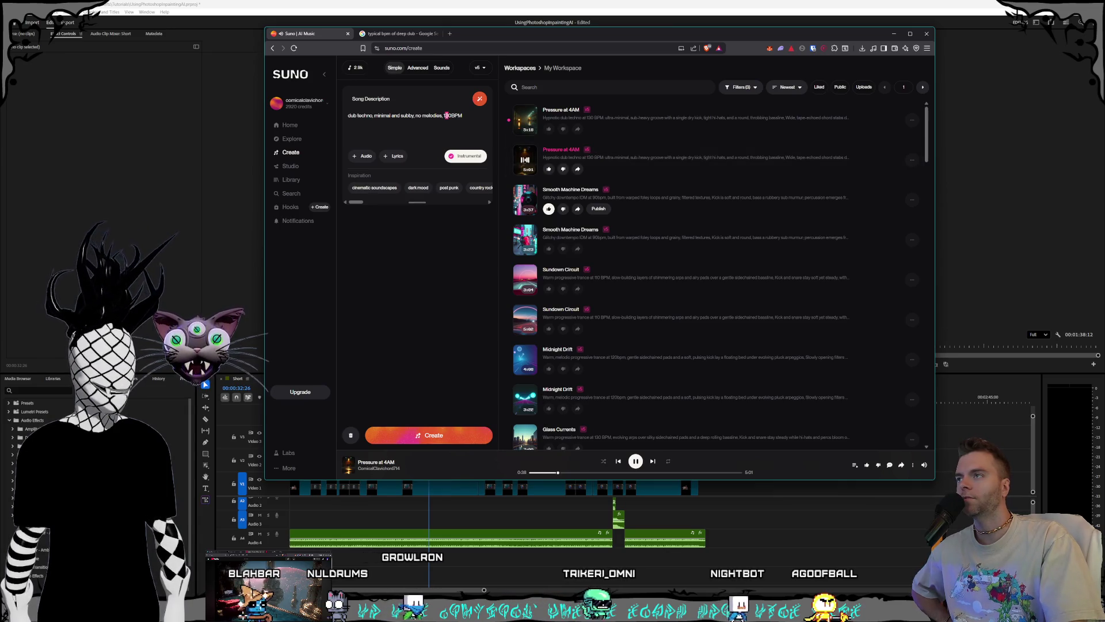
{"action": "key", "text": "Delete"}
{"action": "type", "text": "1"}
{"action": "key", "text": "Delete"}
{"action": "type", "text": "5"}
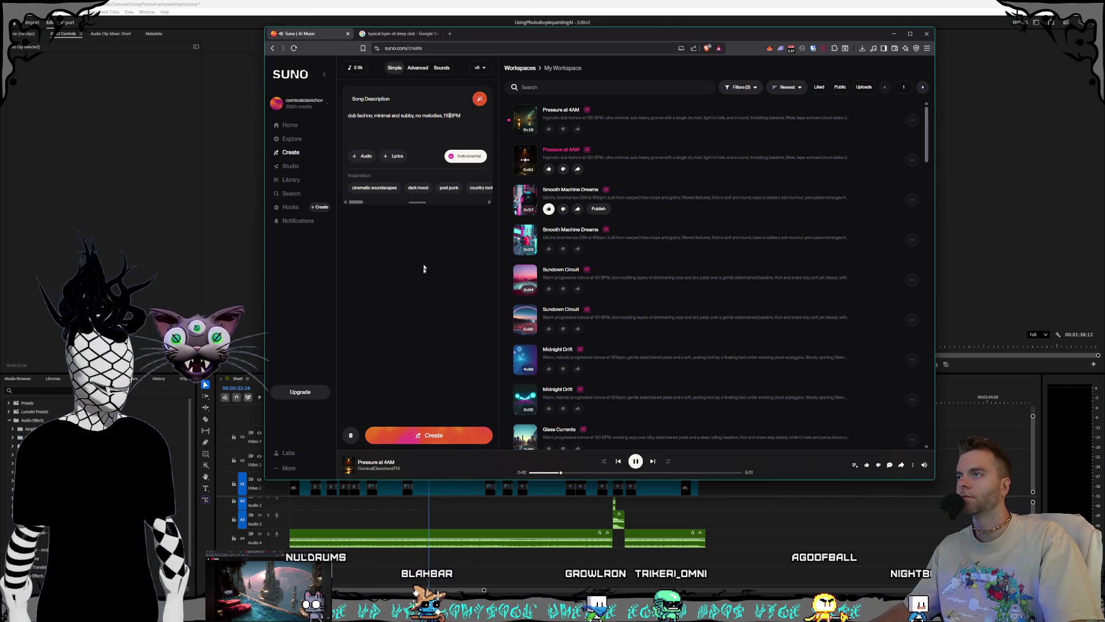
{"action": "left_click", "coordinate": [426, 434]}
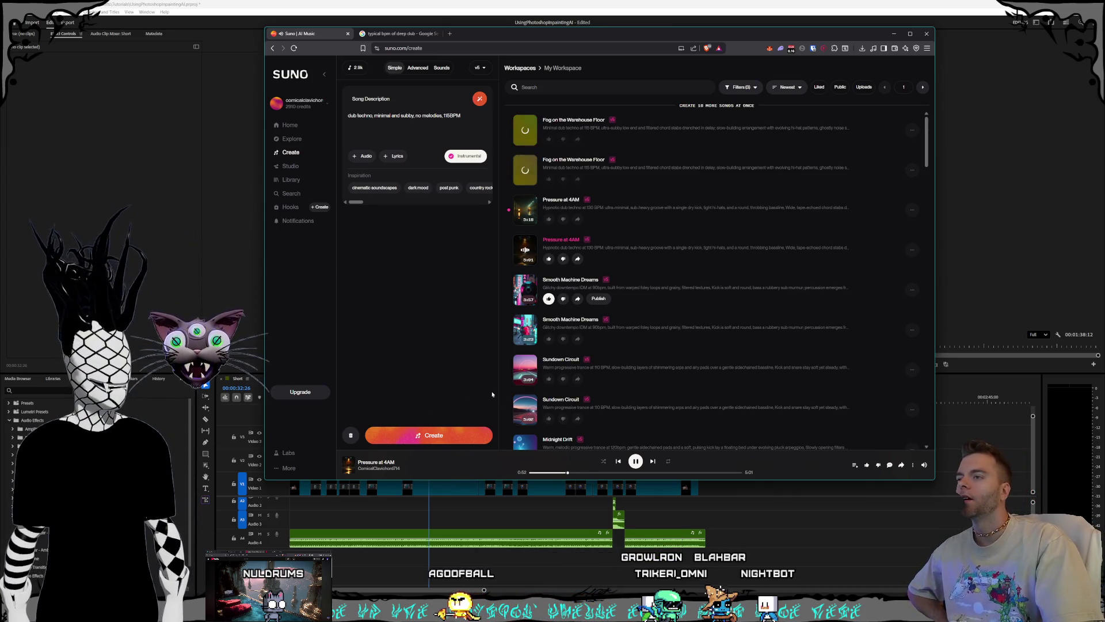
Step: Skim the playing track at about 1:46 and 0:33, then pause it
{"action": "left_click", "coordinate": [580, 473]}
{"action": "left_click", "coordinate": [604, 474]}
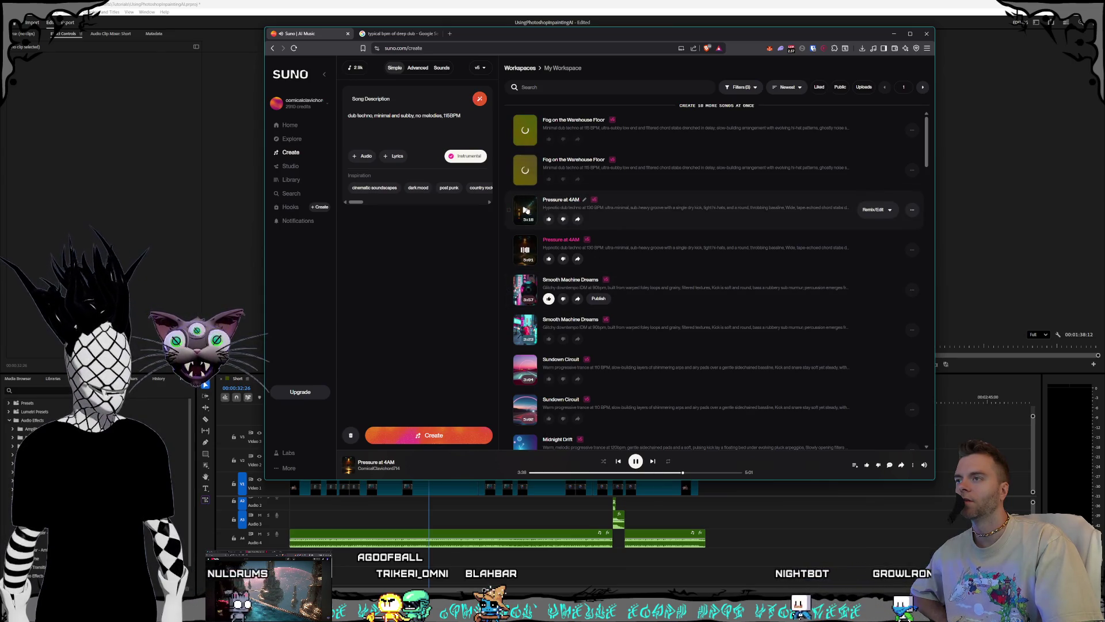
{"action": "left_click", "coordinate": [552, 473]}
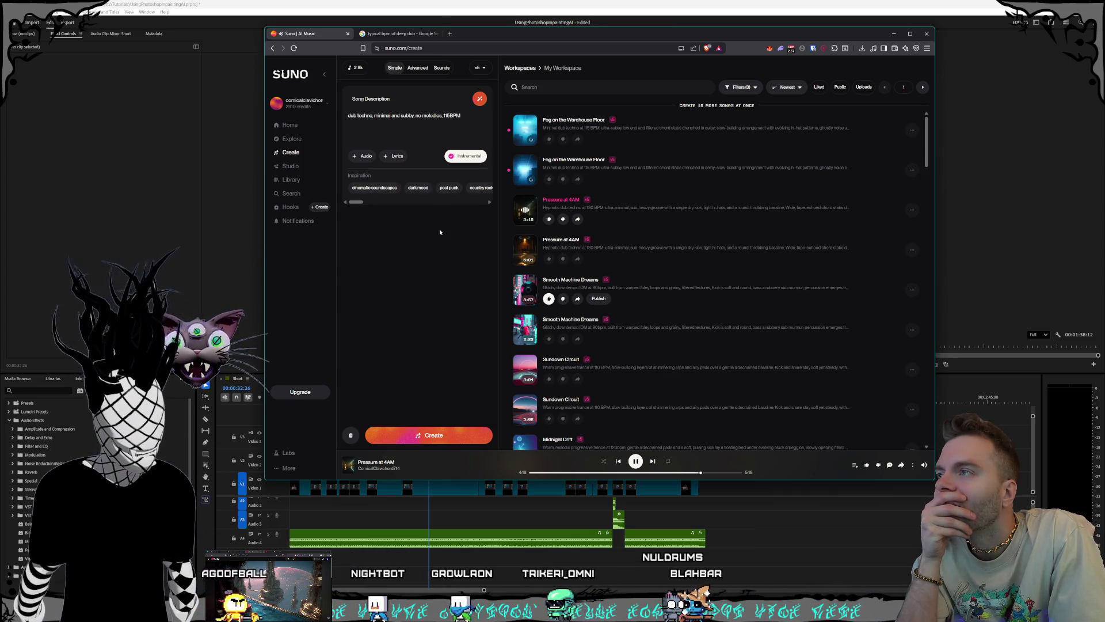
{"action": "left_click", "coordinate": [635, 461]}
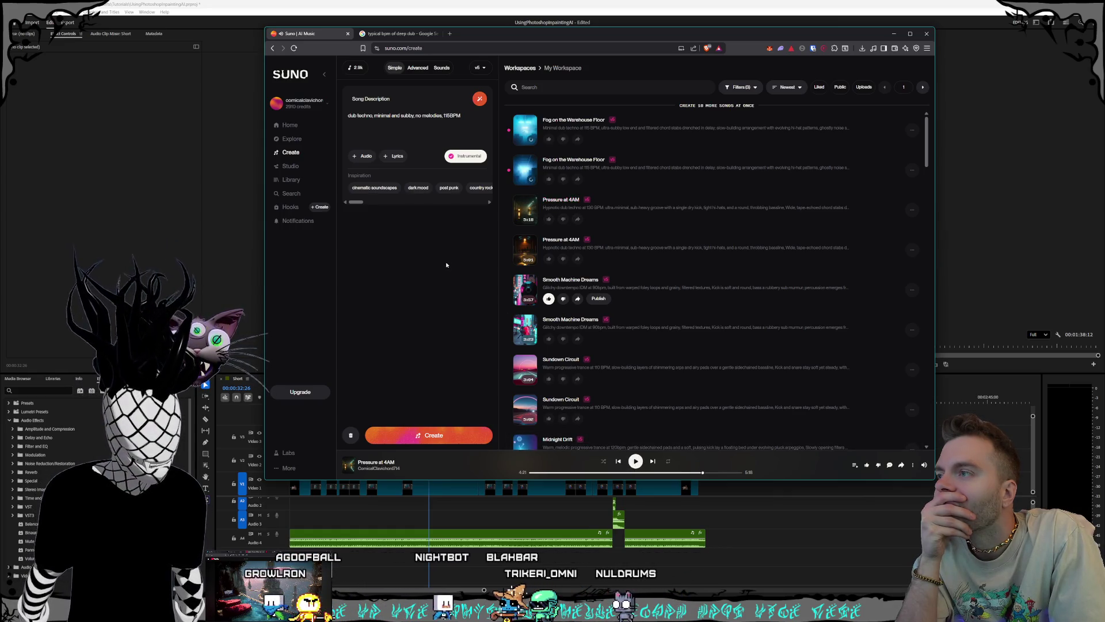
{"action": "left_click", "coordinate": [591, 2]}
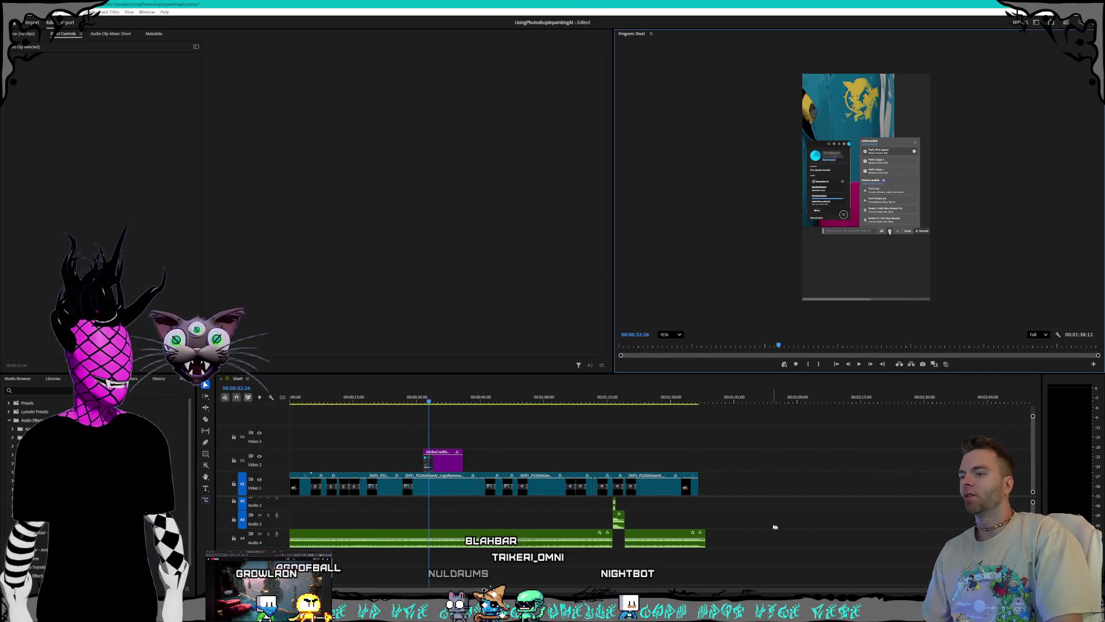
Step: Scroll the timeline up to Audio 1 and drag the playhead back to 00:00:00:00
{"action": "scroll", "coordinate": [496, 524], "scroll_direction": "up", "scroll_amount": 2}
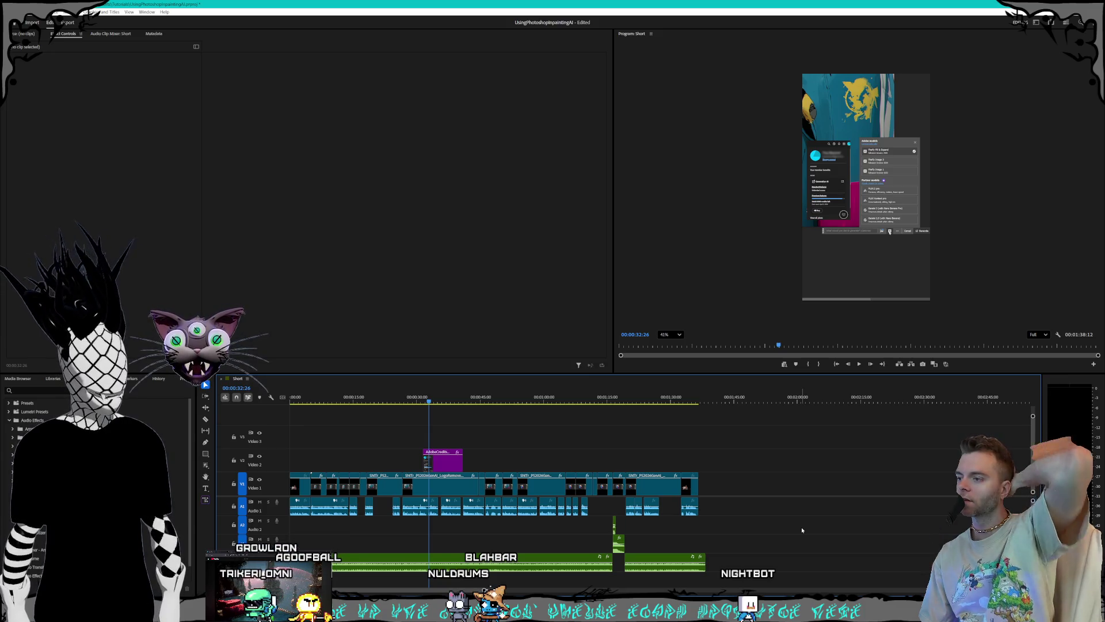
{"action": "left_click_drag", "start_coordinate": [380, 407], "coordinate": [262, 400]}
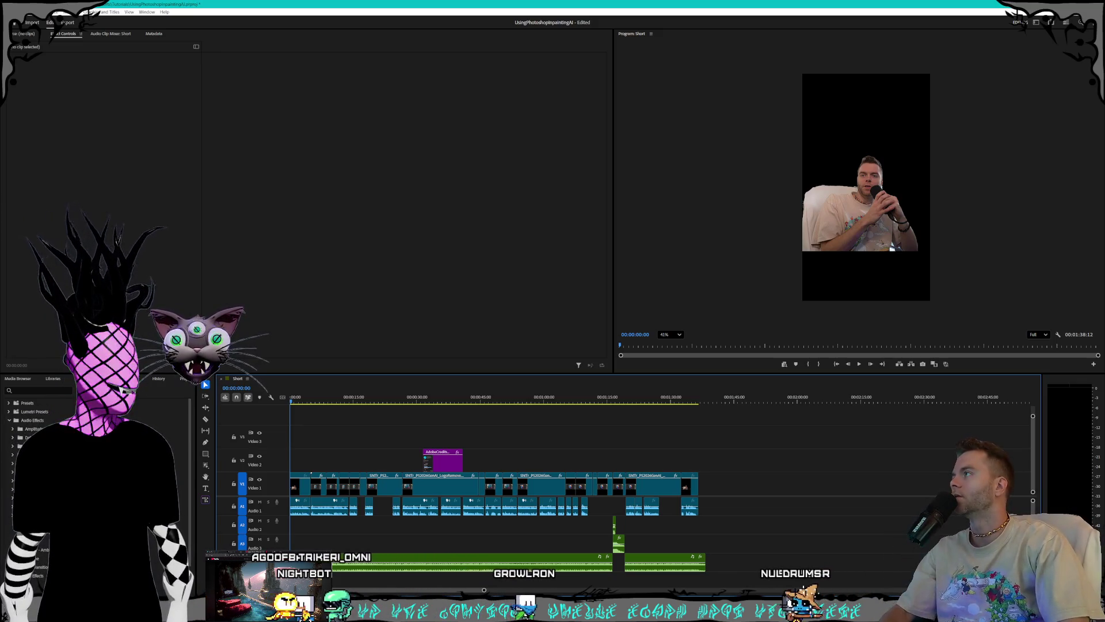
Step: Save the project and enlarge the Effect Controls and timeline panels
{"action": "left_click", "coordinate": [13, 12]}
{"action": "left_click", "coordinate": [18, 106]}
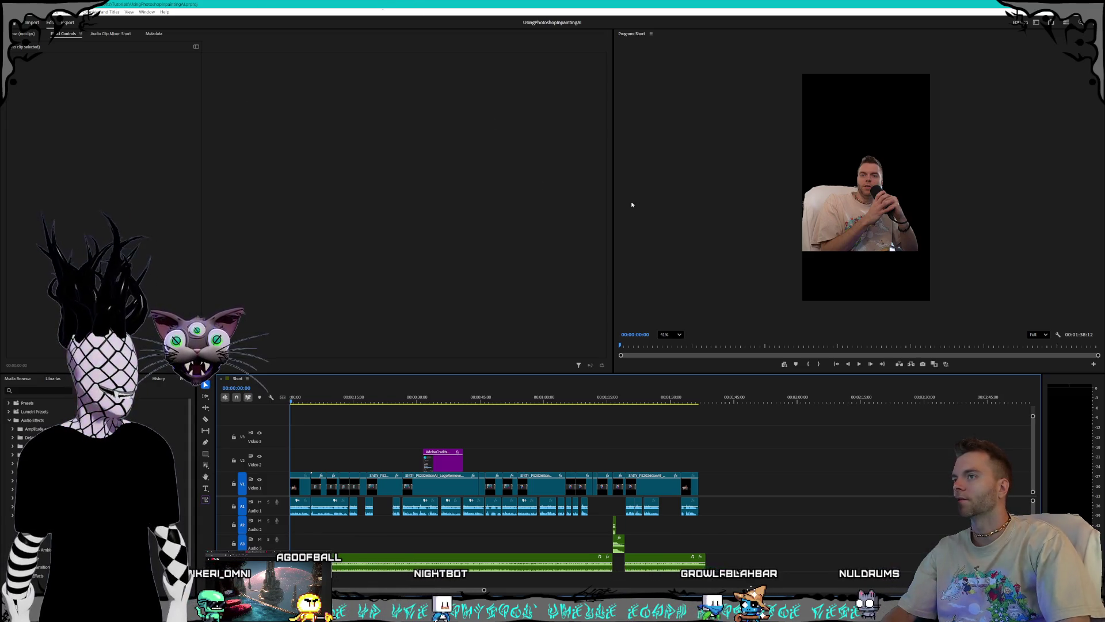
{"action": "left_click_drag", "start_coordinate": [614, 206], "coordinate": [804, 208]}
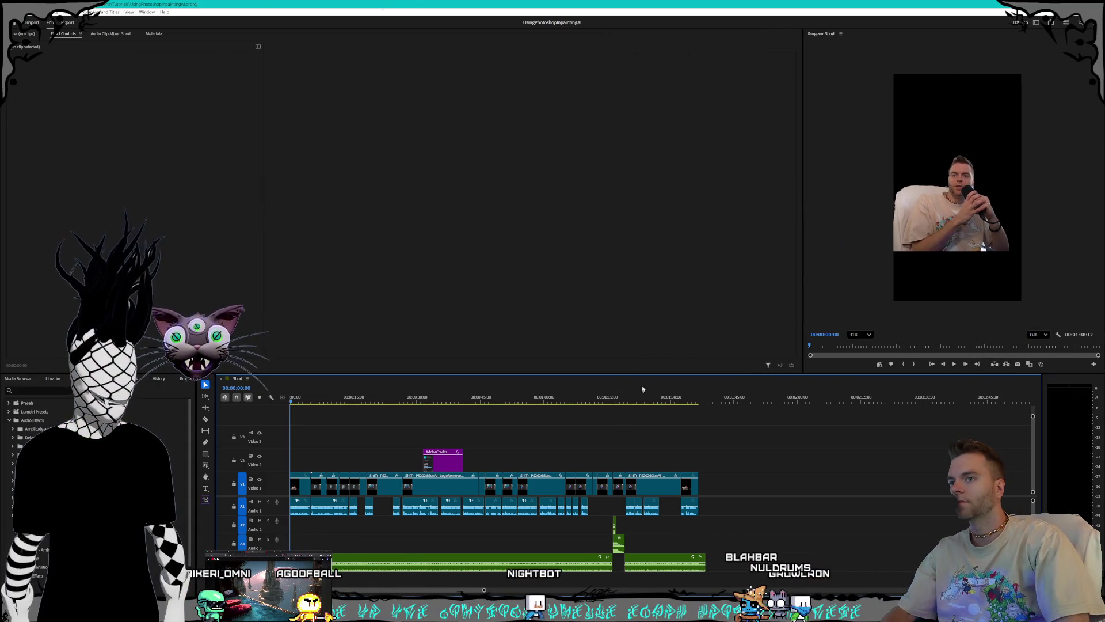
{"action": "left_click_drag", "start_coordinate": [649, 373], "coordinate": [650, 349]}
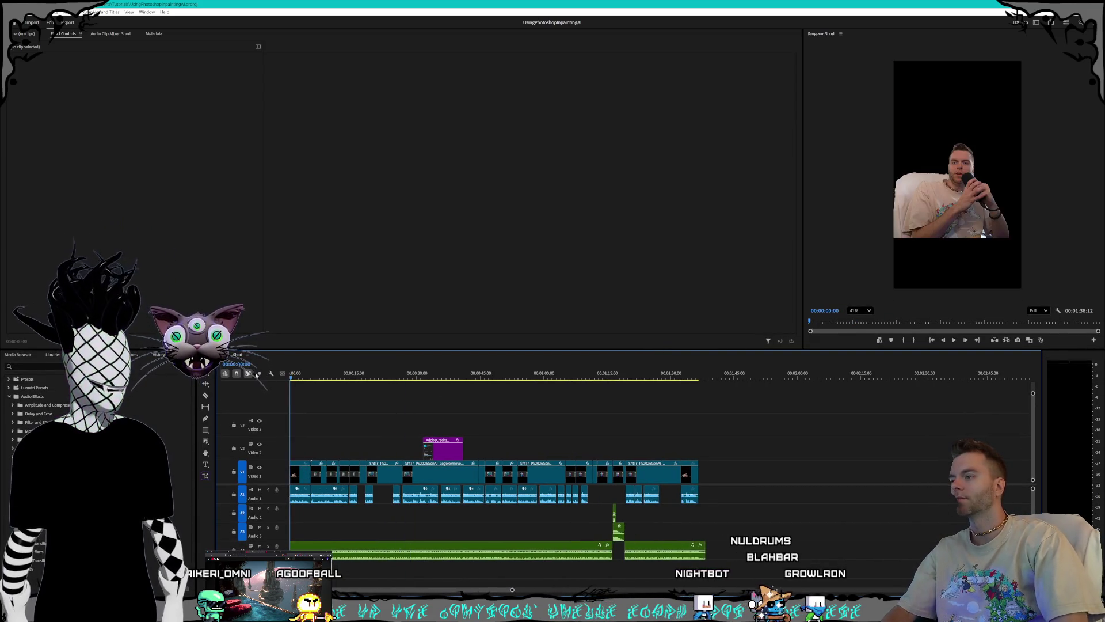
Step: Select the Midnight Platforms.mp3 clip and play the sequence from 00:00:08:18
{"action": "key", "text": "alt+space"}
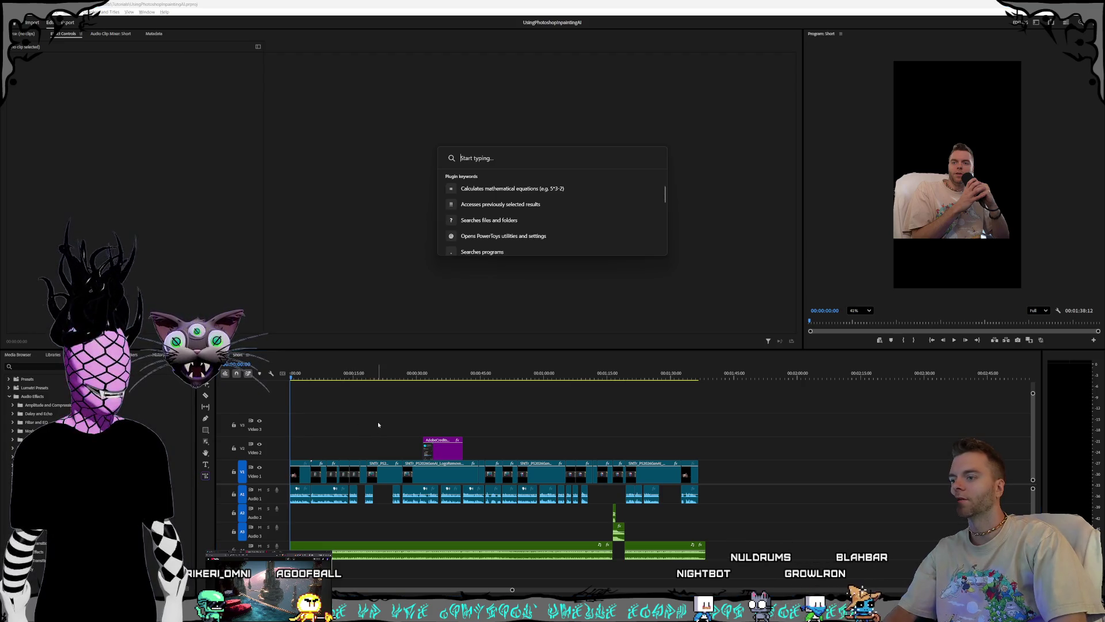
{"action": "key", "text": "Escape"}
{"action": "left_click", "coordinate": [327, 374]}
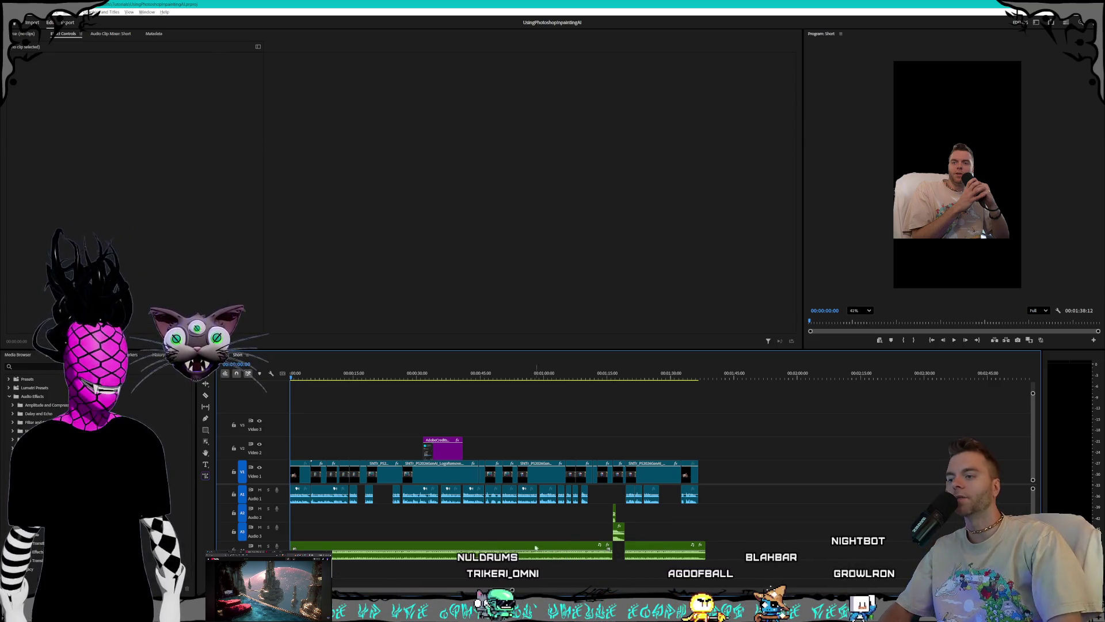
{"action": "left_click", "coordinate": [507, 560]}
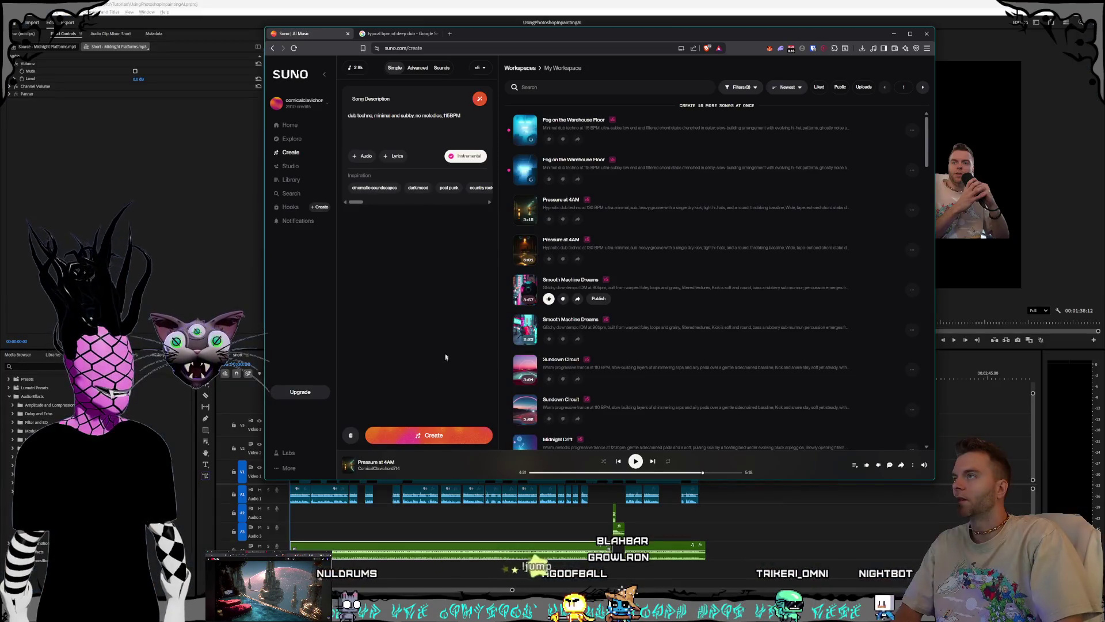
{"action": "left_click_drag", "start_coordinate": [518, 37], "coordinate": [521, 50]}
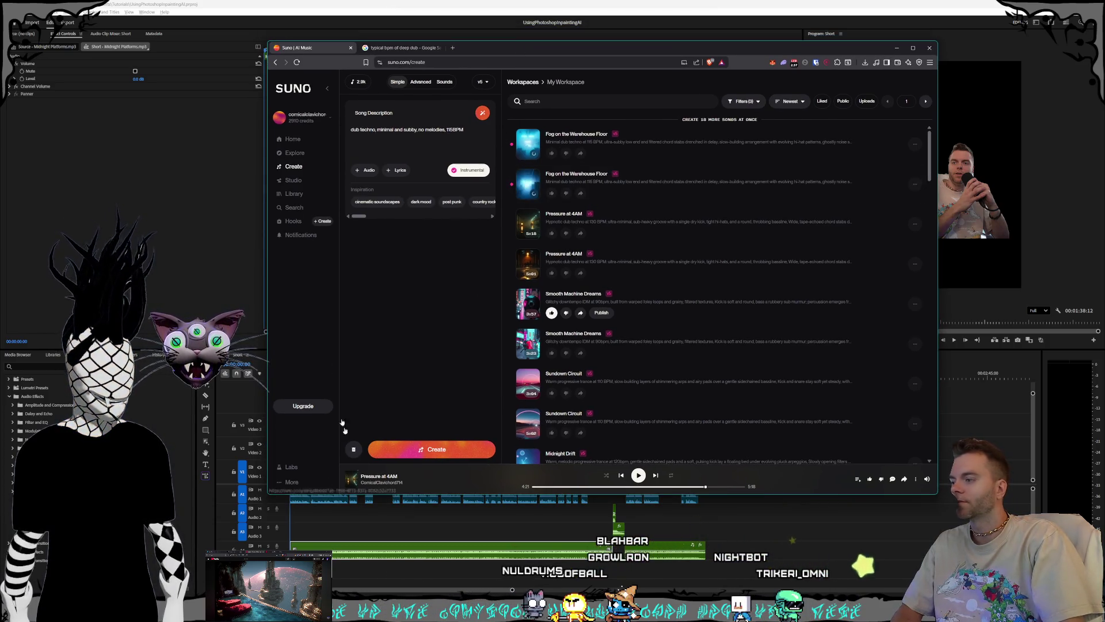
{"action": "left_click", "coordinate": [416, 2]}
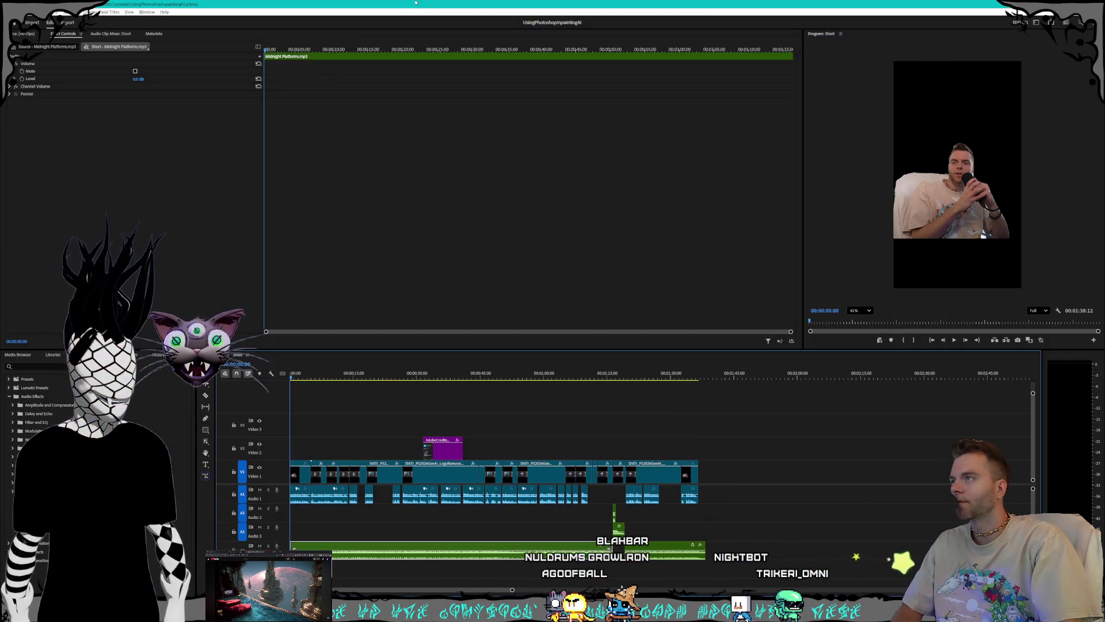
{"action": "left_click", "coordinate": [953, 340]}
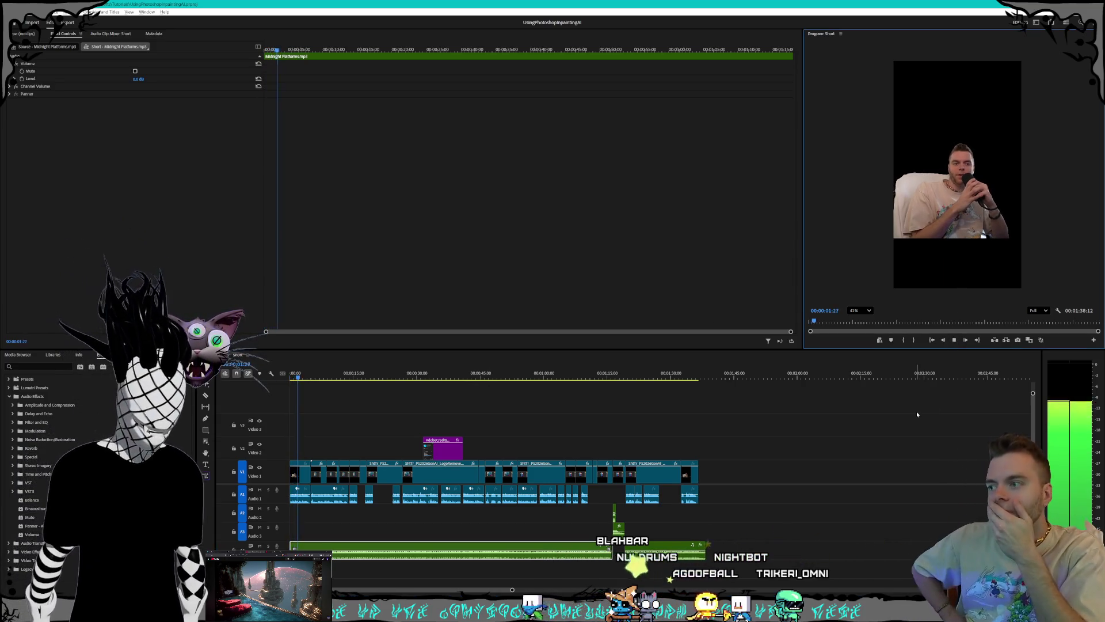